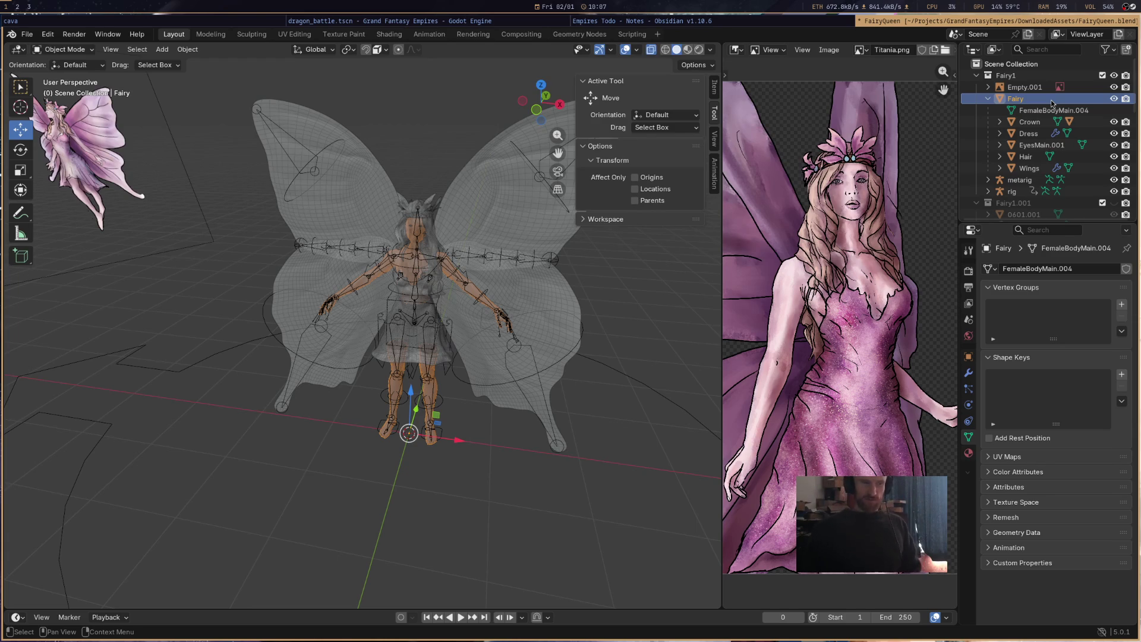
# - Select the metarig and hide it
pyautogui.click(1015, 182)
pyautogui.click(1017, 191)
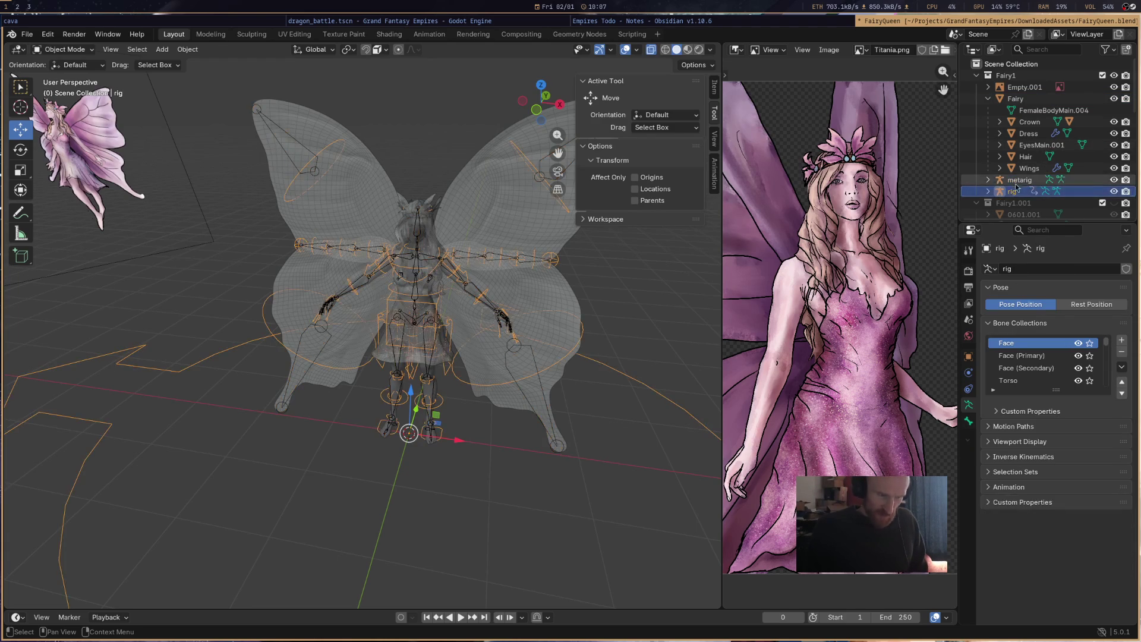
pyautogui.click(1018, 180)
pyautogui.click(1115, 180)
# - Parent the Wings mesh to the generated rig with automatic weights
pyautogui.click(1012, 191)
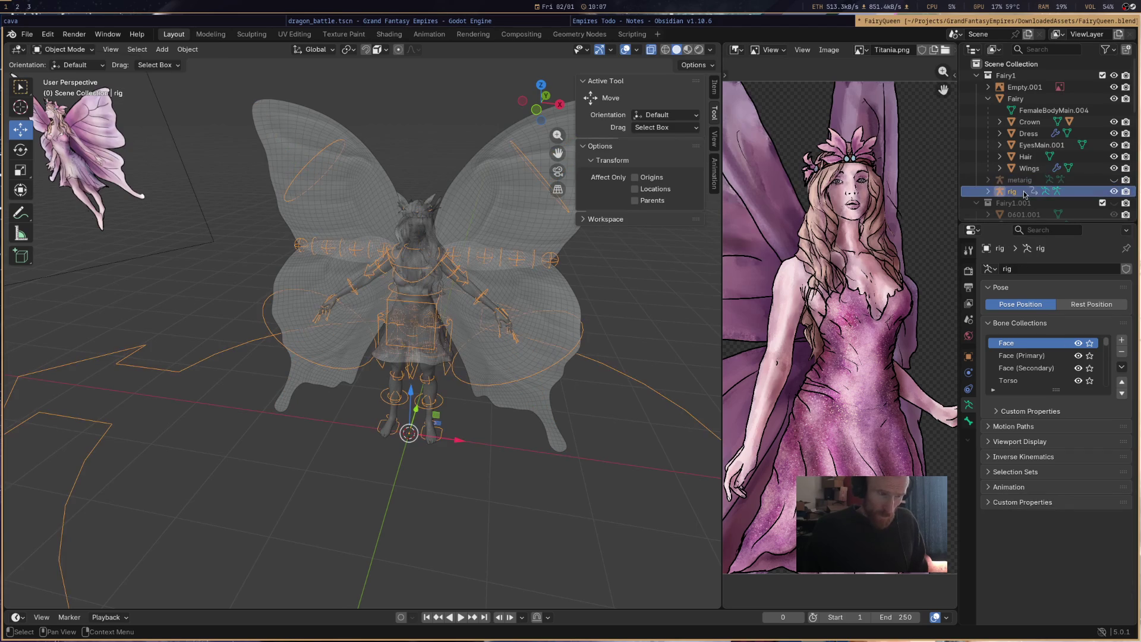
pyautogui.keyDown('shift'); pyautogui.click(522, 223); pyautogui.keyUp('shift')
pyautogui.rightClick(522, 222)
pyautogui.moveTo(516, 221)
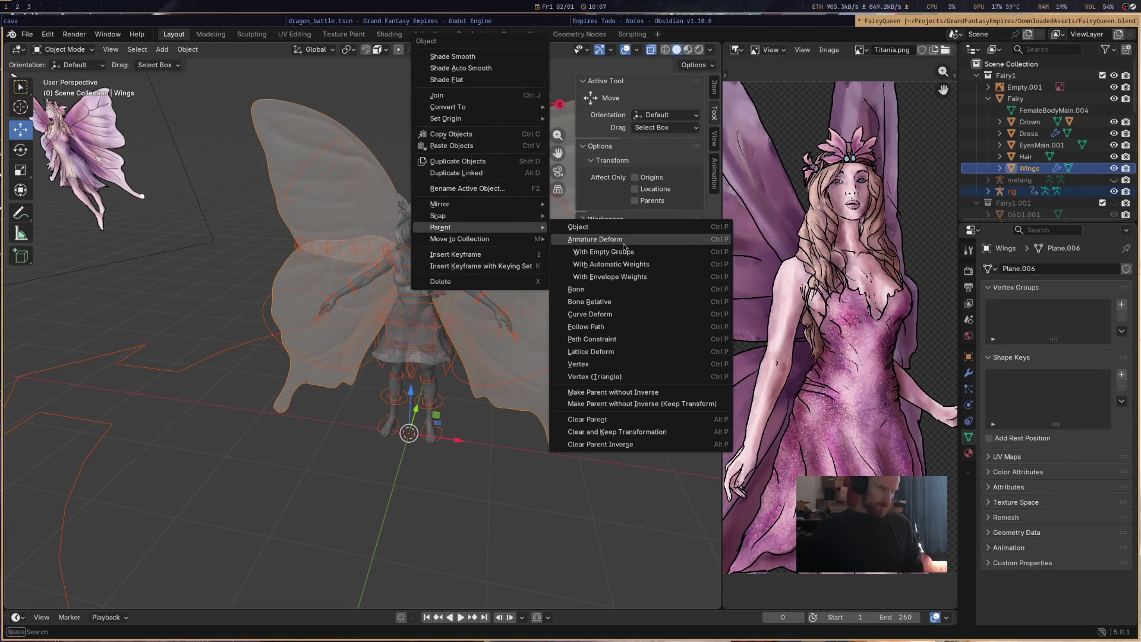
pyautogui.click(628, 265)
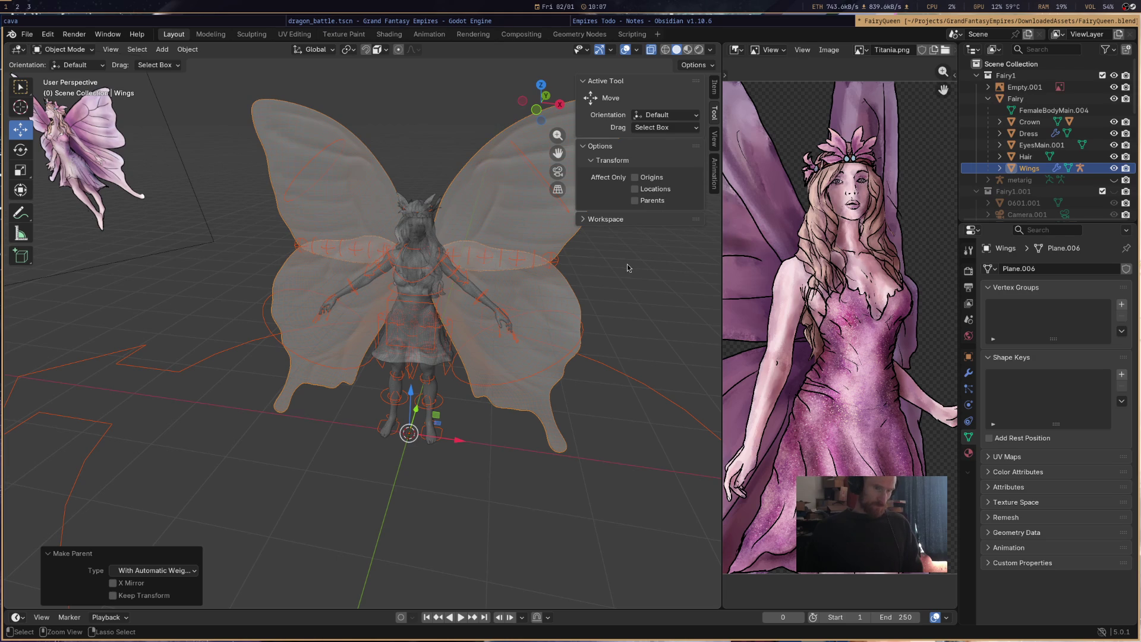
pyautogui.click(1034, 191)
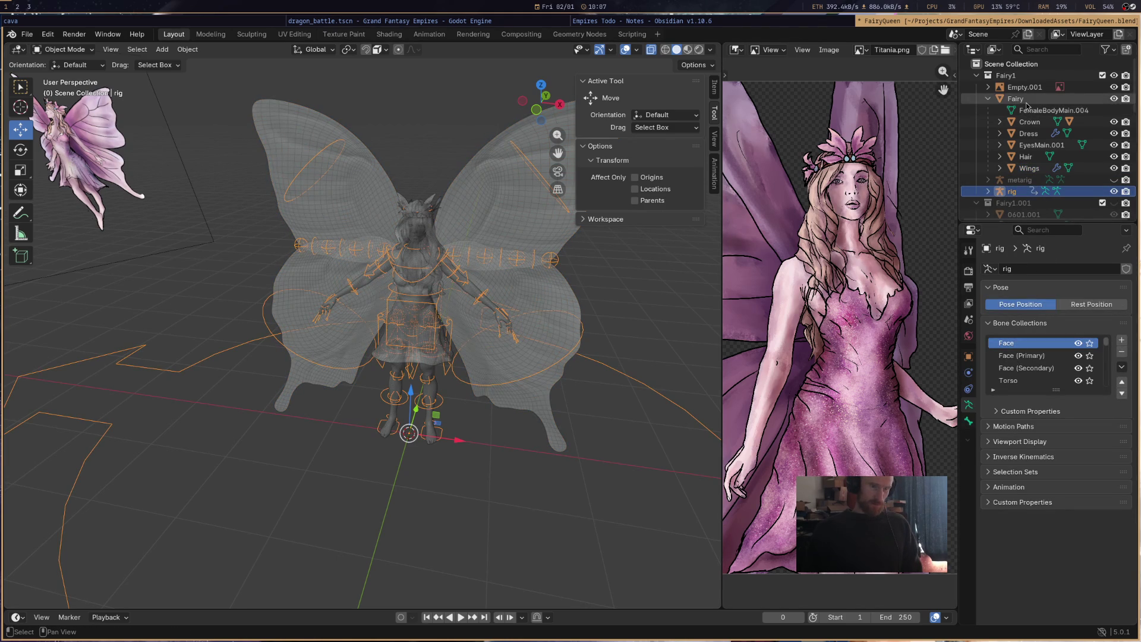
# - Parent the Fairy meshes to the rig with automatic weights
pyautogui.keyDown('shift'); pyautogui.click(1017, 99); pyautogui.keyUp('shift')
pyautogui.click(1027, 193)
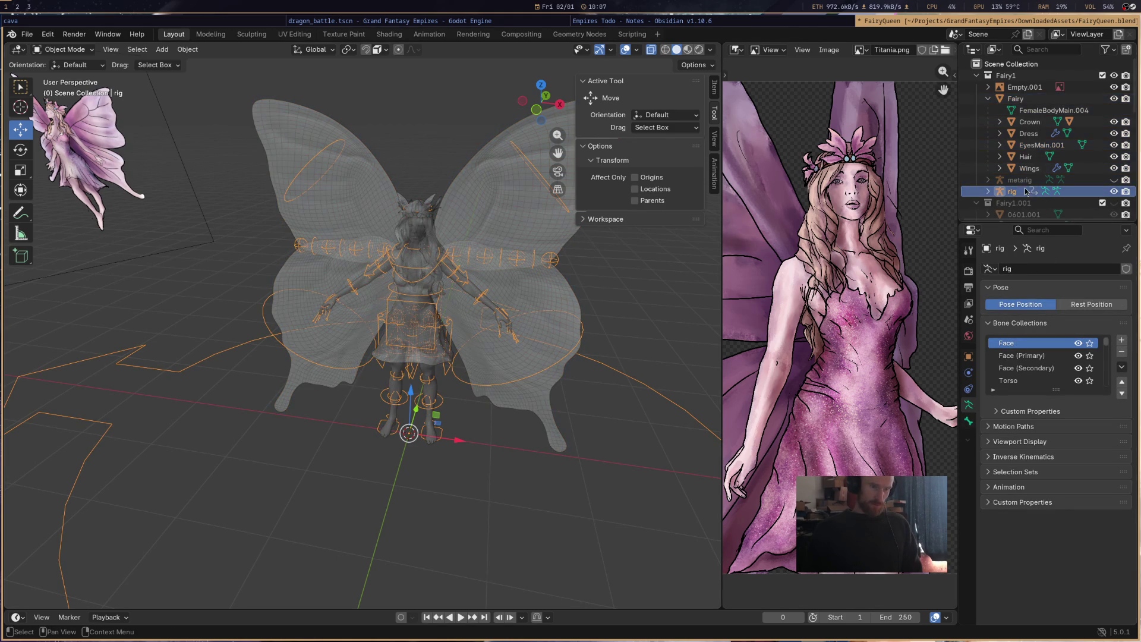
pyautogui.keyDown('ctrl'); pyautogui.click(1014, 101); pyautogui.keyUp('ctrl')
pyautogui.rightClick(1014, 101)
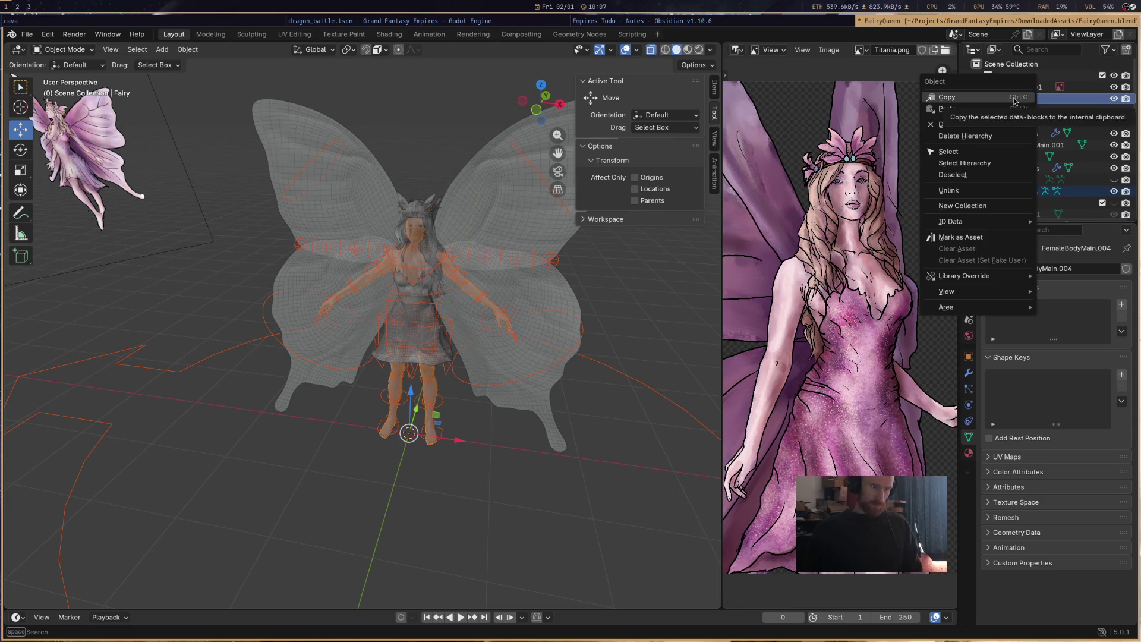
pyautogui.rightClick(480, 216)
pyautogui.moveTo(482, 218)
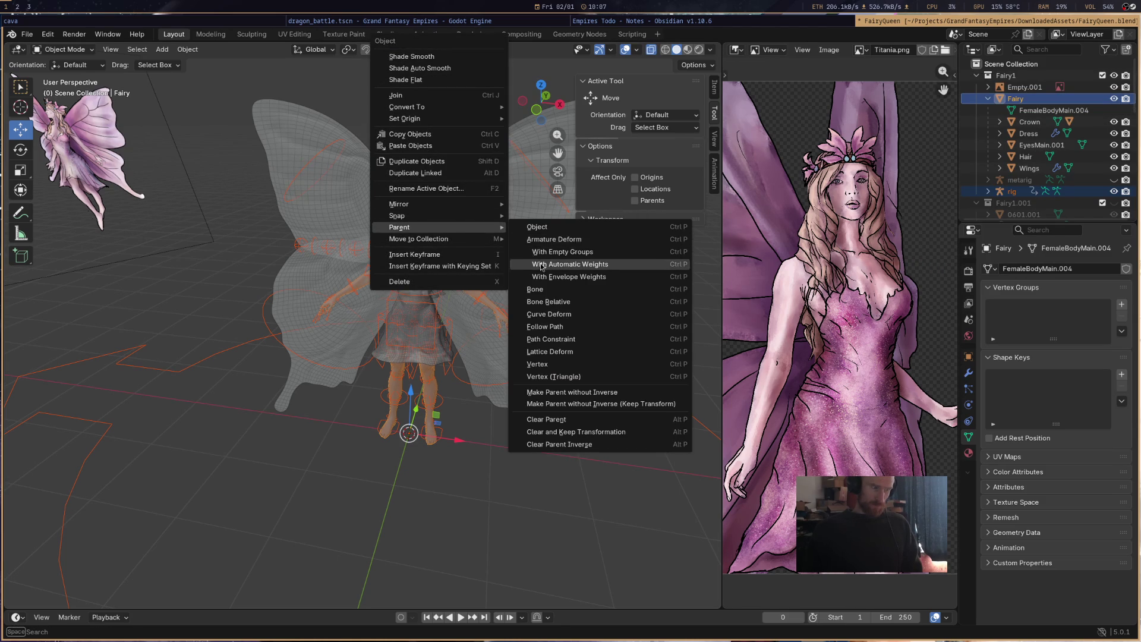
pyautogui.click(543, 267)
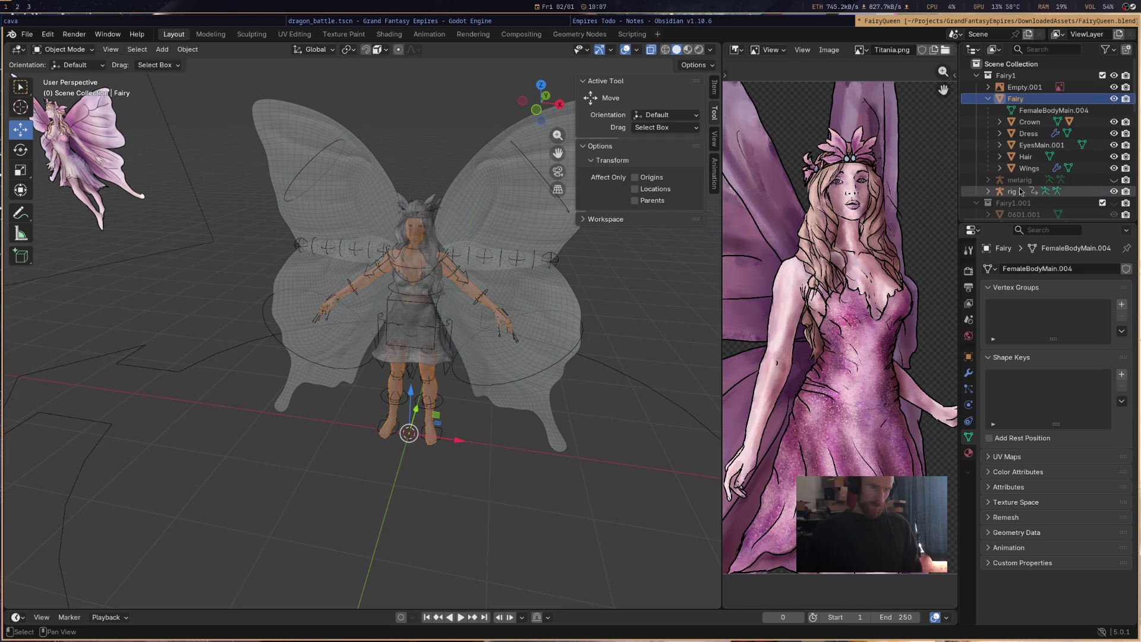
# - Reselect Fairy through the rig, redo the automatic-weights parenting, then undo it
pyautogui.keyDown('shift'); pyautogui.click(1021, 194); pyautogui.keyUp('shift')
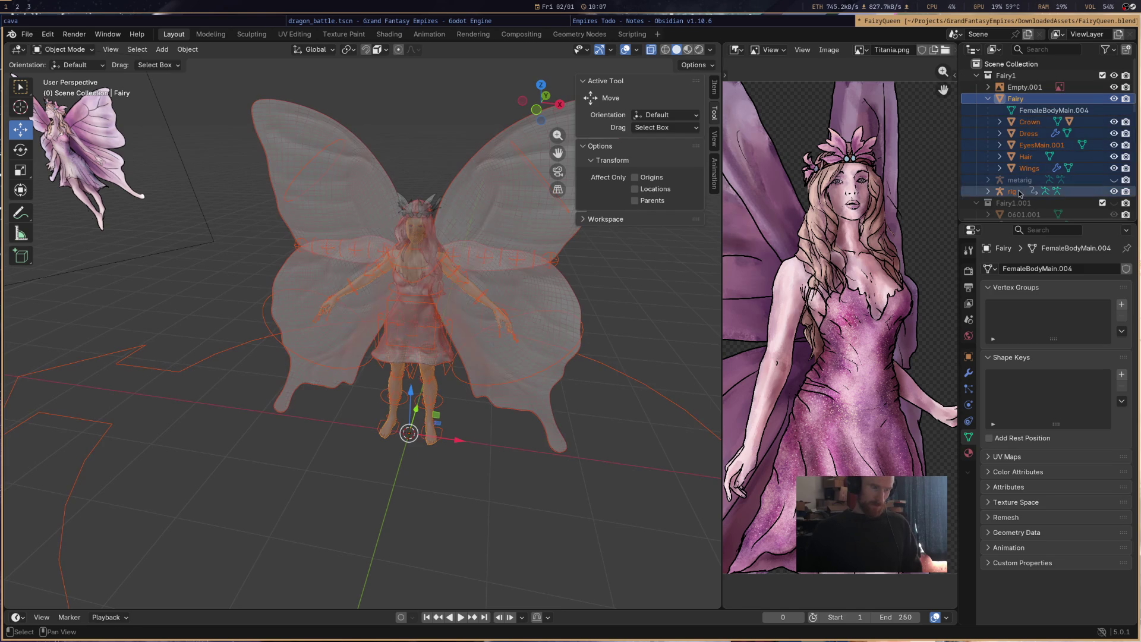
pyautogui.rightClick(637, 379)
pyautogui.click(715, 419)
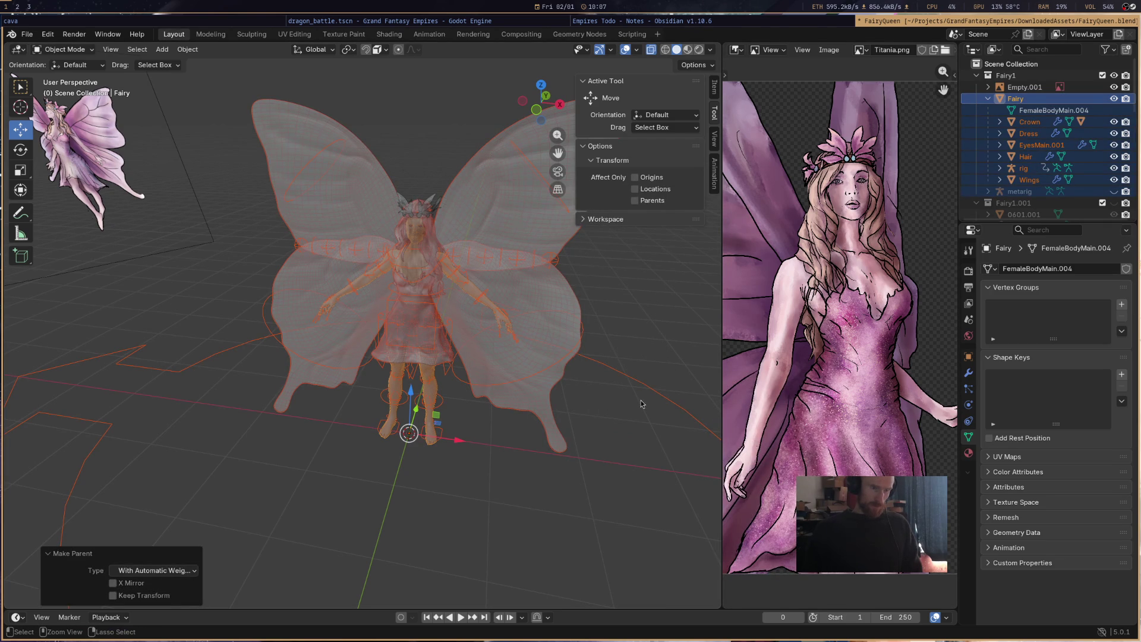
pyautogui.hotkey('ctrl', 'z')
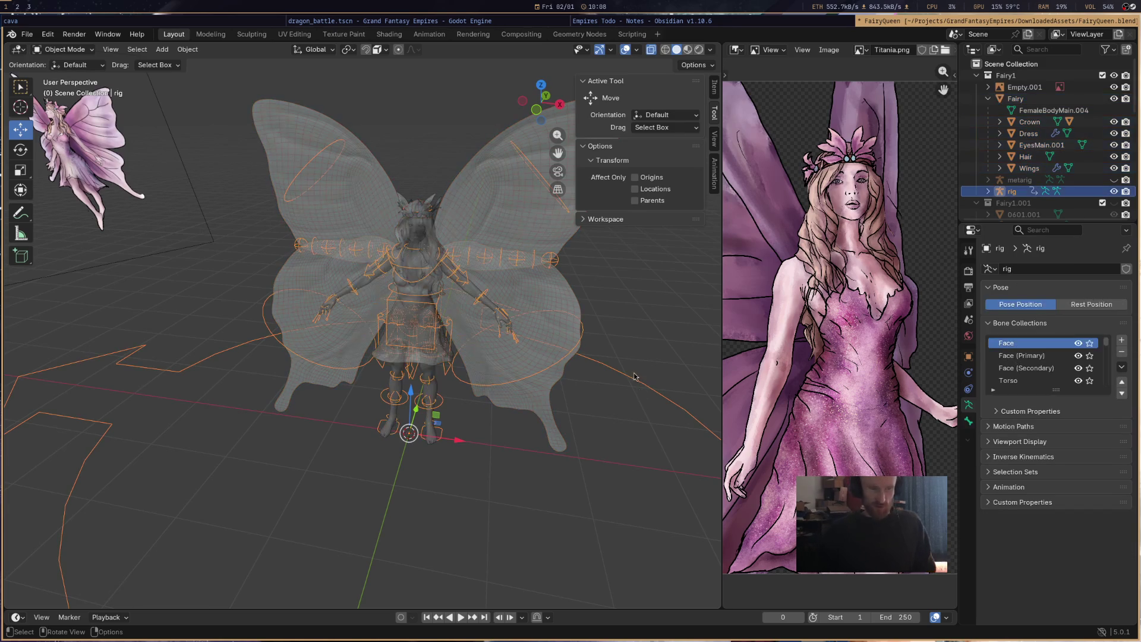
# - Duplicate the Fairy object as Fairy.001
pyautogui.click(1036, 100)
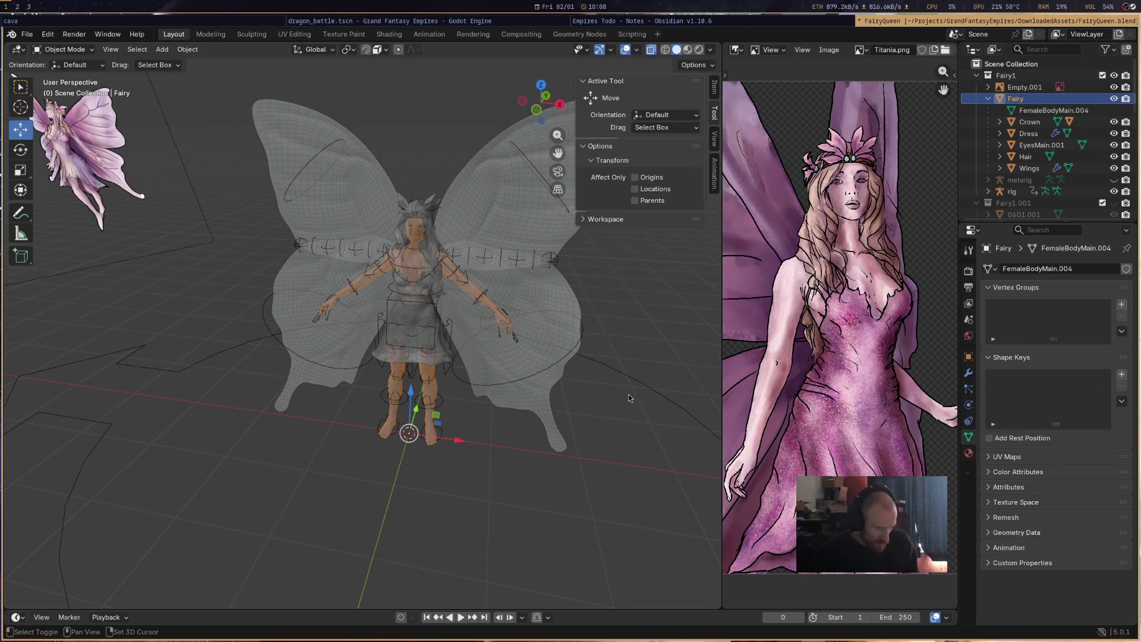
pyautogui.hotkey('shift', 'd')
pyautogui.rightClick(717, 295)
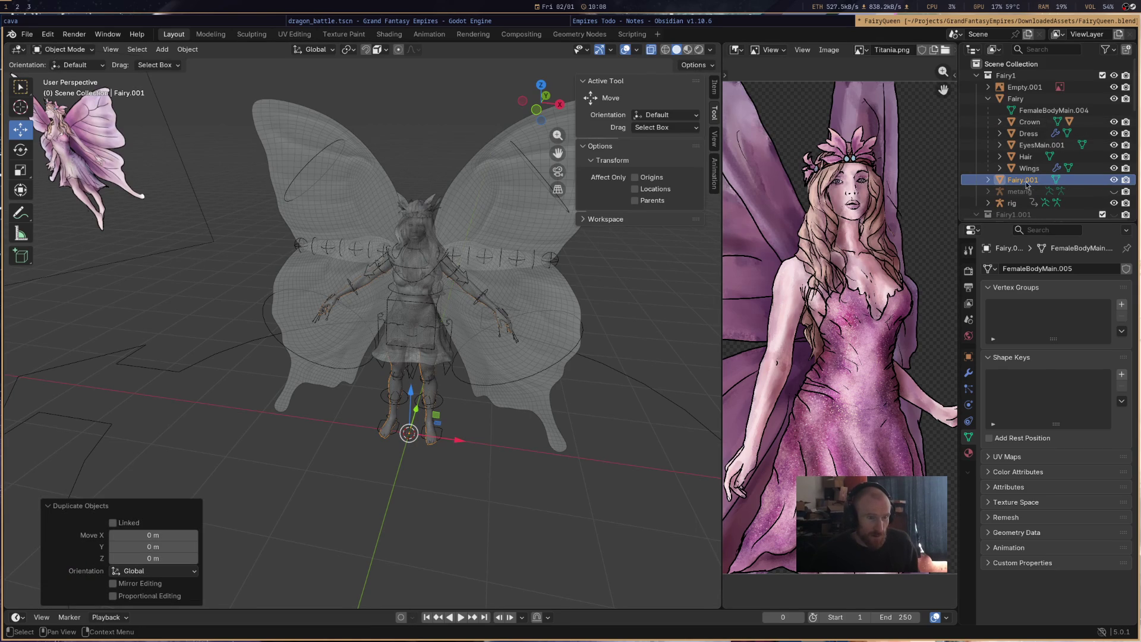
# - Delete Fairy.001, then duplicate Fairy with all its parts in place
pyautogui.rightClick(1020, 183)
pyautogui.click(1008, 209)
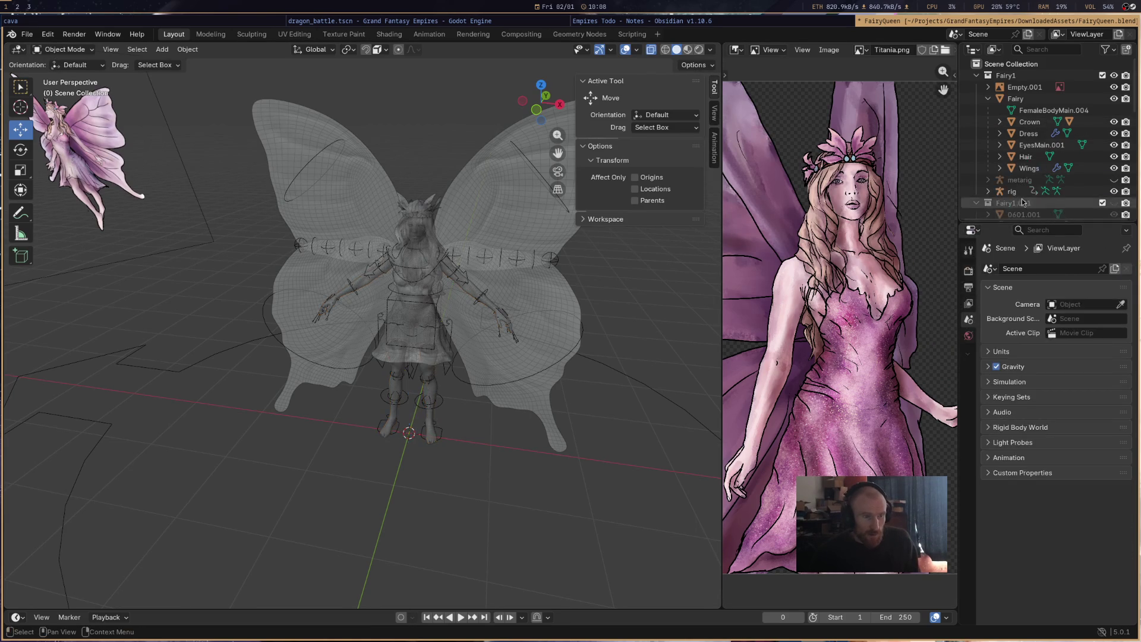
pyautogui.click(1025, 168)
pyautogui.keyDown('shift'); pyautogui.click(1016, 98); pyautogui.keyUp('shift')
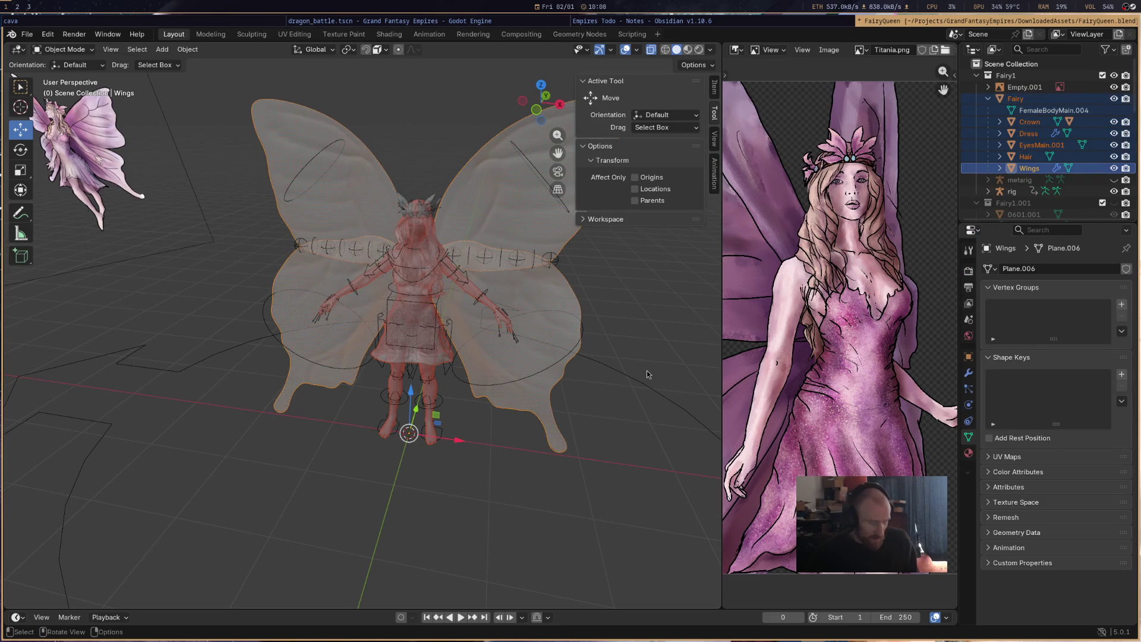
pyautogui.hotkey('shift', 'd')
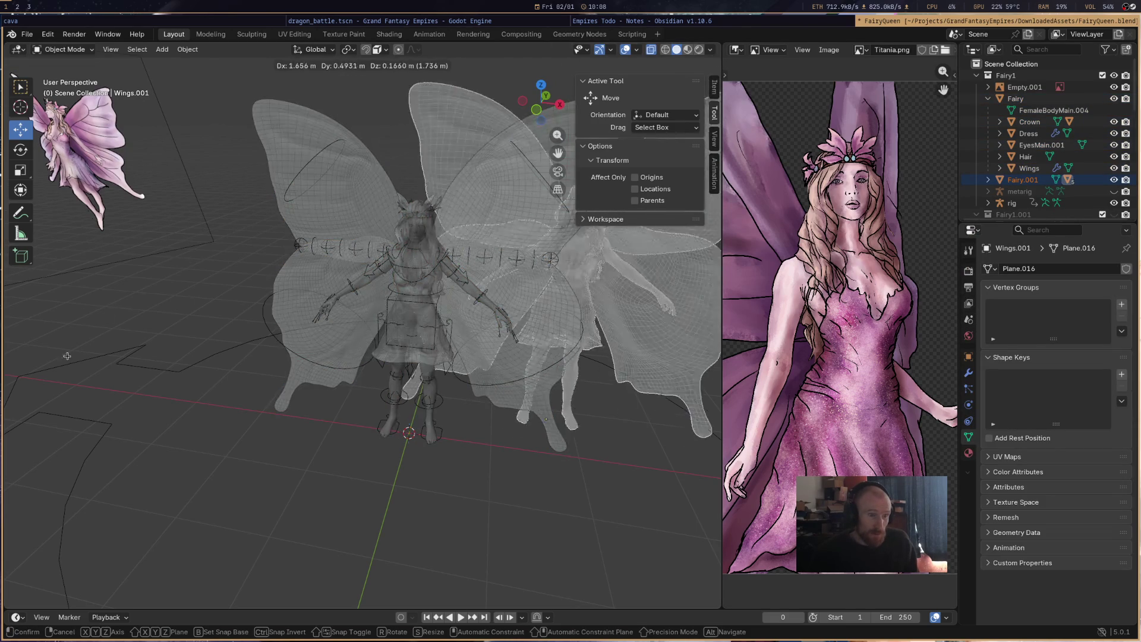
pyautogui.press('Escape')
# - Rename the duplicate to FairyBackup
pyautogui.doubleClick(1017, 179)
pyautogui.scroll(-2, 1017, 179)
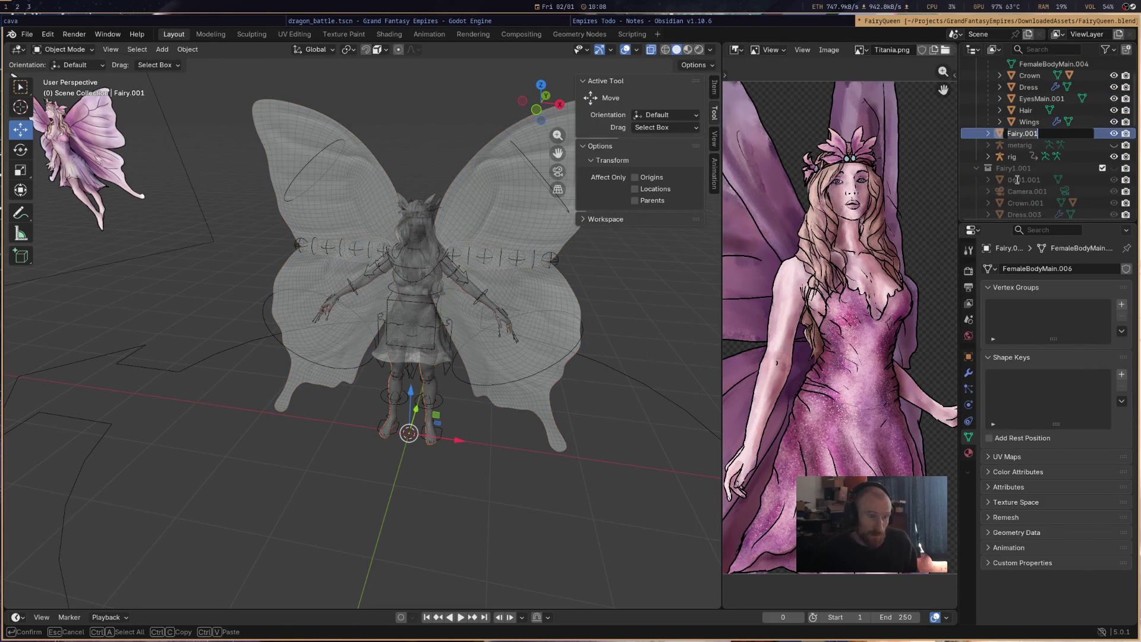
pyautogui.press('Delete')
pyautogui.press('Delete')
pyautogui.press('Delete')
pyautogui.write('Backup')
pyautogui.press('Return')
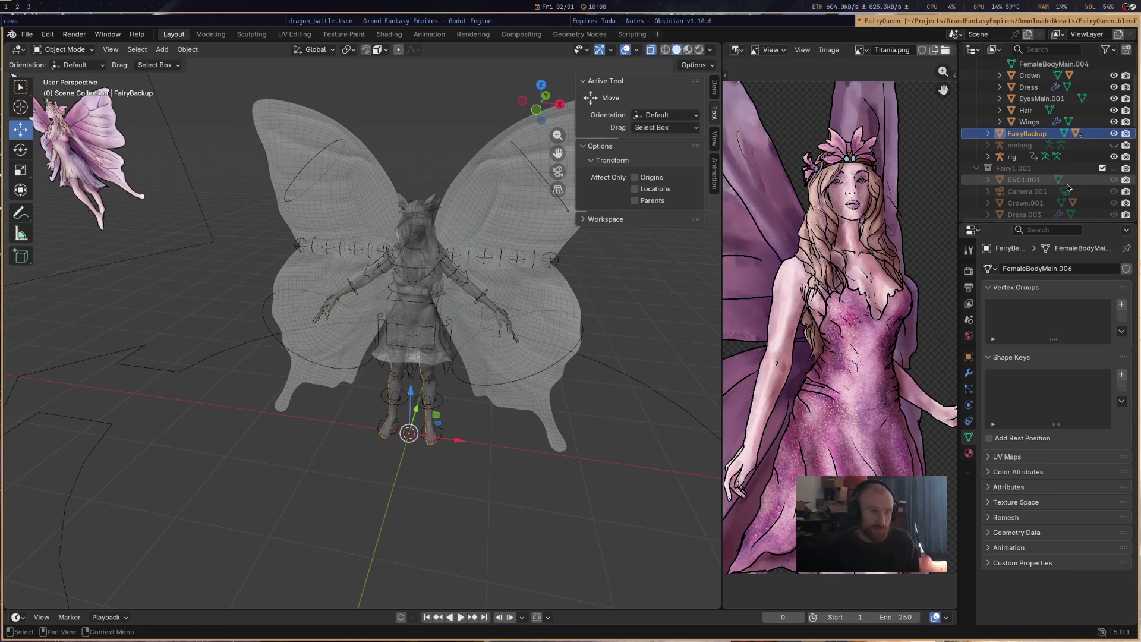
# - Hide FairyBackup and select the original Fairy with its parts
pyautogui.click(1116, 134)
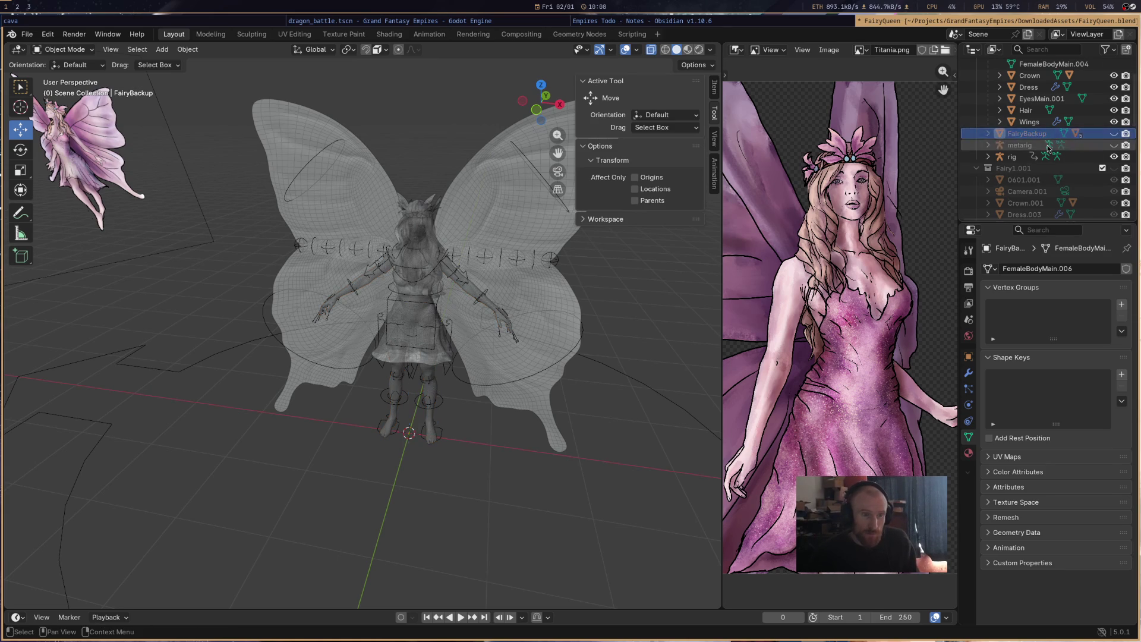
pyautogui.scroll(2, 1046, 119)
pyautogui.click(1031, 99)
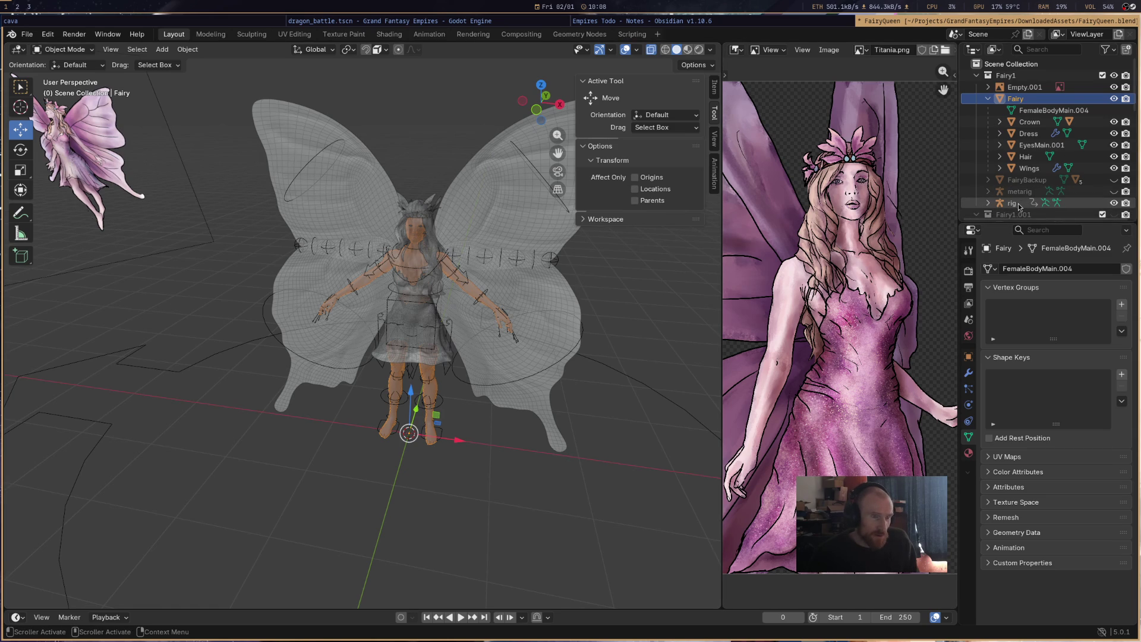
pyautogui.keyDown('shift'); pyautogui.click(1027, 168); pyautogui.keyUp('shift')
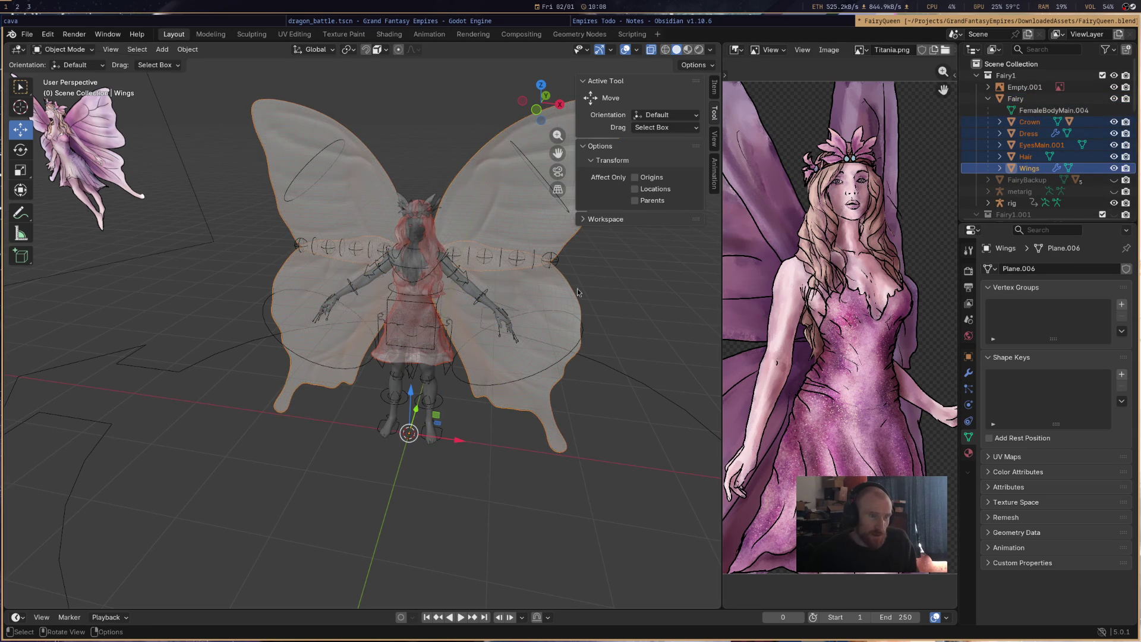
pyautogui.hotkey('shift', 'd')
pyautogui.rightClick(476, 292)
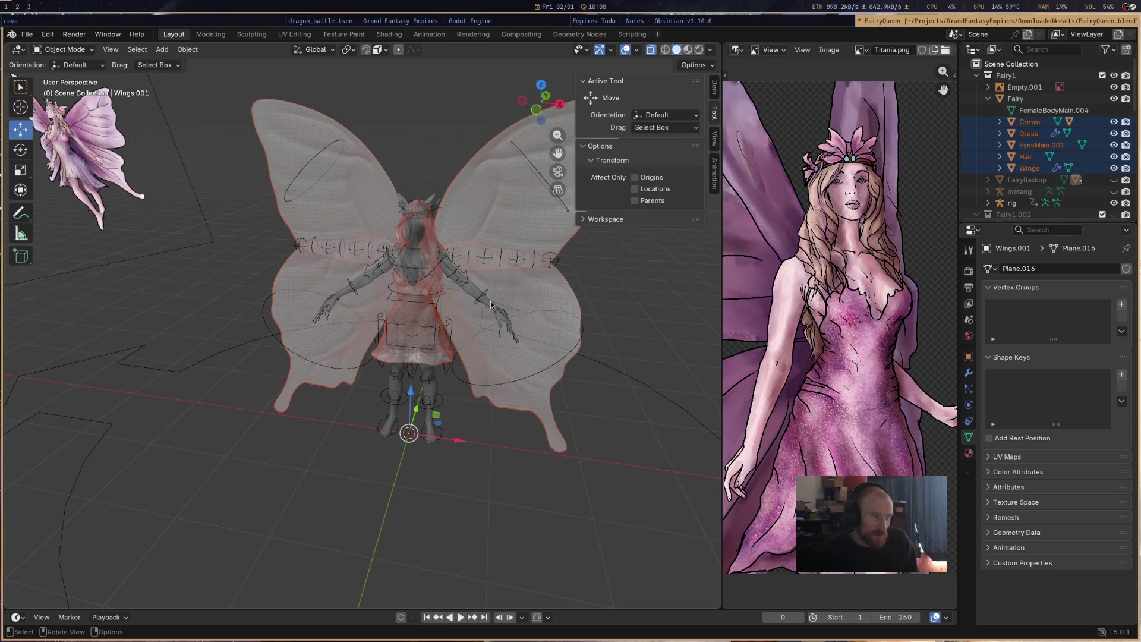
pyautogui.keyDown('shift'); pyautogui.click(478, 290); pyautogui.keyUp('shift')
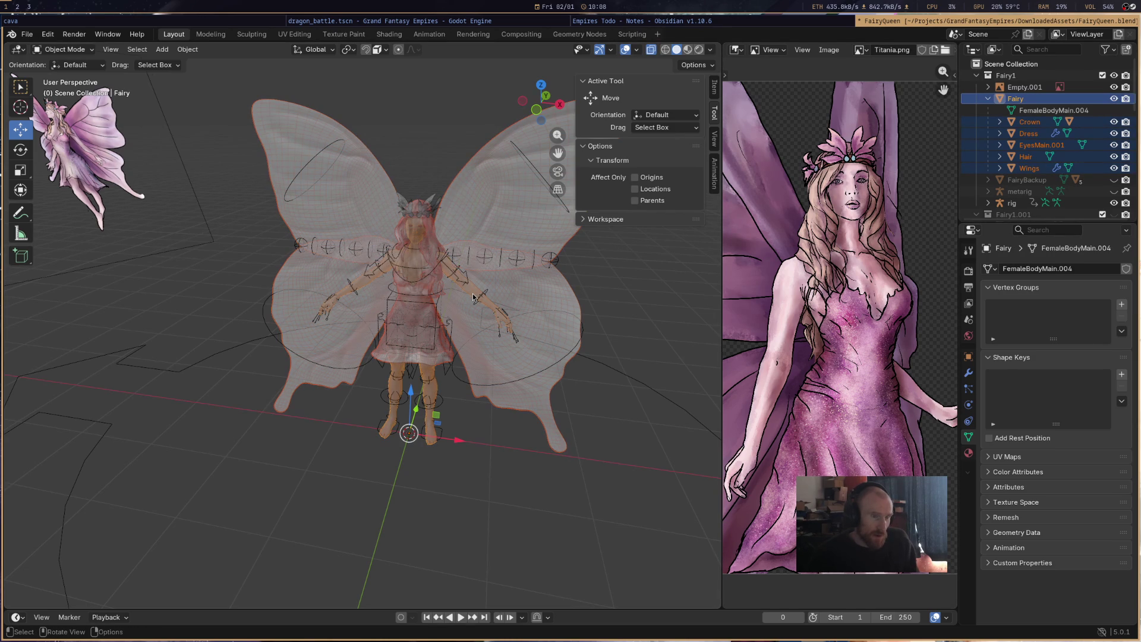
pyautogui.rightClick(473, 296)
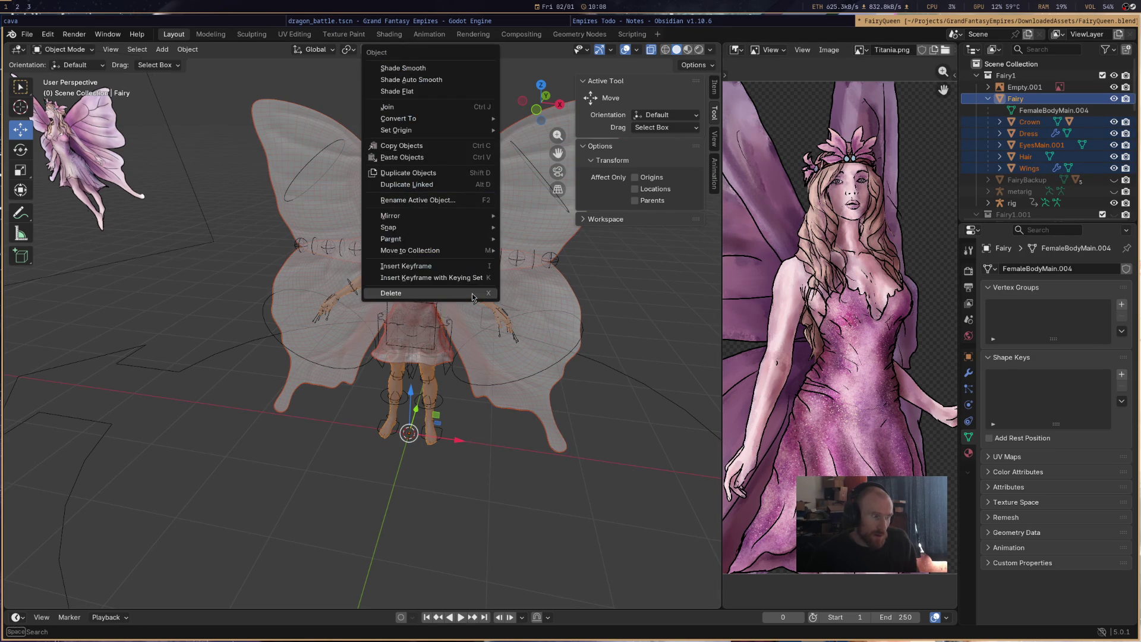
pyautogui.moveTo(465, 227)
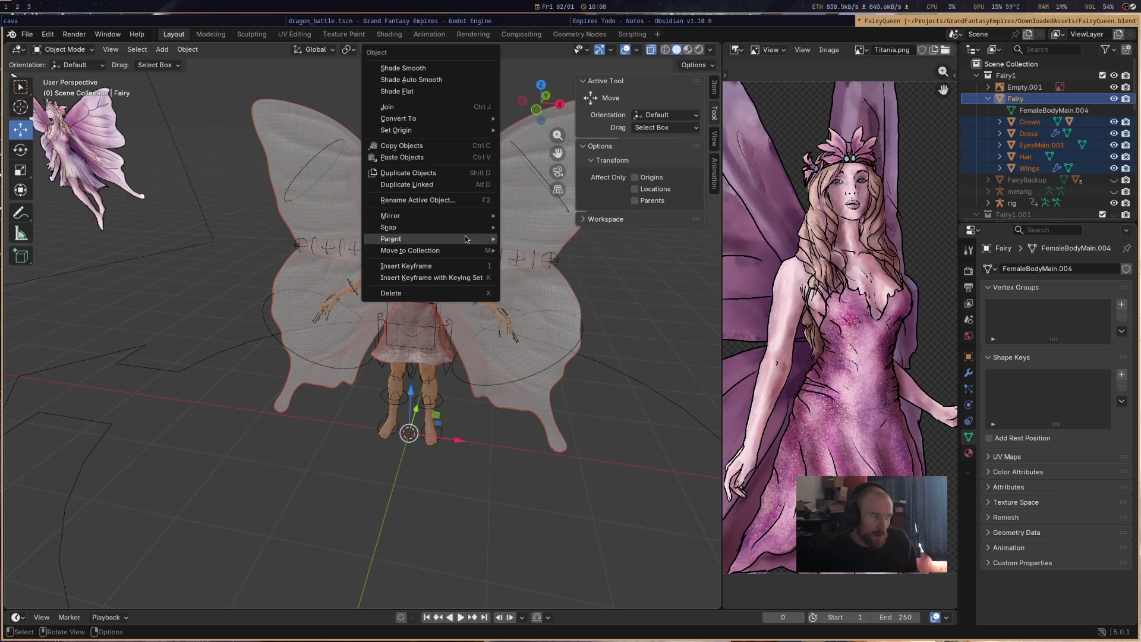
pyautogui.click(461, 106)
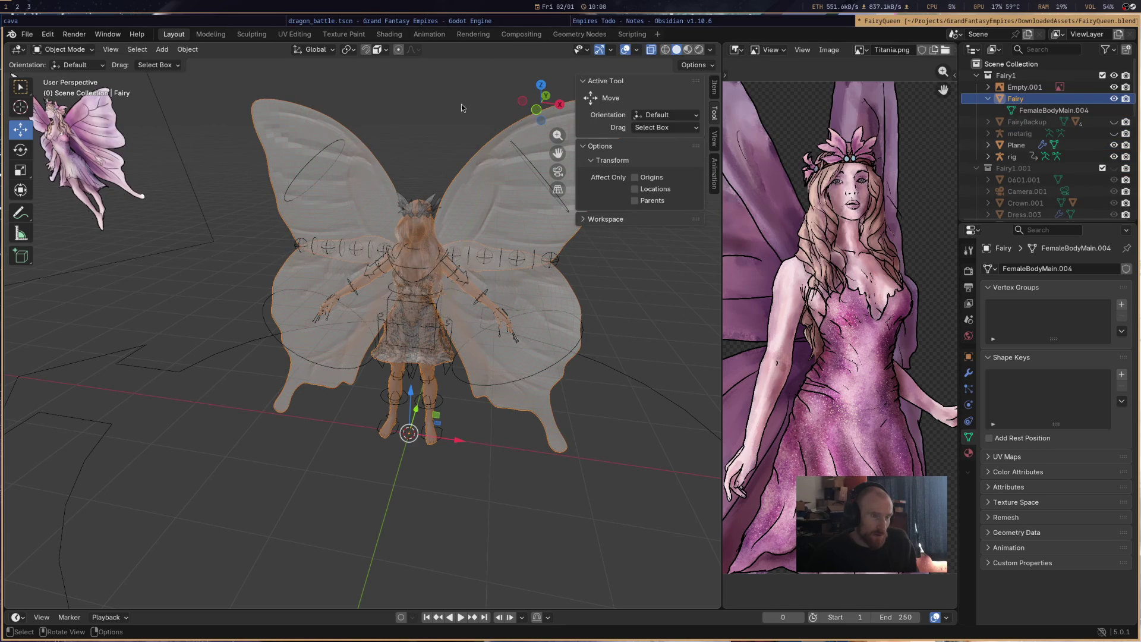
pyautogui.moveTo(432, 303); pyautogui.dragTo(478, 290, button='middle')
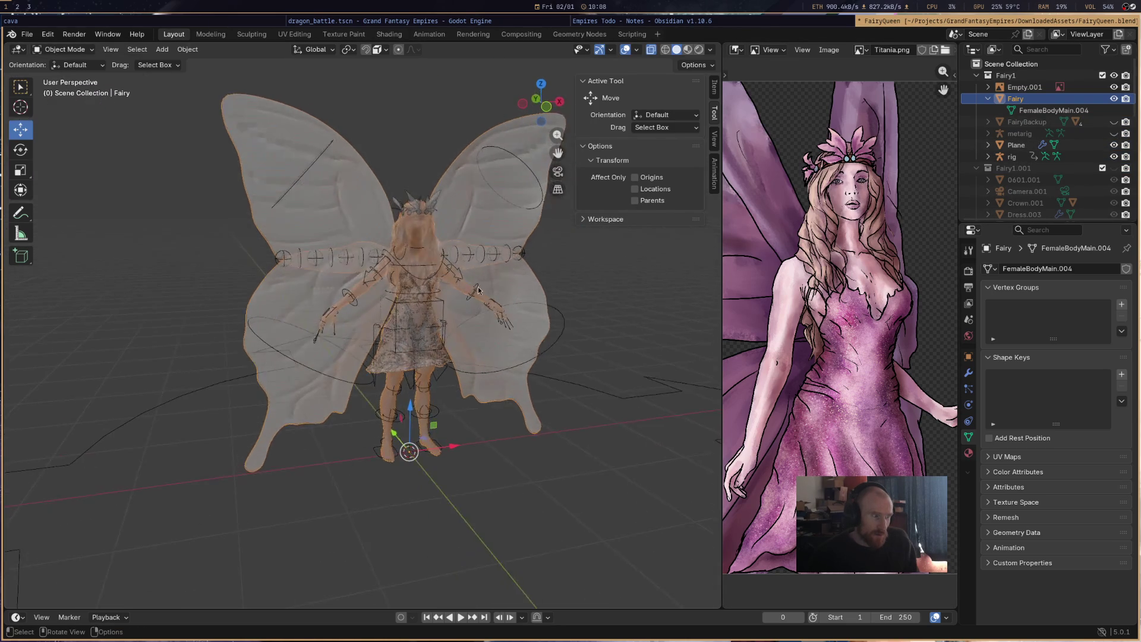
pyautogui.scroll(5, 478, 290)
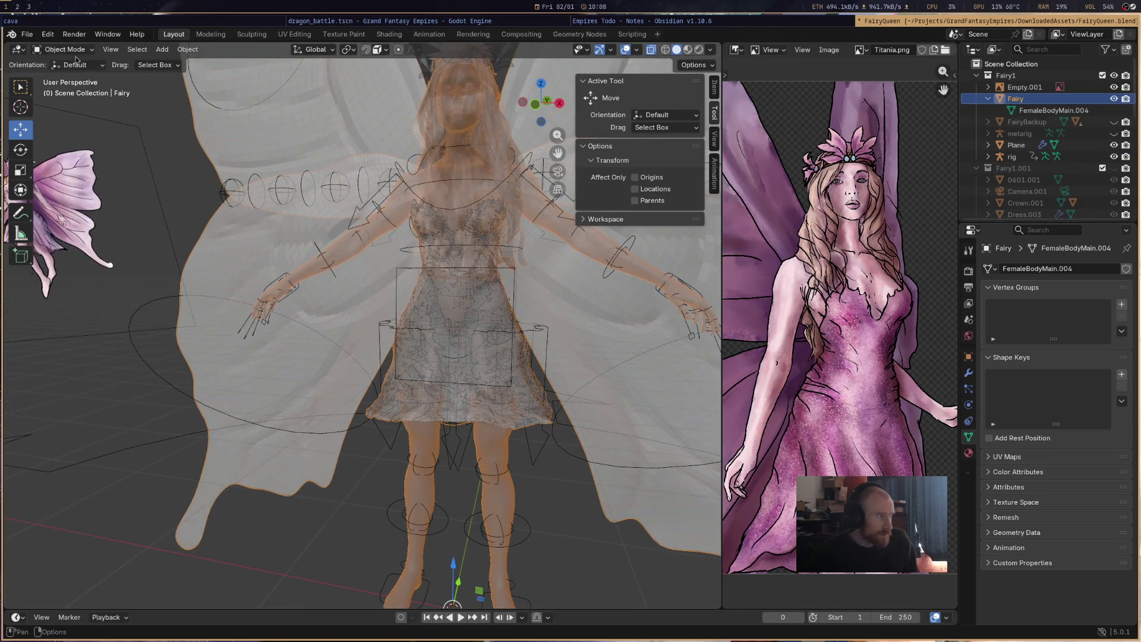
pyautogui.click(145, 151)
pyautogui.scroll(-4, 127, 220)
pyautogui.moveTo(179, 250); pyautogui.dragTo(280, 271, button='middle')
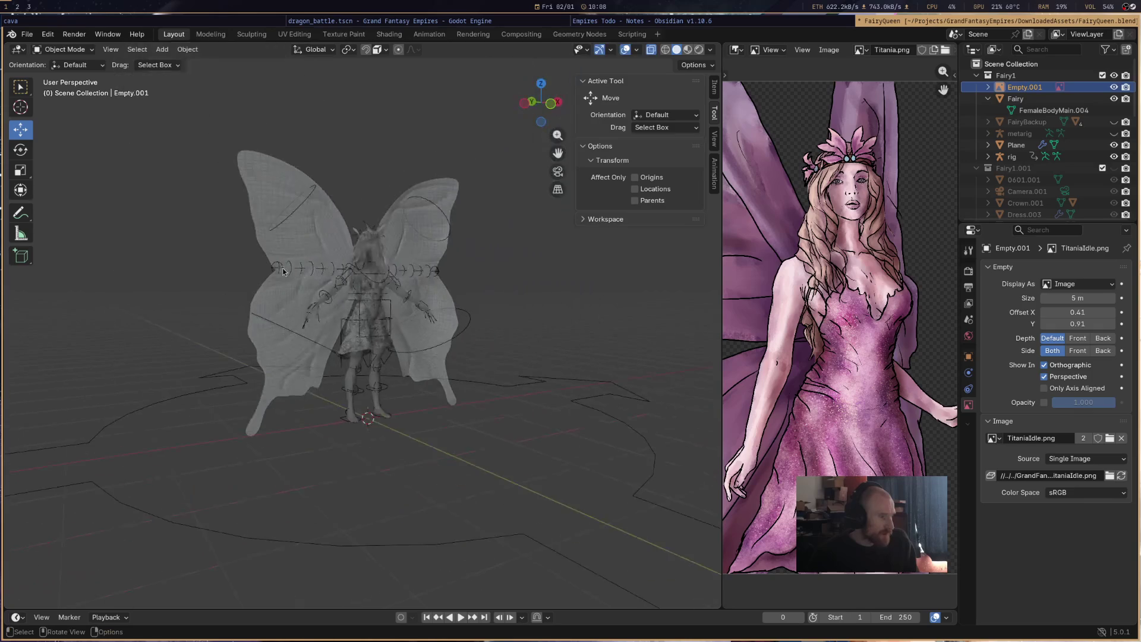
pyautogui.scroll(10, 321, 236)
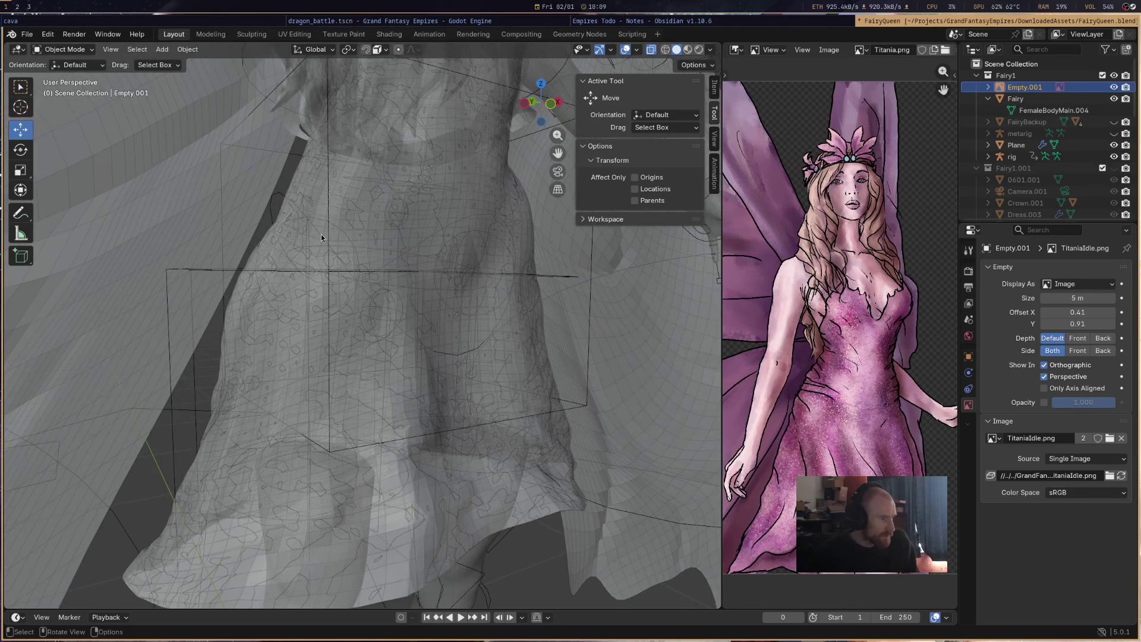
pyautogui.scroll(-10, 321, 234)
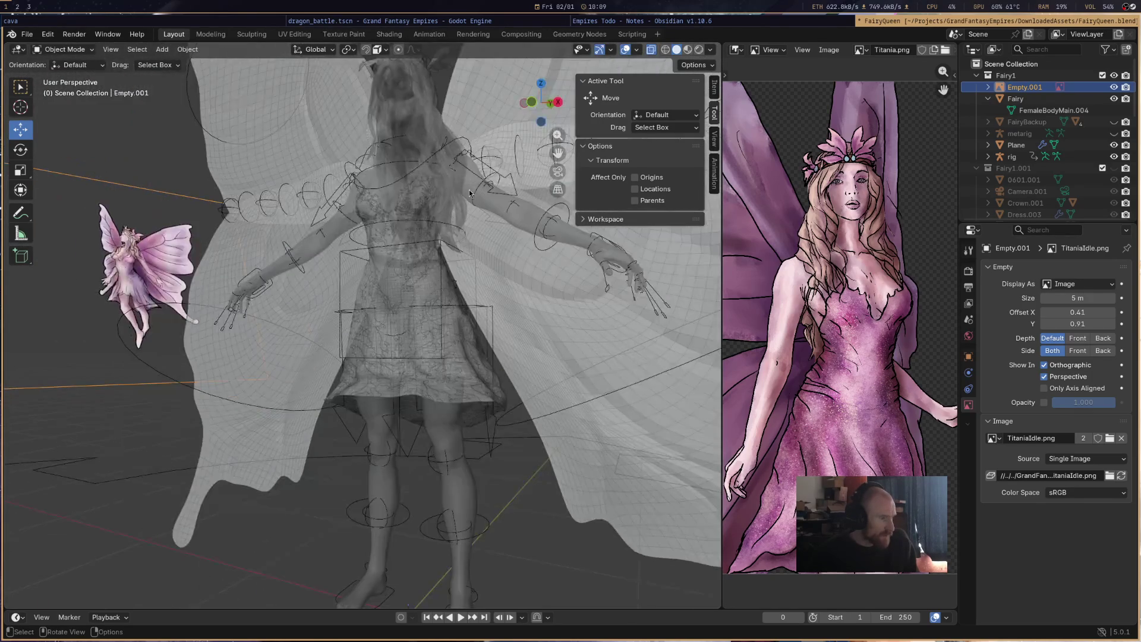
pyautogui.scroll(3, 481, 190)
pyautogui.moveTo(480, 190); pyautogui.dragTo(452, 197, button='middle')
pyautogui.moveTo(365, 258)
pyautogui.mouseDown(button='middle')
pyautogui.moveTo(428, 258)
pyautogui.moveTo(385, 228)
pyautogui.mouseUp(button='middle')
pyautogui.scroll(6, 365, 258)
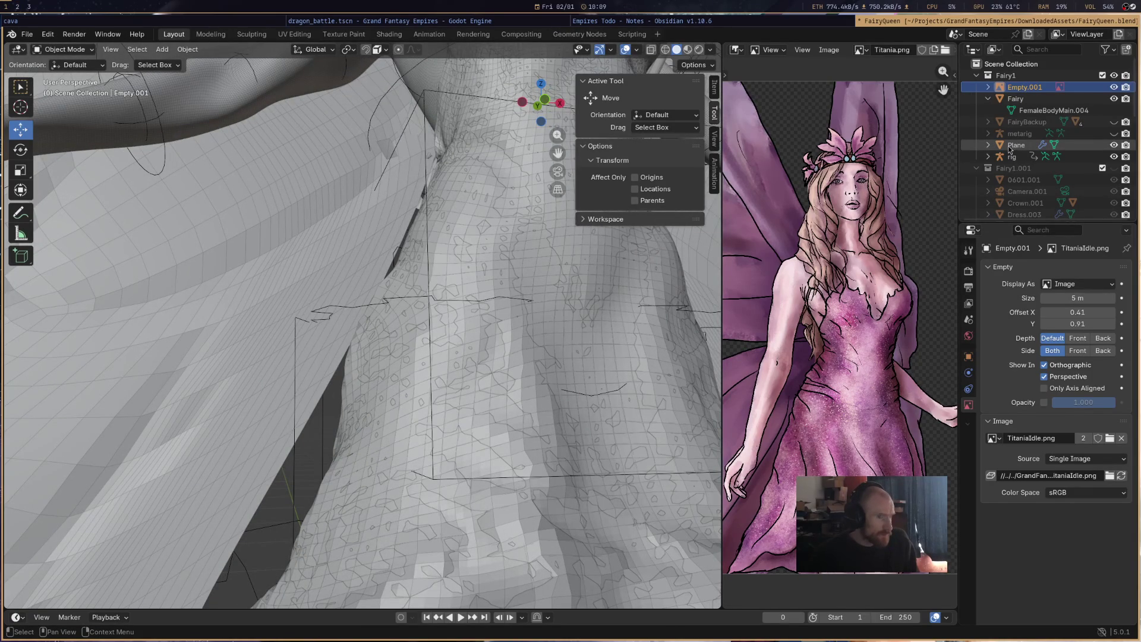
pyautogui.click(1115, 146)
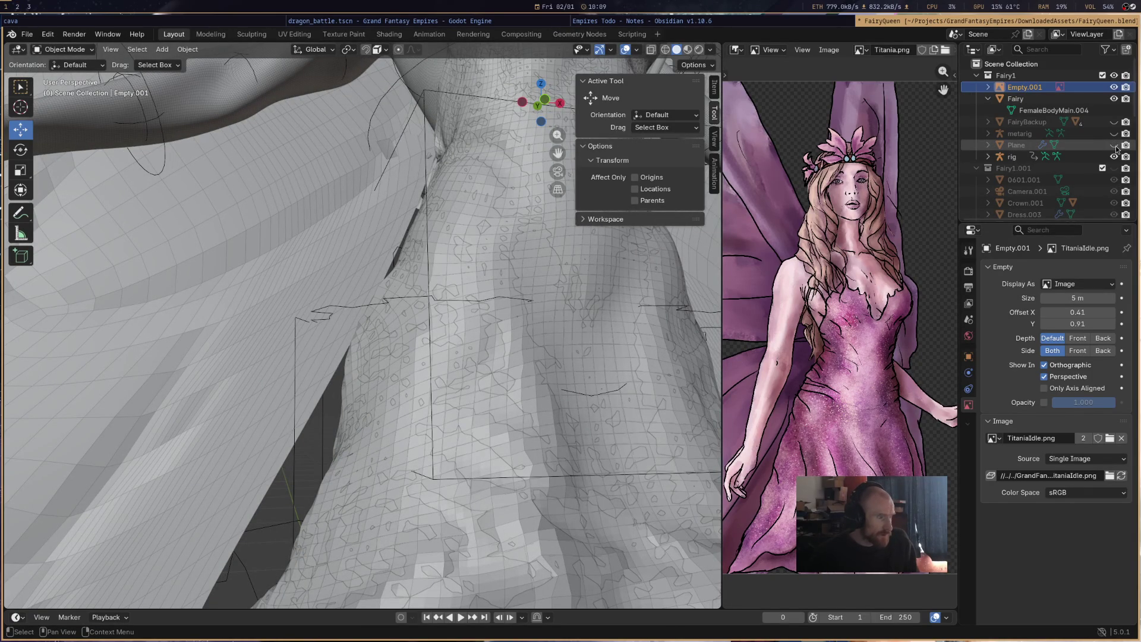
# - Join the Plane into Fairy, with Fairy as the active object
pyautogui.click(1016, 145)
pyautogui.press('KP_Decimal')
pyautogui.moveTo(428, 366); pyautogui.dragTo(451, 405, button='middle')
pyautogui.scroll(4, 365, 289)
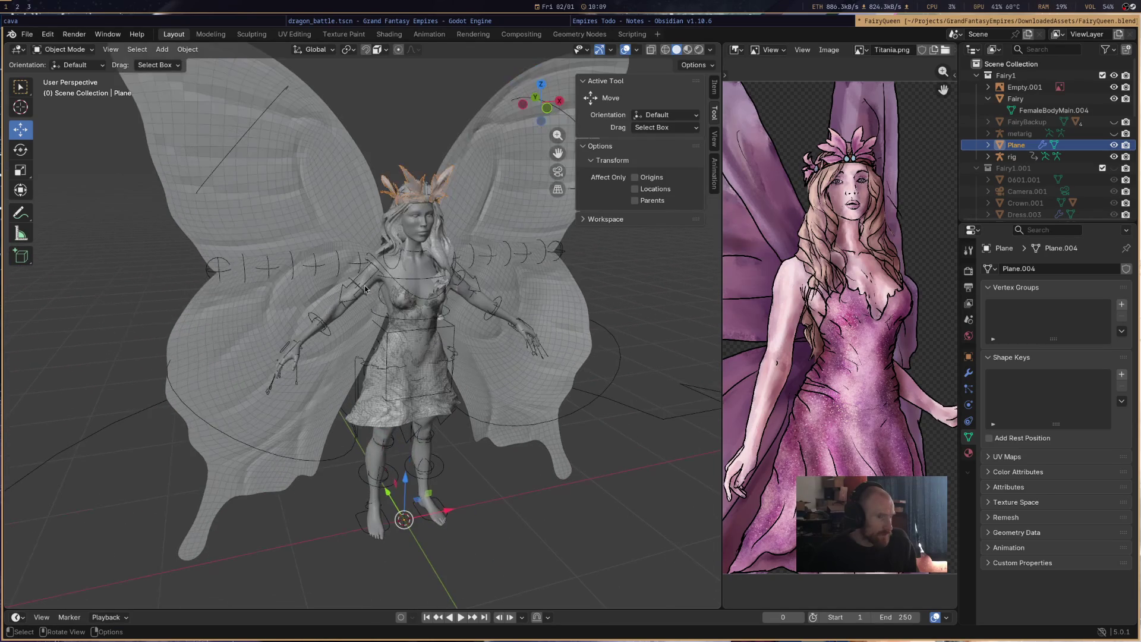
pyautogui.keyDown('shift'); pyautogui.click(1060, 99); pyautogui.keyUp('shift')
pyautogui.click(1016, 145)
pyautogui.keyDown('ctrl'); pyautogui.click(1016, 99); pyautogui.keyUp('ctrl')
pyautogui.rightClick(481, 262)
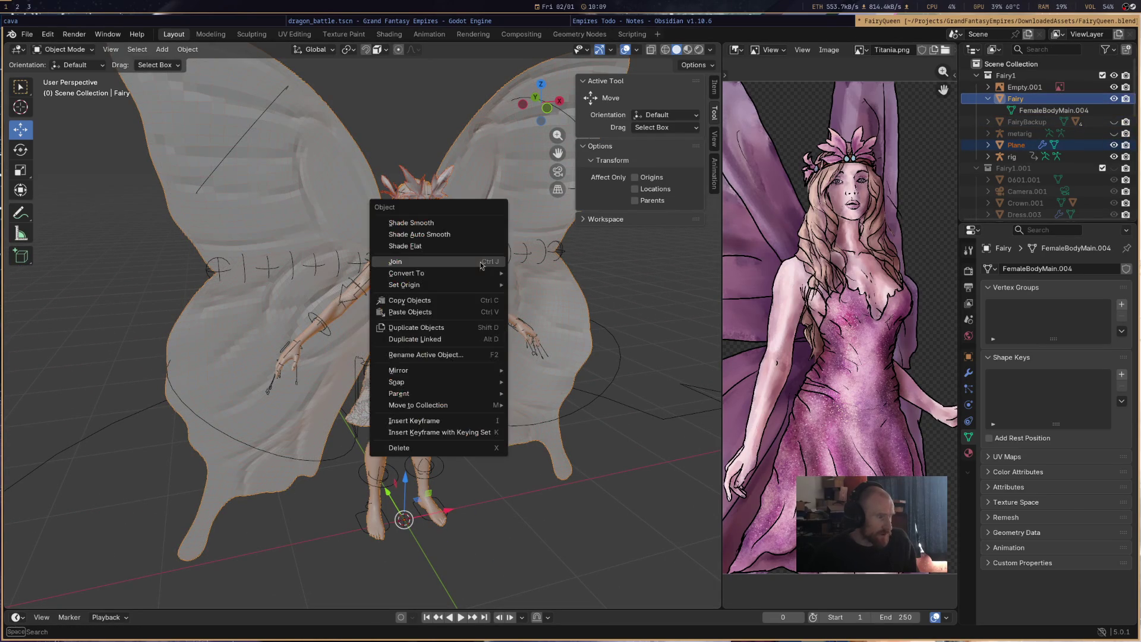
pyautogui.click(478, 263)
# - Undo three times to restore the separate fairy parts
pyautogui.moveTo(481, 251)
pyautogui.mouseDown(button='middle')
pyautogui.moveTo(438, 232)
pyautogui.moveTo(466, 223)
pyautogui.mouseUp(button='middle')
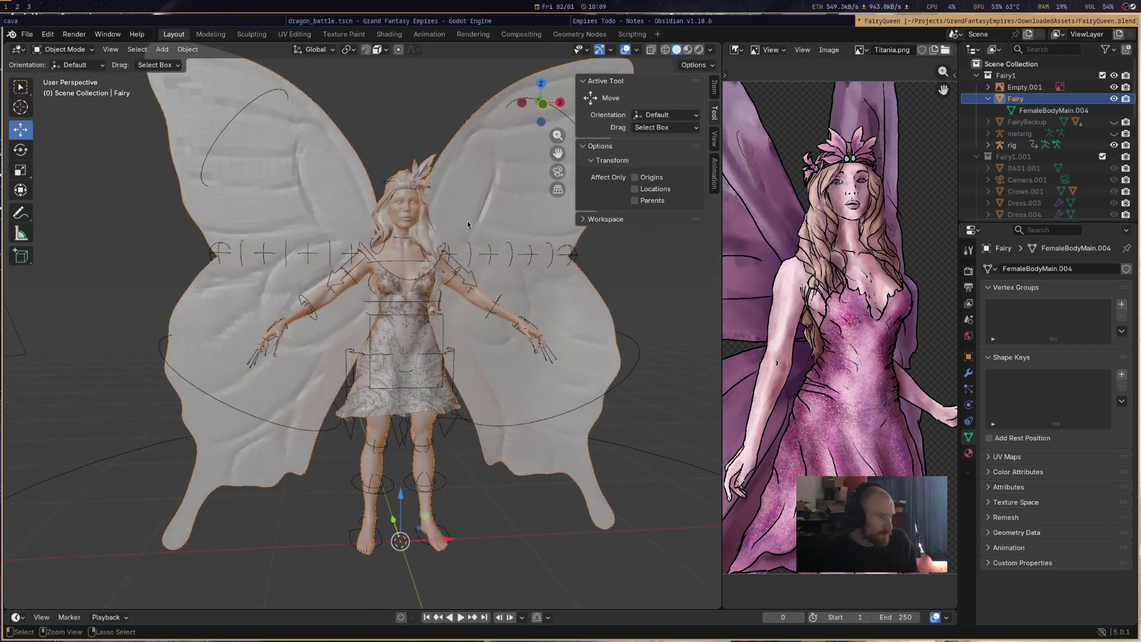
pyautogui.hotkey('ctrl', 'z')
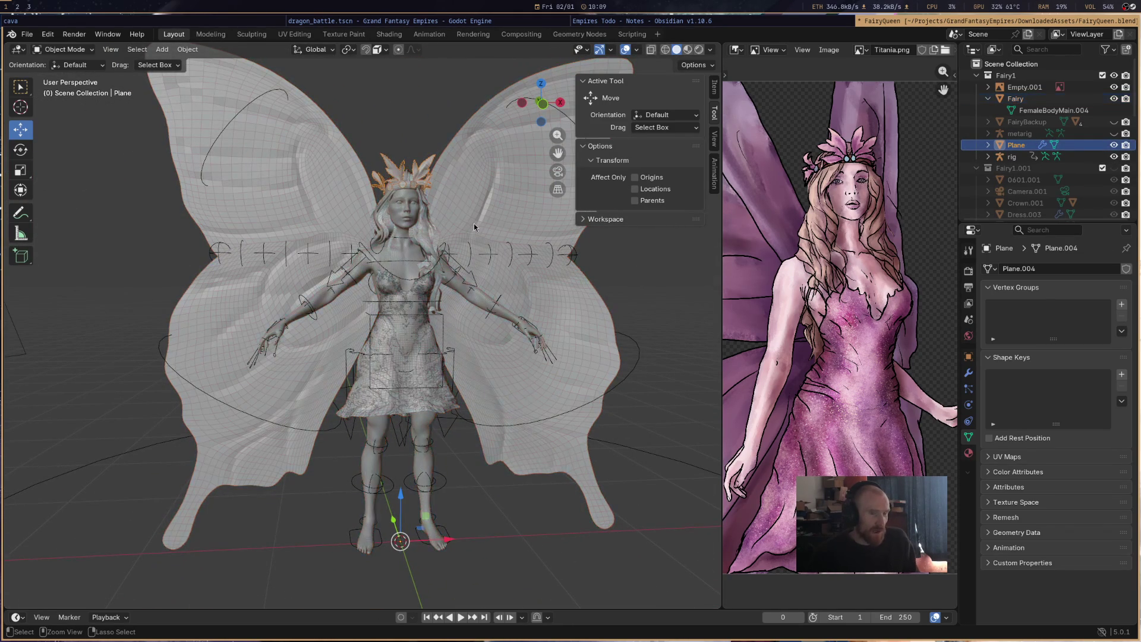
pyautogui.hotkey('ctrl', 'z')
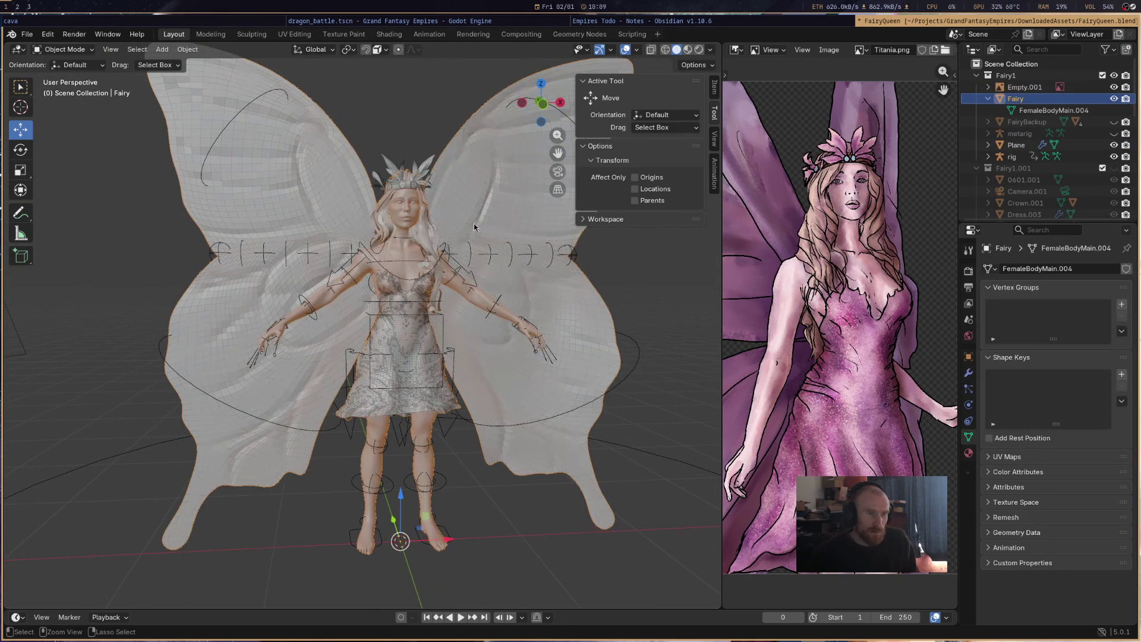
pyautogui.hotkey('ctrl', 'z')
pyautogui.hotkey('ctrl', 'z')
pyautogui.hotkey('ctrl', 'z')
pyautogui.hotkey('ctrl', 'z')
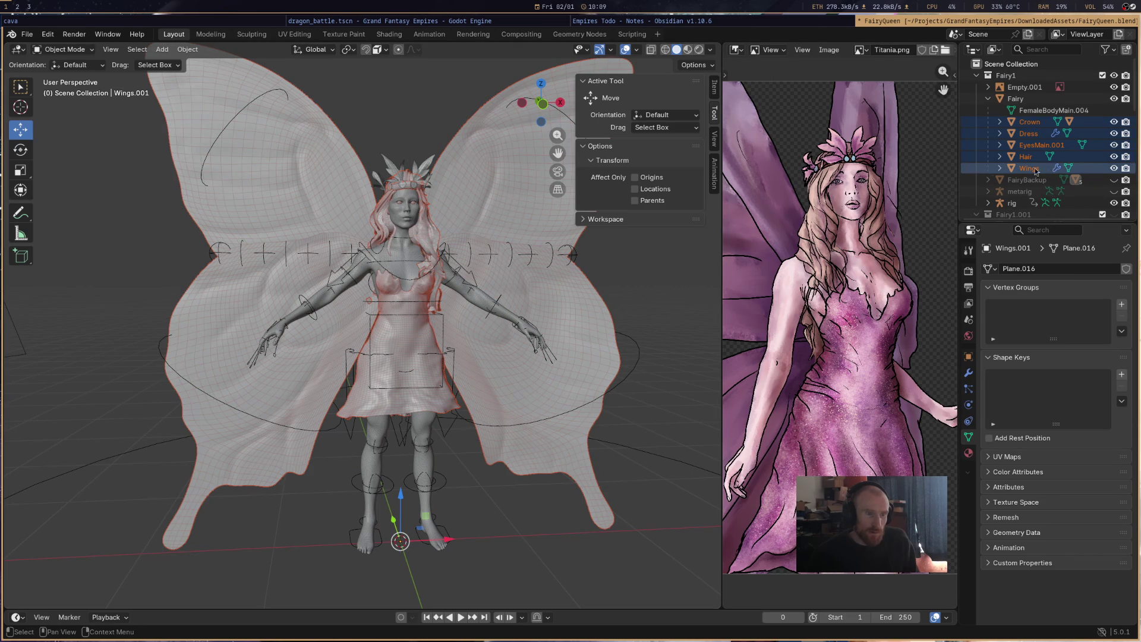
# - Apply the Subdivision modifier on the Wings
pyautogui.click(967, 377)
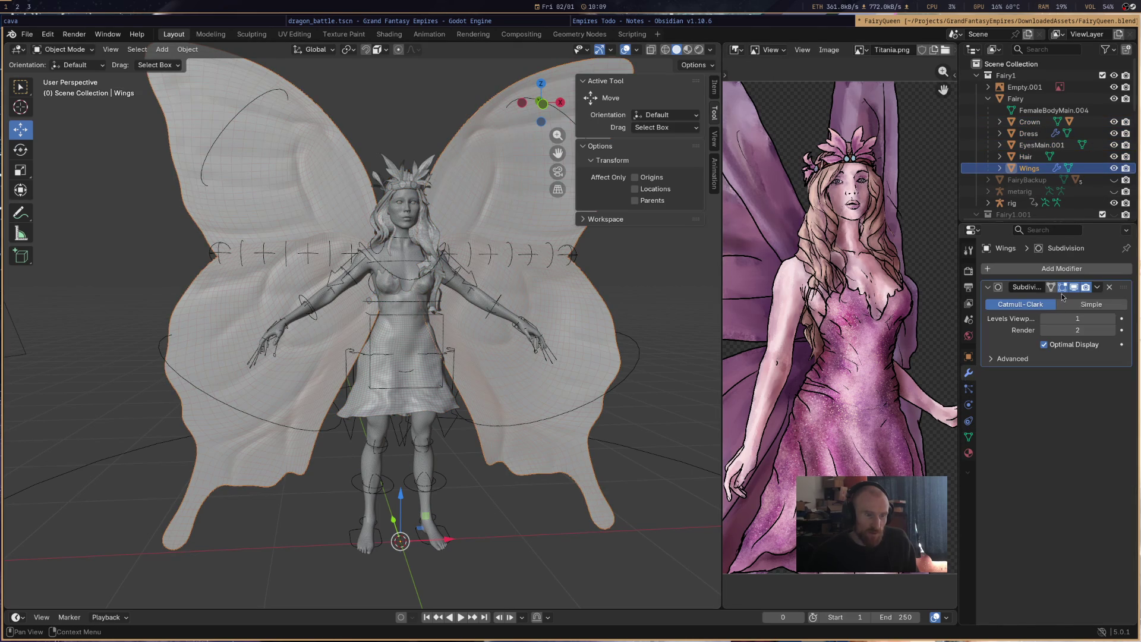
pyautogui.click(1098, 287)
pyautogui.click(1083, 297)
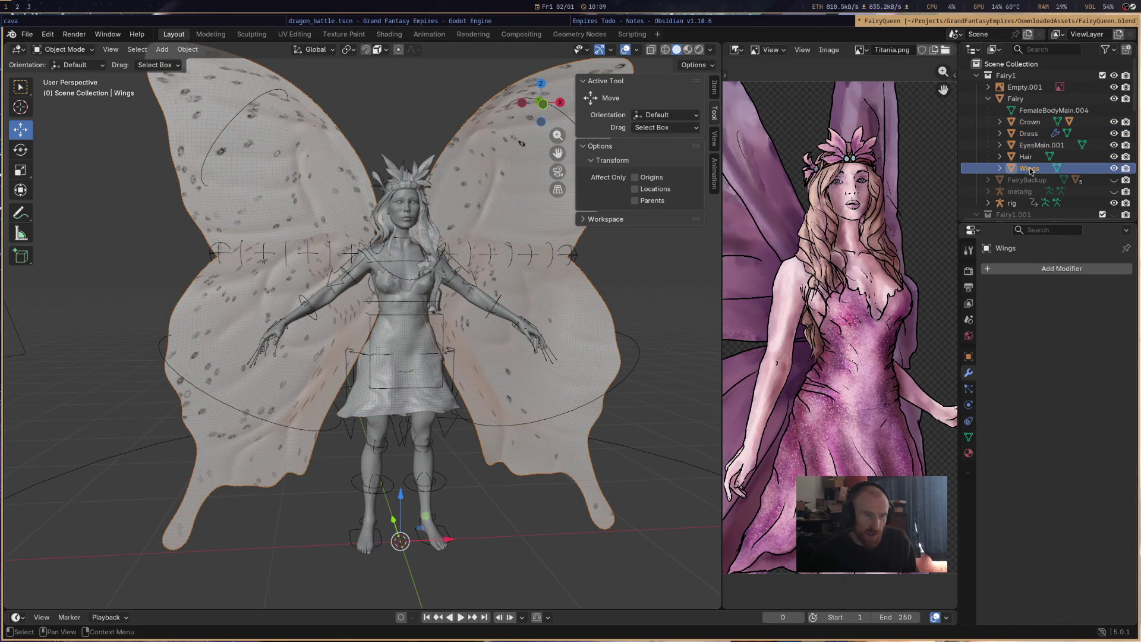
pyautogui.moveTo(315, 315)
pyautogui.mouseDown(button='middle')
pyautogui.moveTo(683, 319)
pyautogui.moveTo(154, 318)
pyautogui.moveTo(305, 317)
pyautogui.moveTo(275, 345)
pyautogui.moveTo(282, 356)
pyautogui.mouseUp(button='middle')
pyautogui.scroll(6, 295, 378)
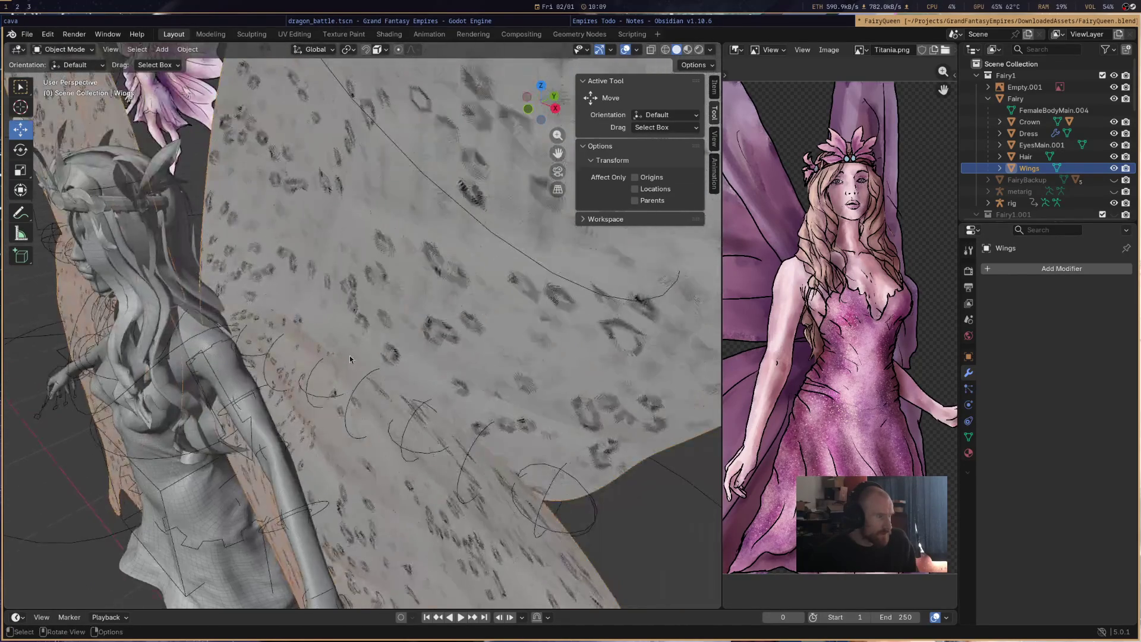
pyautogui.scroll(8, 295, 378)
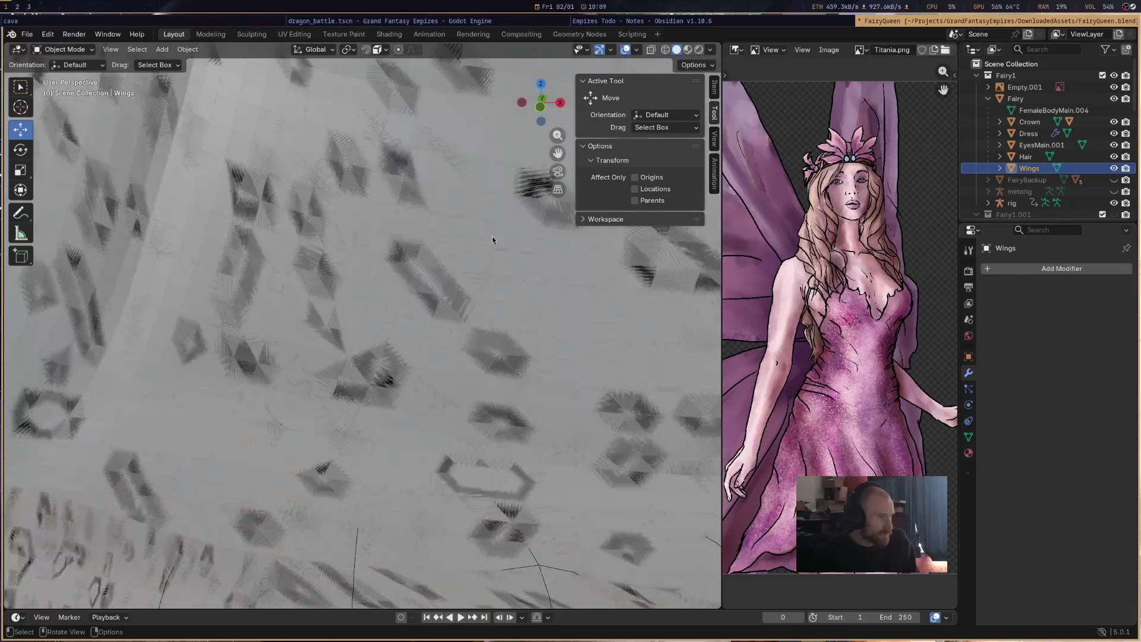
pyautogui.scroll(-10, 504, 235)
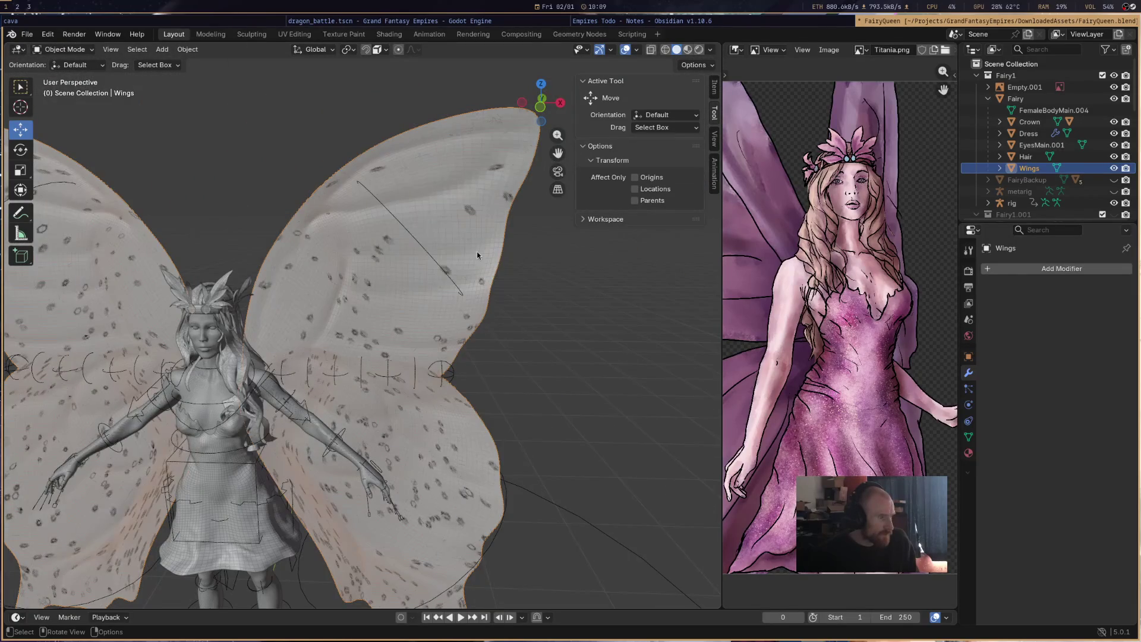
pyautogui.moveTo(477, 254)
pyautogui.mouseDown(button='middle')
pyautogui.moveTo(583, 250)
pyautogui.moveTo(523, 249)
pyautogui.moveTo(557, 247)
pyautogui.moveTo(535, 225)
pyautogui.moveTo(462, 251)
pyautogui.mouseUp(button='middle')
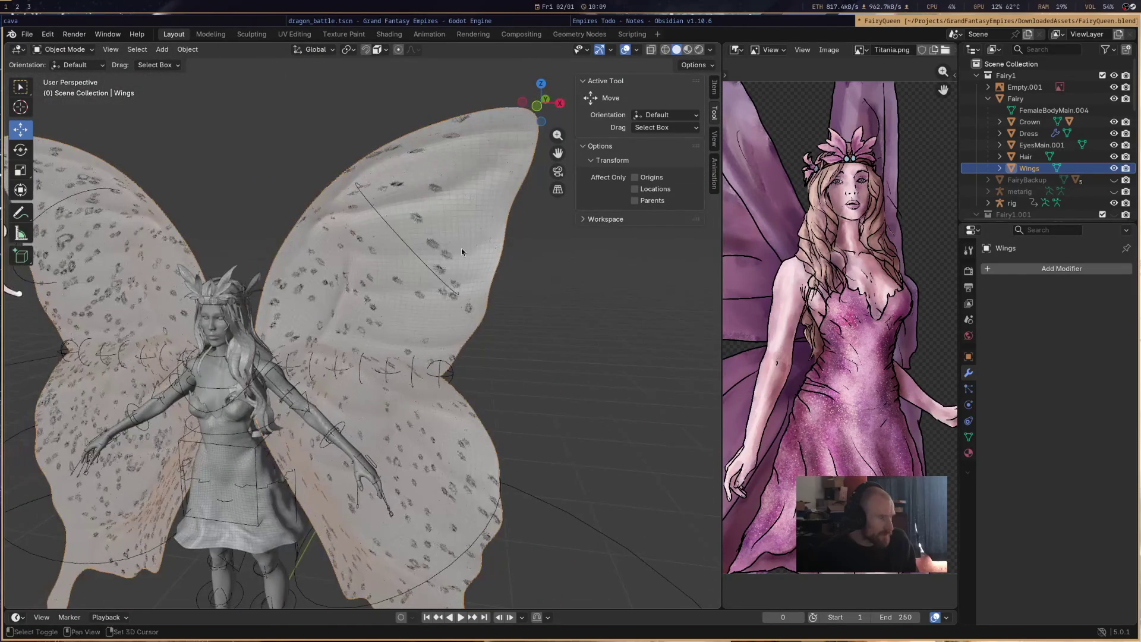
pyautogui.press('KP_Decimal')
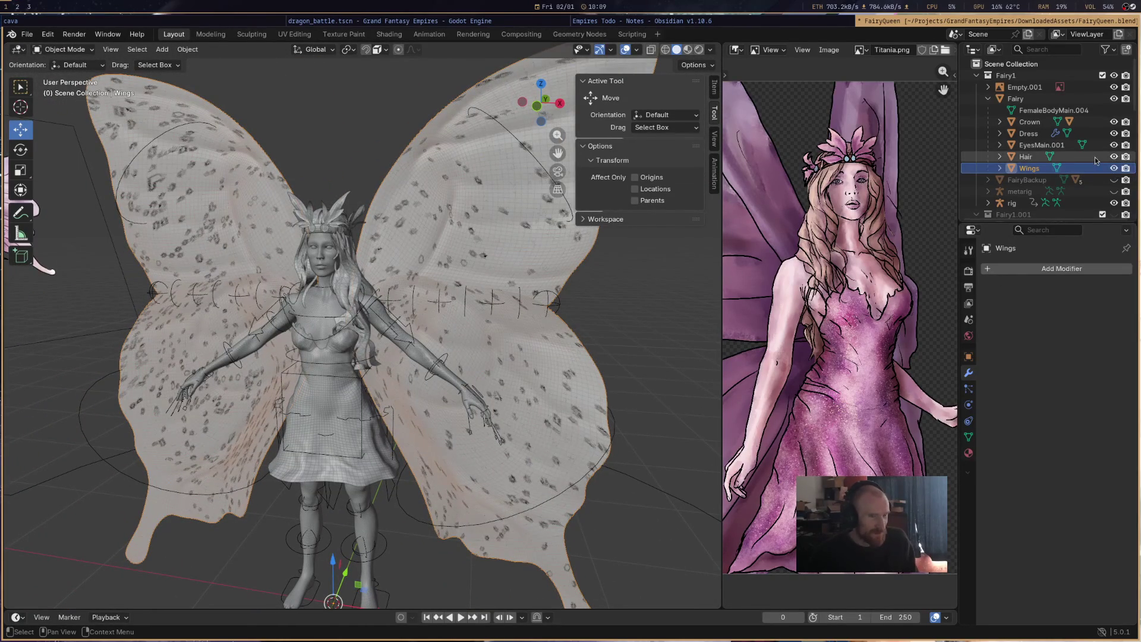
# - Apply the Subdivision modifier on the Dress
pyautogui.click(1055, 148)
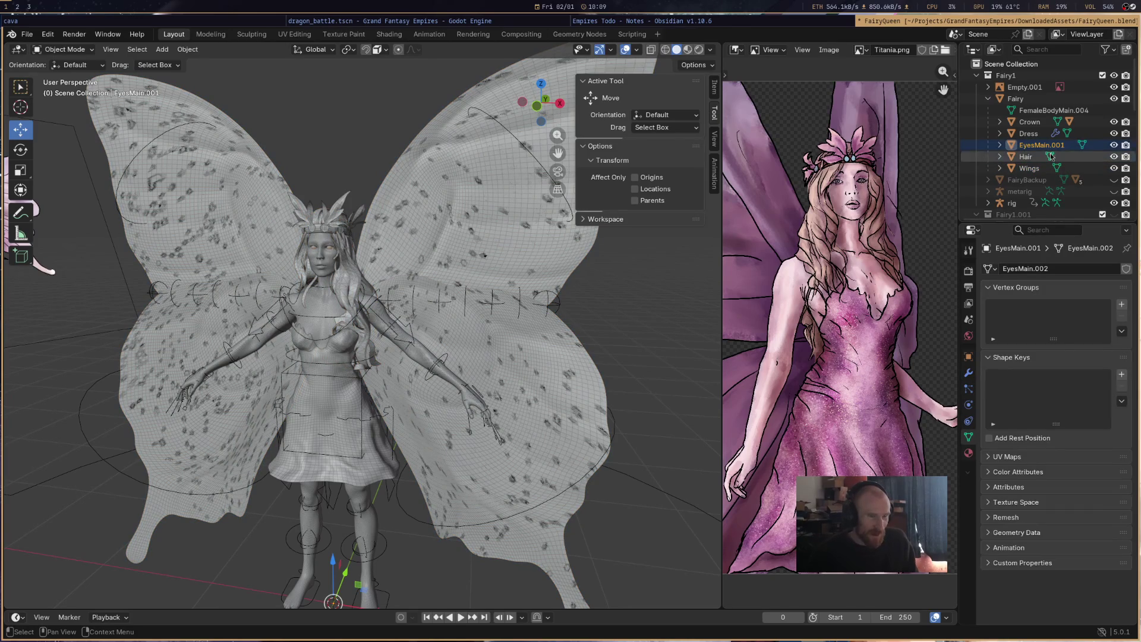
pyautogui.click(968, 373)
pyautogui.click(1030, 135)
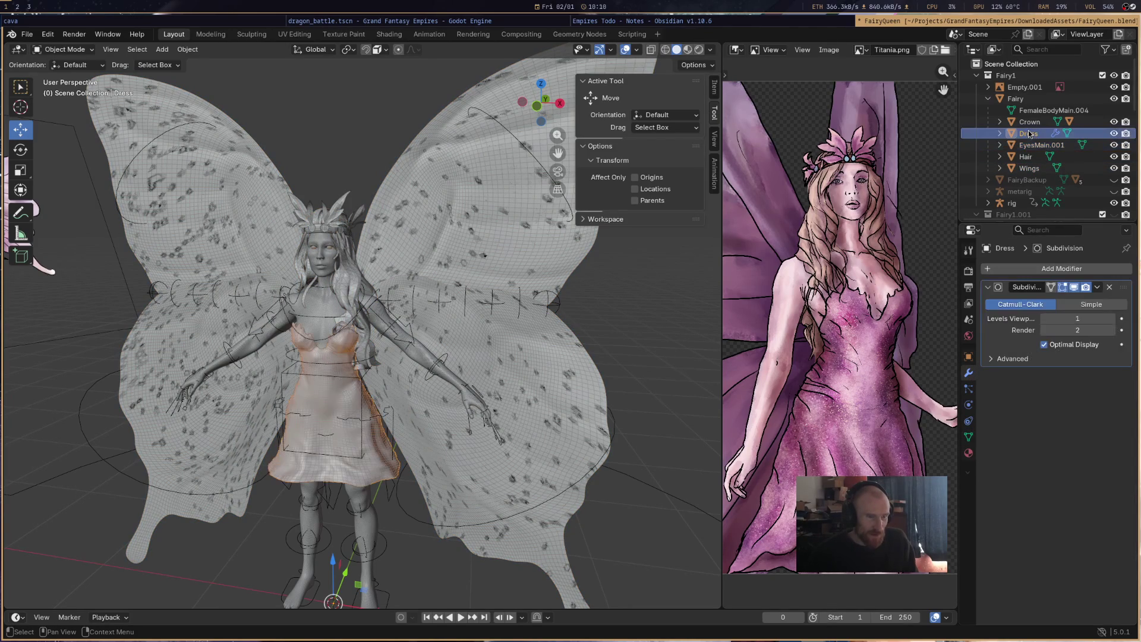
pyautogui.click(1097, 287)
pyautogui.click(1083, 301)
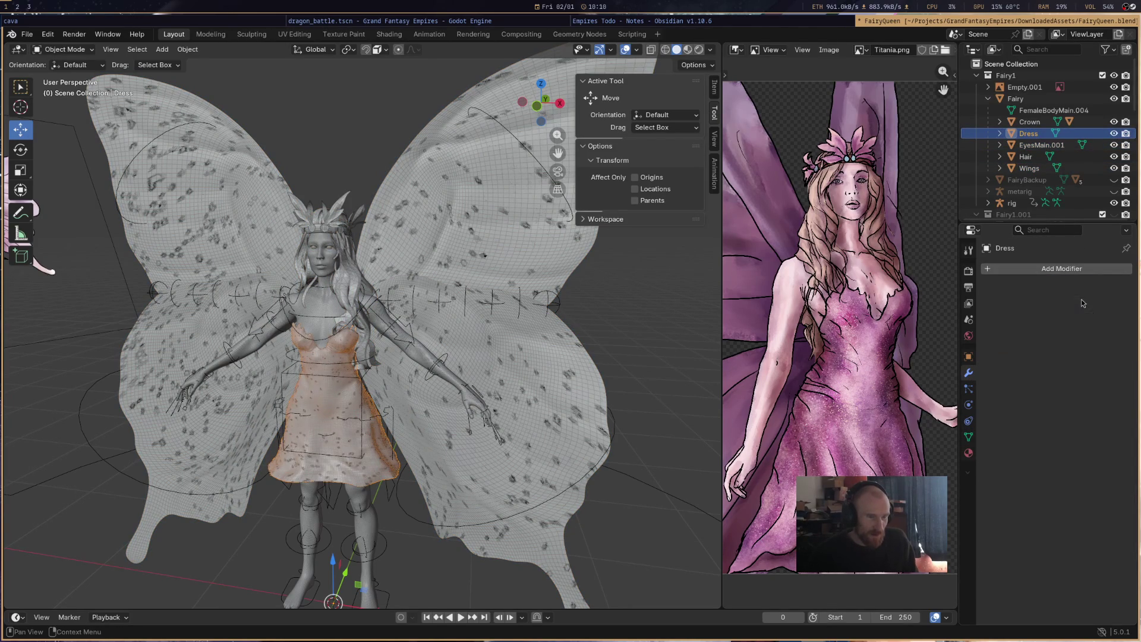
# - Apply the Mirror and Subdivision modifiers on the Crown's Plane mesh
pyautogui.click(1070, 122)
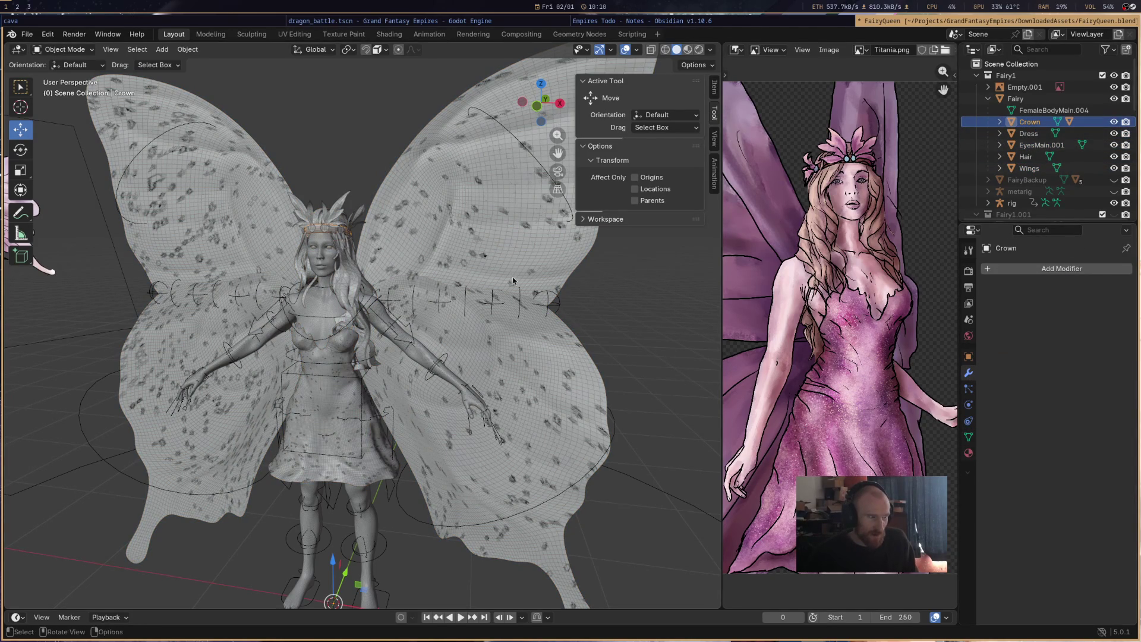
pyautogui.moveTo(513, 281); pyautogui.dragTo(494, 285, button='middle')
pyautogui.scroll(-3, 1027, 135)
pyautogui.scroll(4, 1027, 136)
pyautogui.click(999, 122)
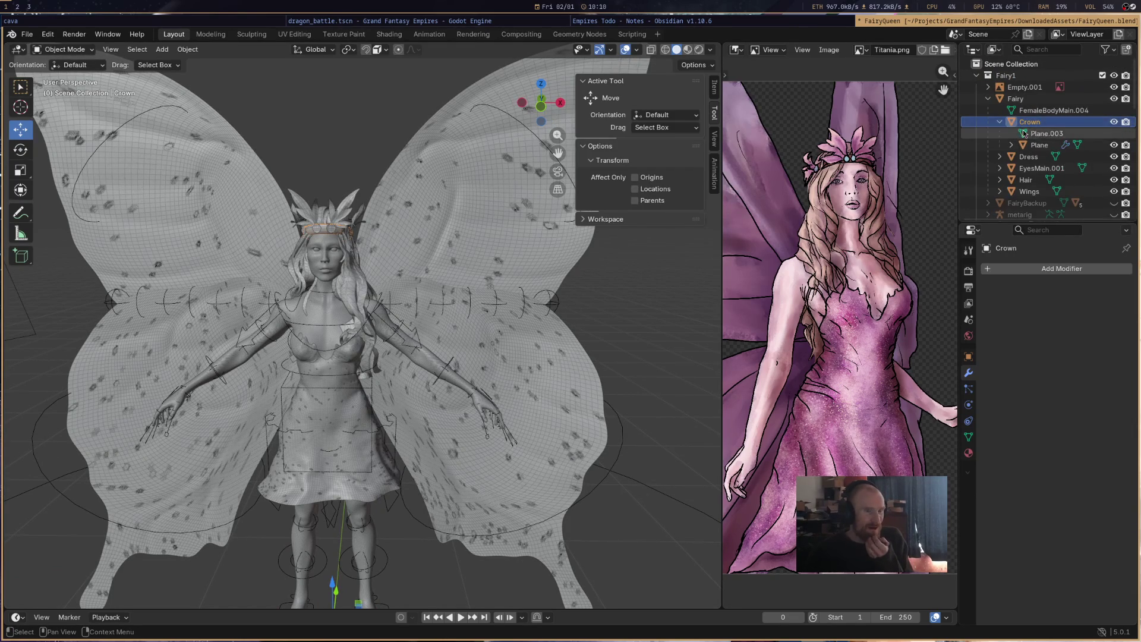
pyautogui.click(1041, 145)
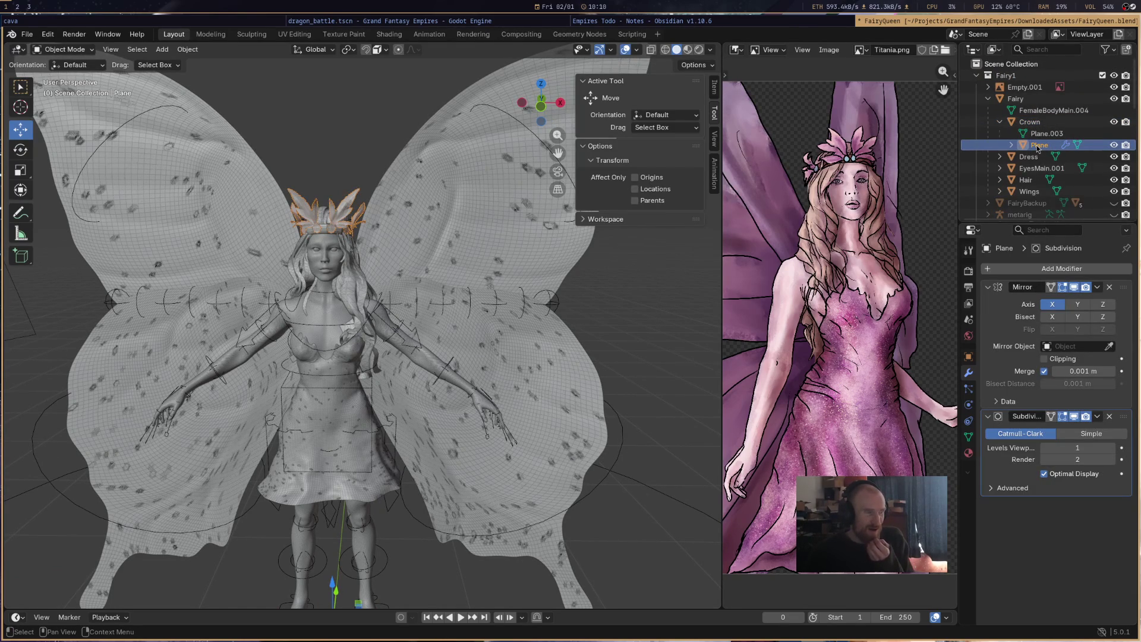
pyautogui.click(1097, 287)
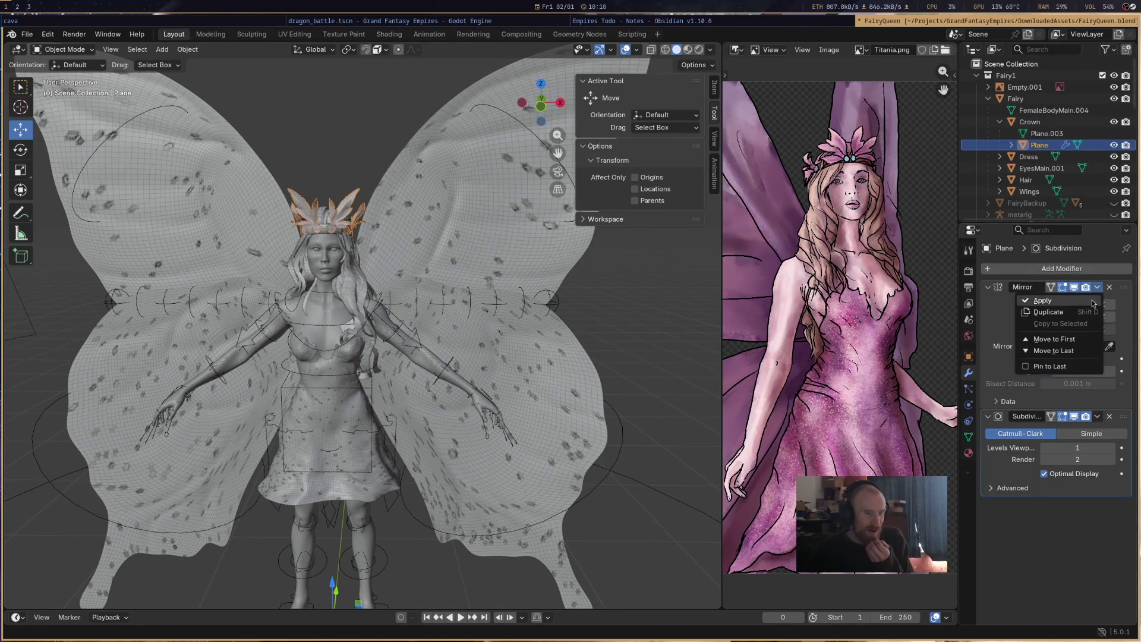
pyautogui.click(1098, 304)
pyautogui.click(1098, 287)
pyautogui.click(1088, 300)
# - Expand and collapse the Dress and Hair entries in the Outliner to check their children
pyautogui.click(1028, 157)
pyautogui.click(1000, 158)
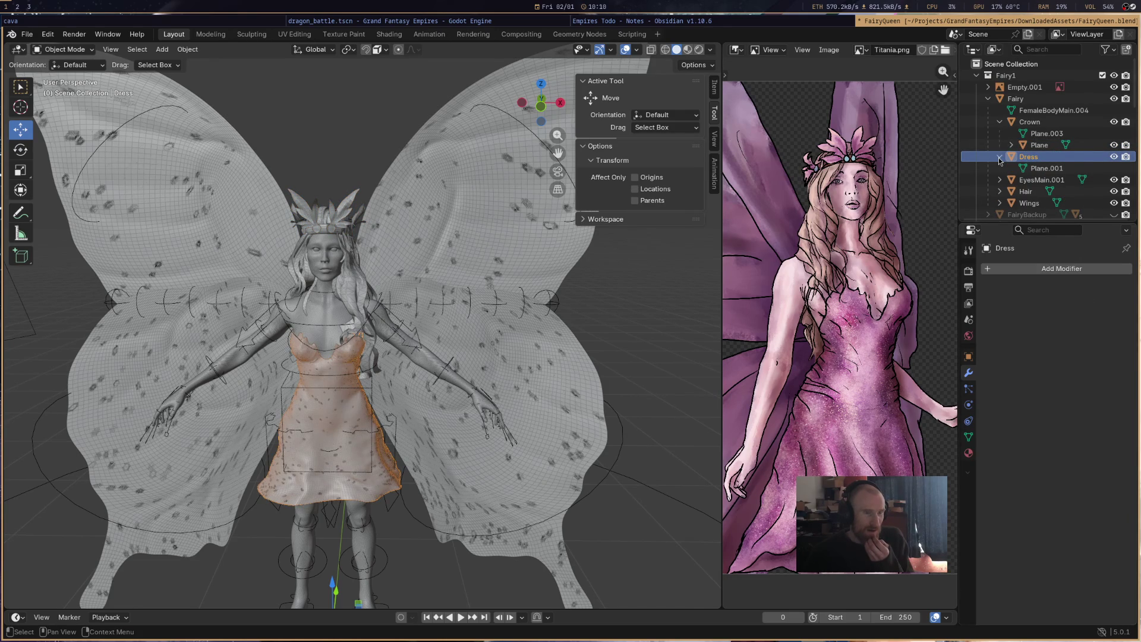
pyautogui.click(1000, 157)
pyautogui.click(1000, 180)
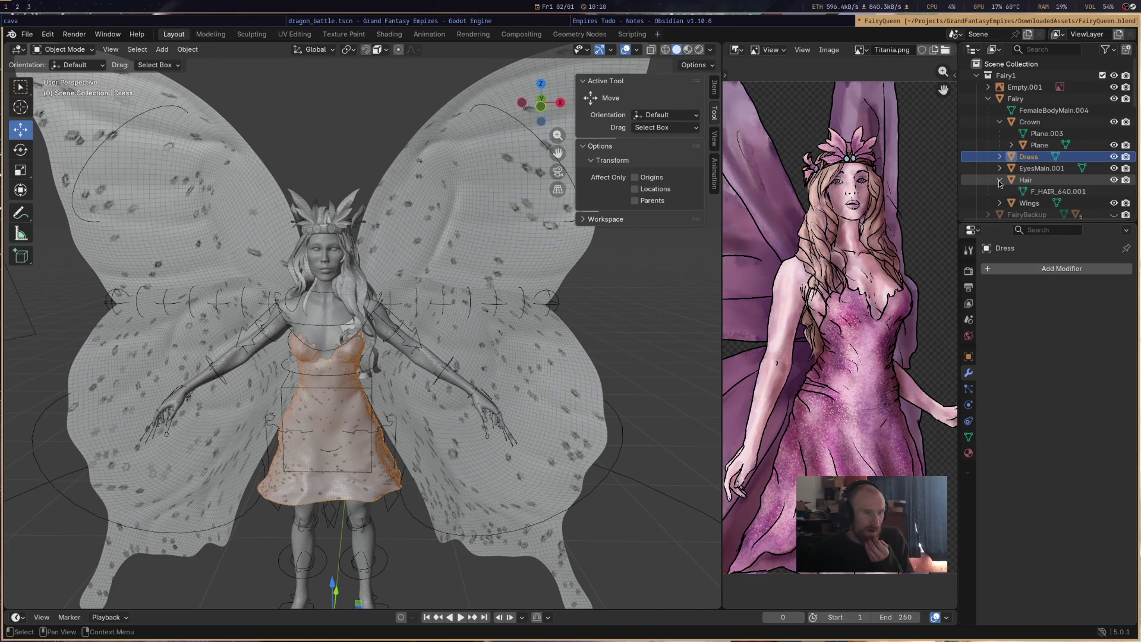
pyautogui.click(1000, 180)
# - Save the FairyQueen.blend file
pyautogui.click(1017, 100)
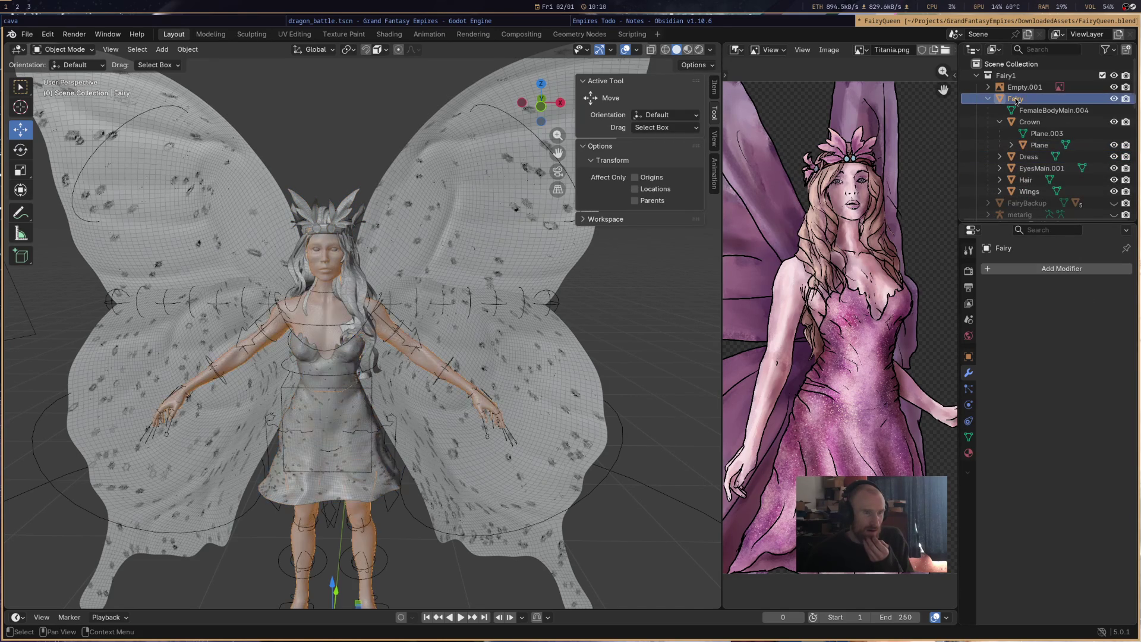
pyautogui.keyDown('ctrl'); pyautogui.click(1017, 100); pyautogui.keyUp('ctrl')
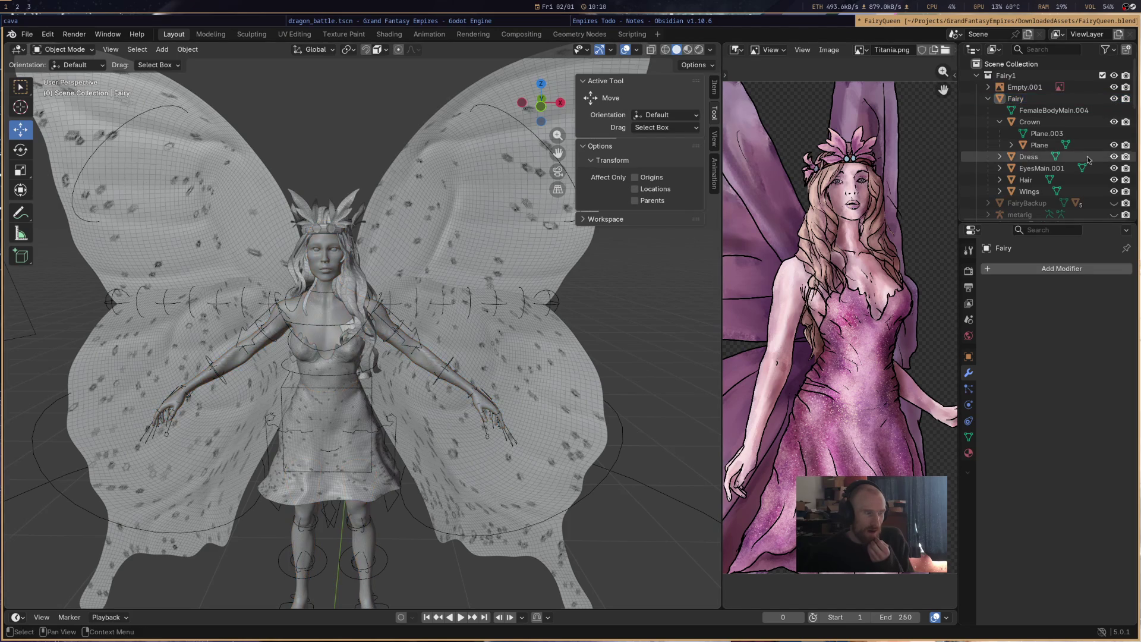
pyautogui.hotkey('ctrl', 's')
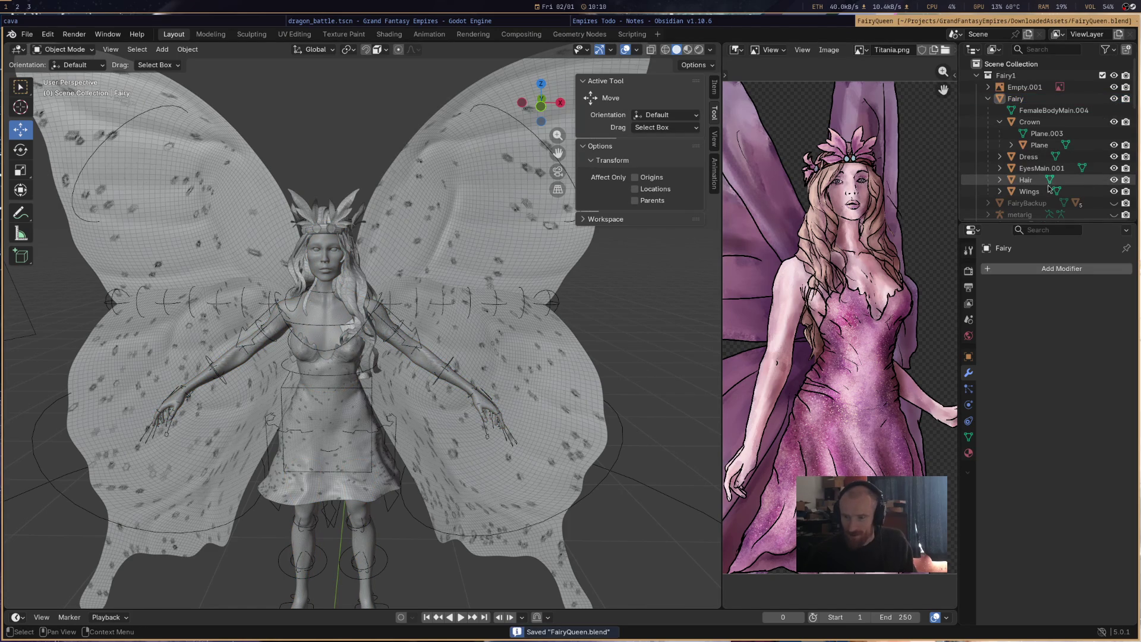
# - Join the Wings, Crown, Dress, eyes and Hair into Fairy as the active object
pyautogui.click(1030, 191)
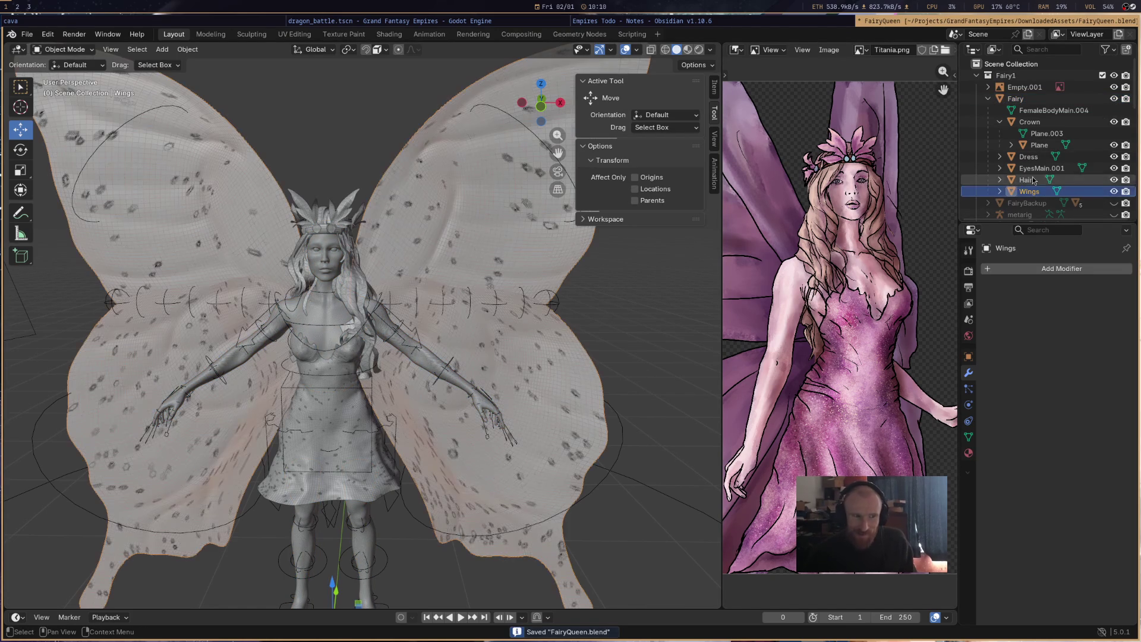
pyautogui.click(999, 122)
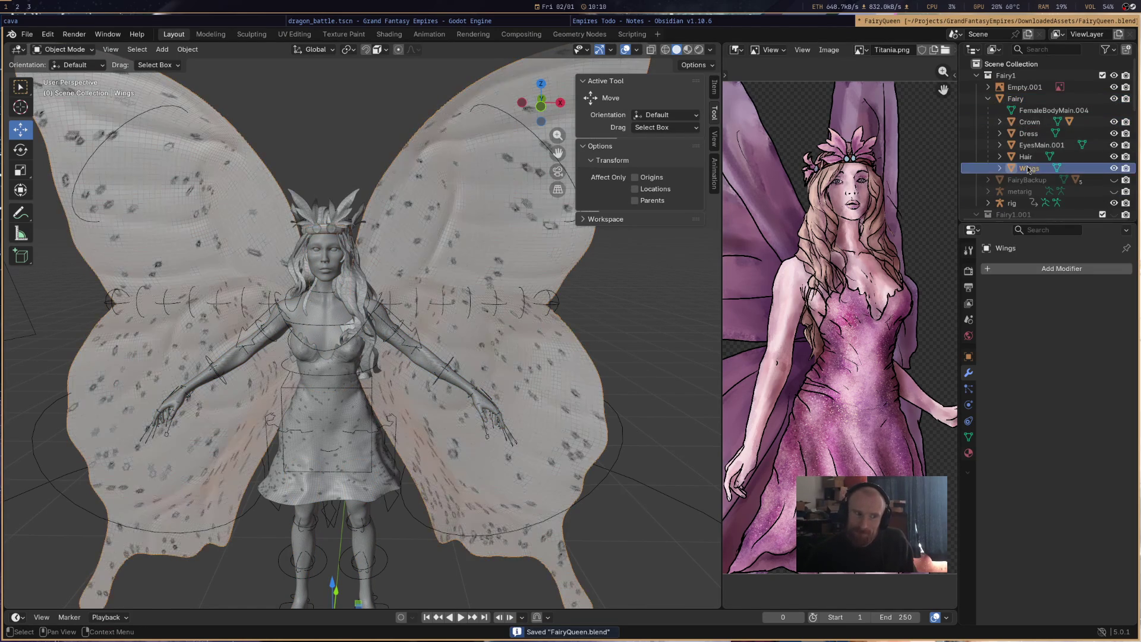
pyautogui.keyDown('shift'); pyautogui.click(1032, 124); pyautogui.keyUp('shift')
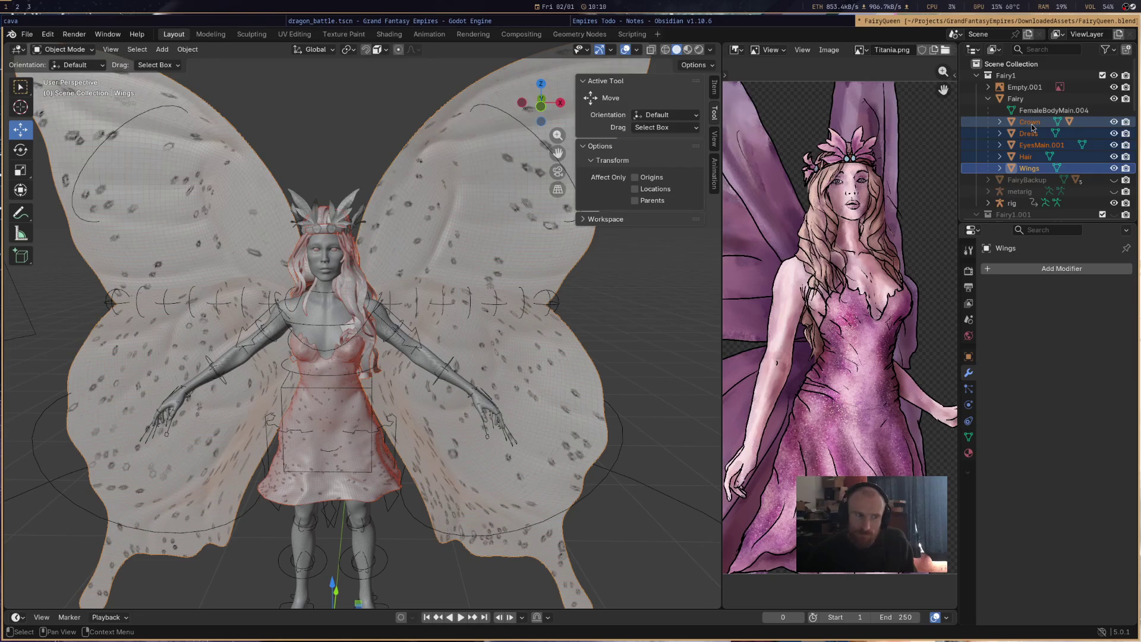
pyautogui.keyDown('ctrl'); pyautogui.click(1015, 99); pyautogui.keyUp('ctrl')
pyautogui.rightClick(327, 323)
pyautogui.click(327, 323)
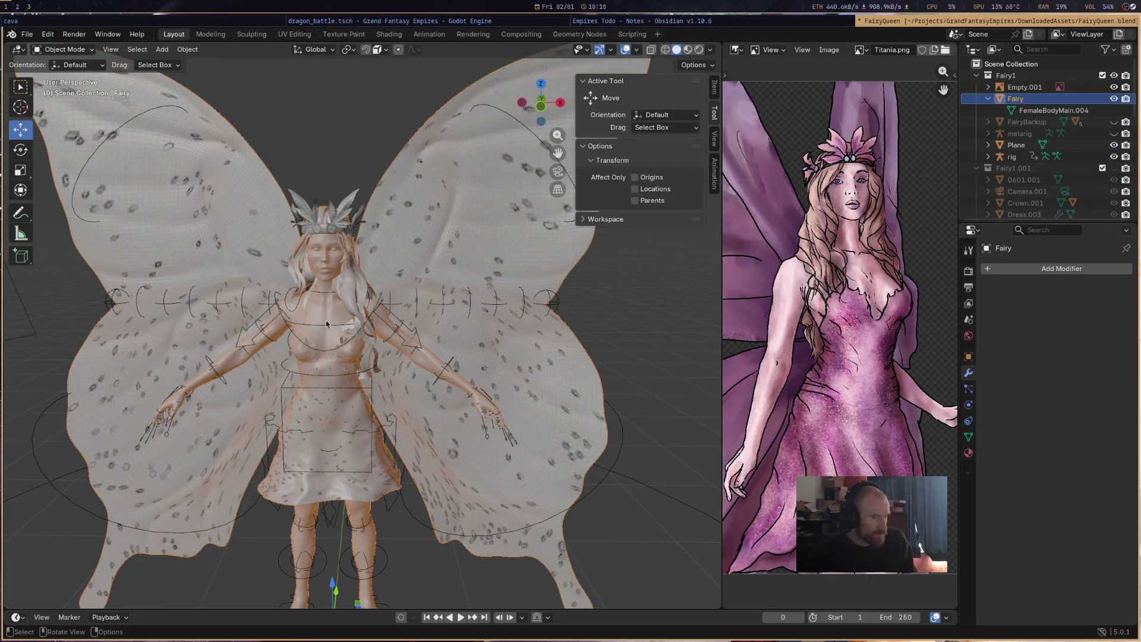
# - Join the Plane object into the Fairy mesh and frame the result
pyautogui.click(1018, 146)
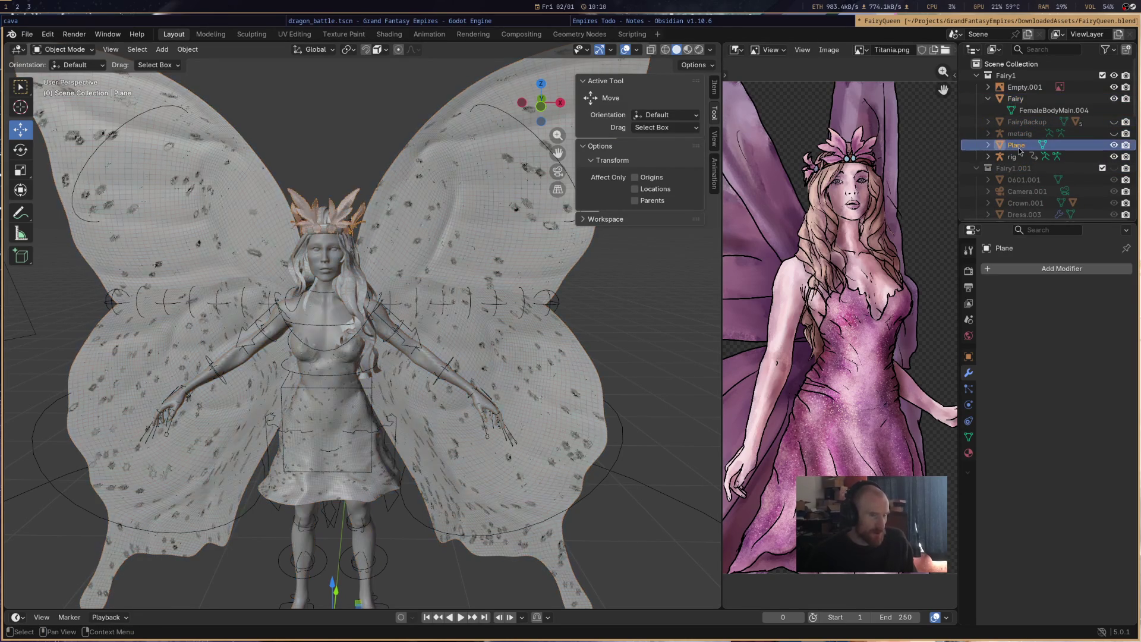
pyautogui.hotkey('ctrl', 'z')
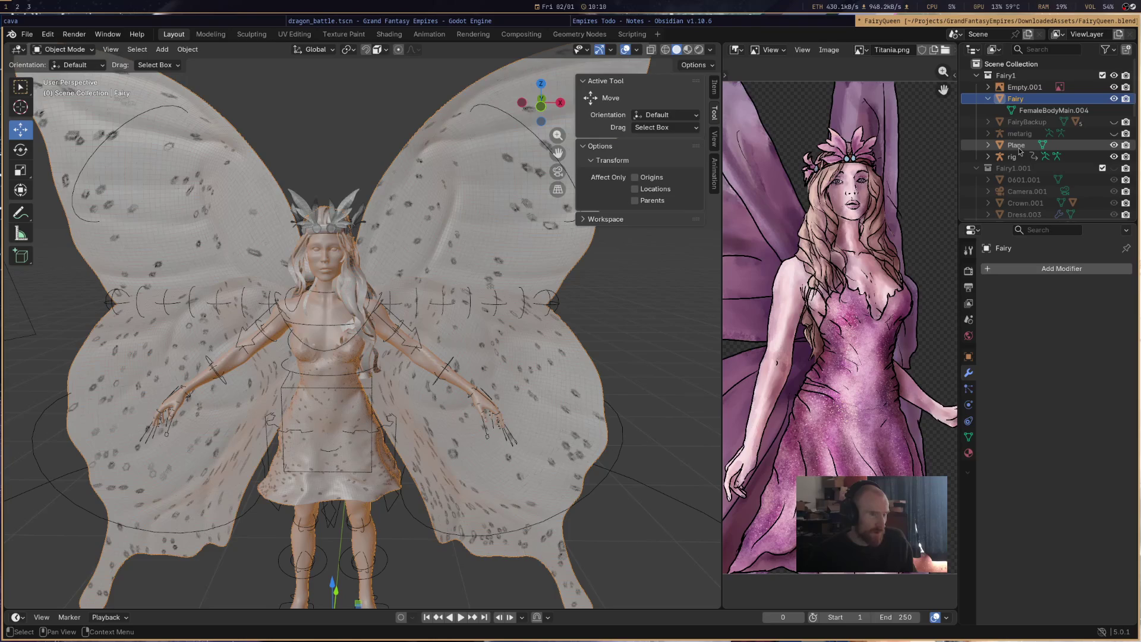
pyautogui.hotkey('ctrl', 'shift', 'z')
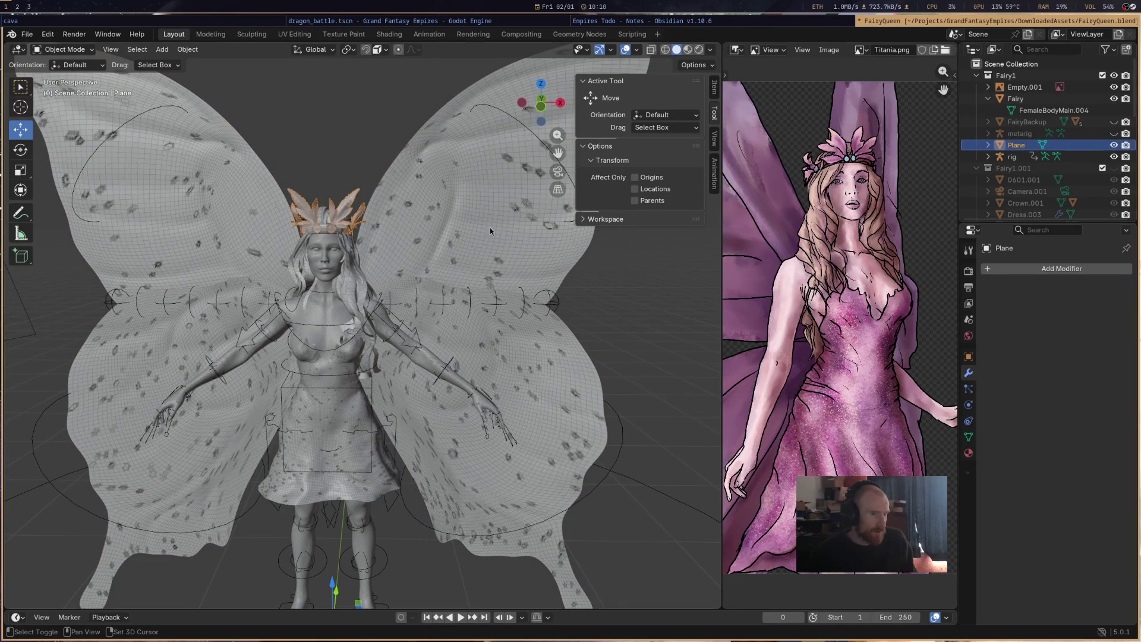
pyautogui.rightClick(340, 308)
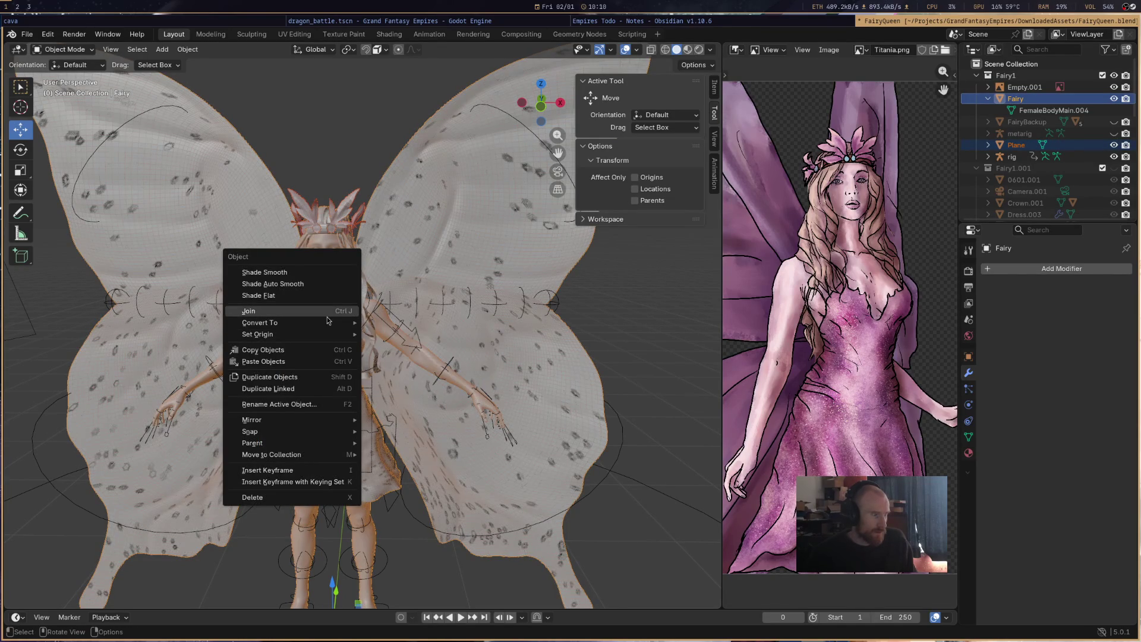
pyautogui.click(327, 318)
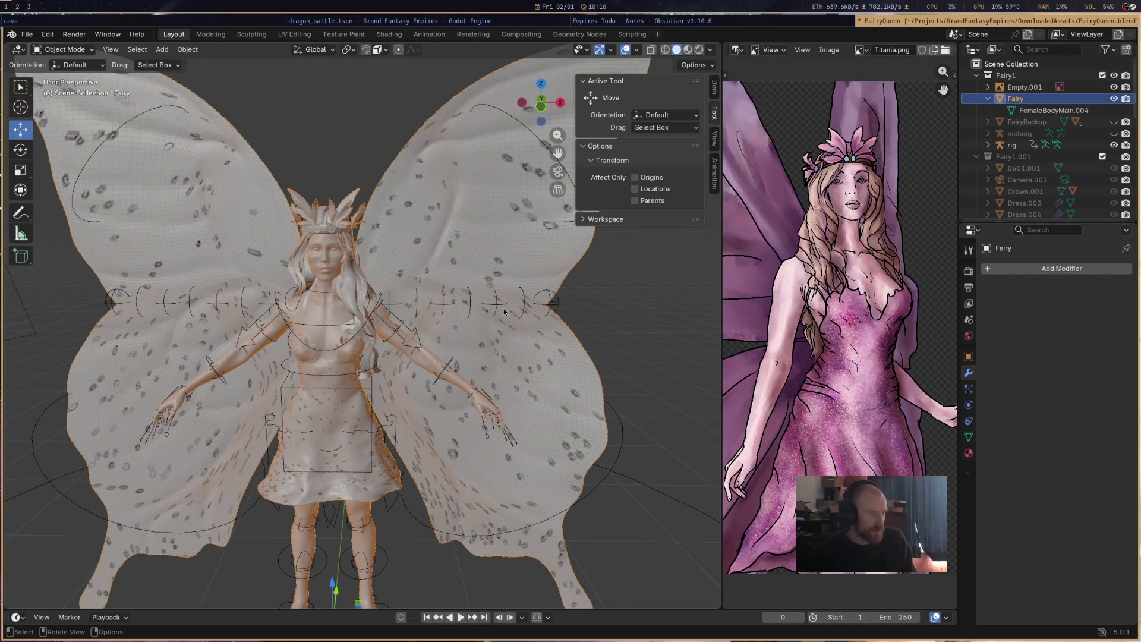
pyautogui.press('KP_Decimal')
# - Select Wings.001 and switch it into Edit Mode
pyautogui.moveTo(580, 308)
pyautogui.mouseDown(button='middle')
pyautogui.moveTo(652, 311)
pyautogui.moveTo(427, 333)
pyautogui.moveTo(401, 359)
pyautogui.moveTo(487, 359)
pyautogui.moveTo(324, 353)
pyautogui.mouseUp(button='middle')
pyautogui.scroll(5, 390, 356)
pyautogui.scroll(2, 391, 356)
pyautogui.scroll(-3, 391, 356)
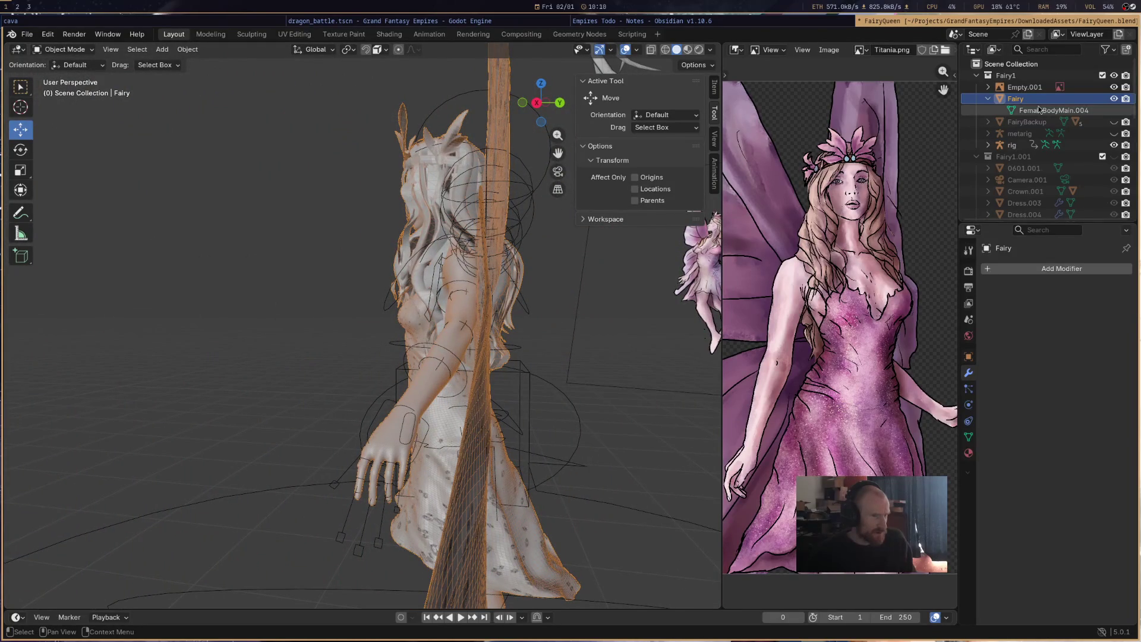
pyautogui.click(577, 261)
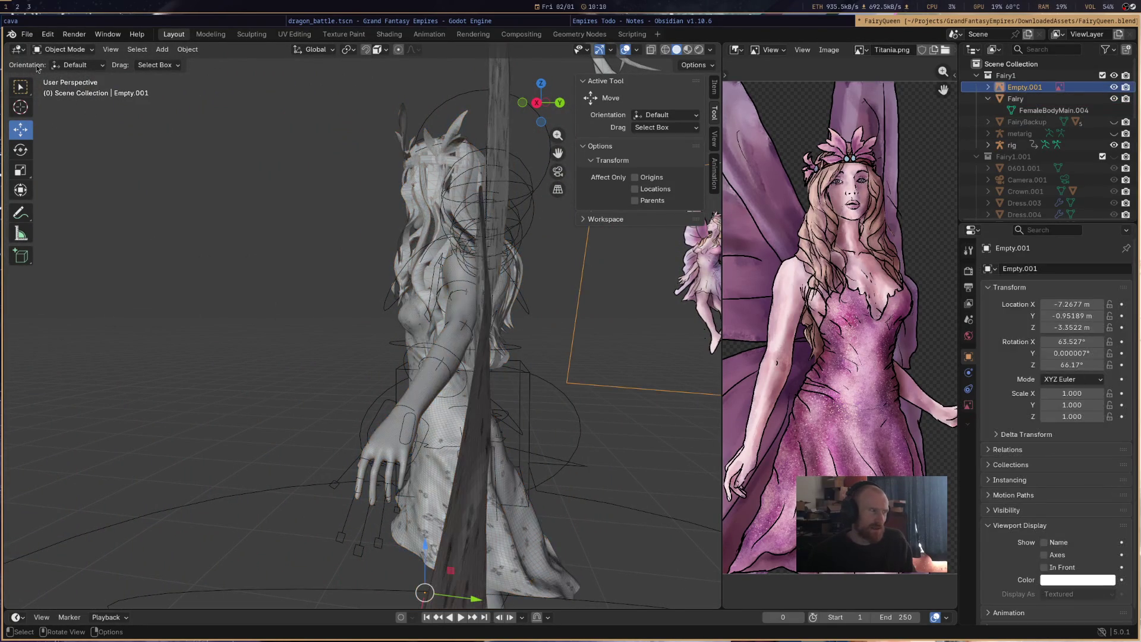
pyautogui.click(64, 50)
pyautogui.click(494, 137)
pyautogui.click(64, 49)
pyautogui.click(76, 75)
# - Select one connected wing piece and move it 0.30024 m along Y
pyautogui.moveTo(357, 238); pyautogui.dragTo(430, 233, button='middle')
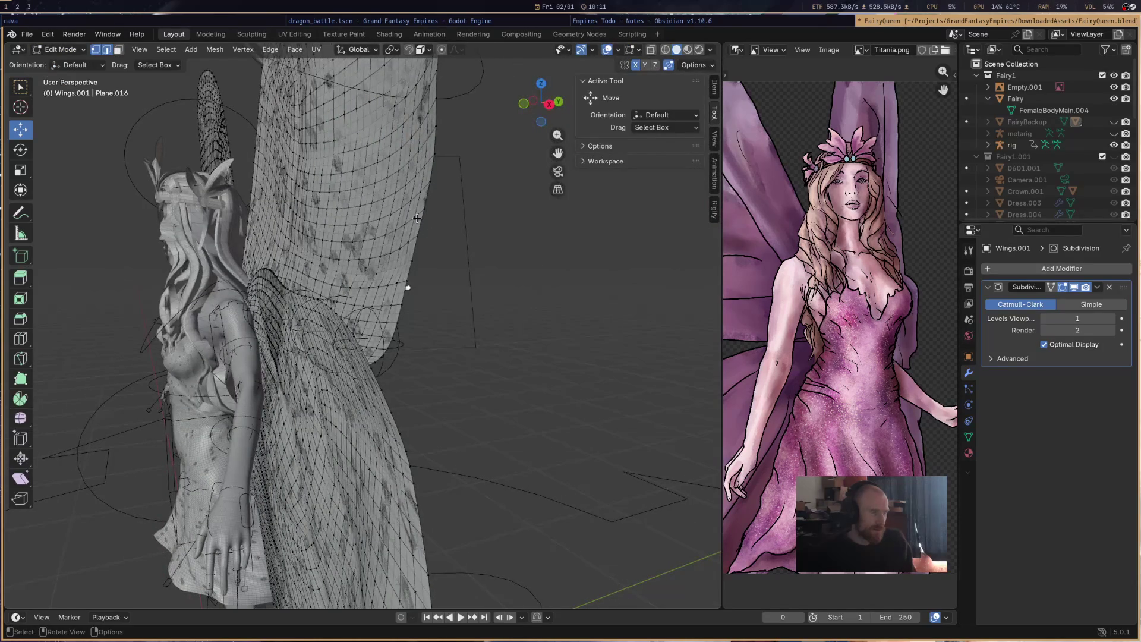
pyautogui.hotkey('ctrl', 'l')
pyautogui.moveTo(353, 134)
pyautogui.mouseDown()
pyautogui.moveTo(523, 268)
pyautogui.moveTo(581, 334)
pyautogui.mouseUp()
pyautogui.scroll(-4, 582, 333)
pyautogui.moveTo(581, 334); pyautogui.dragTo(477, 343, button='middle')
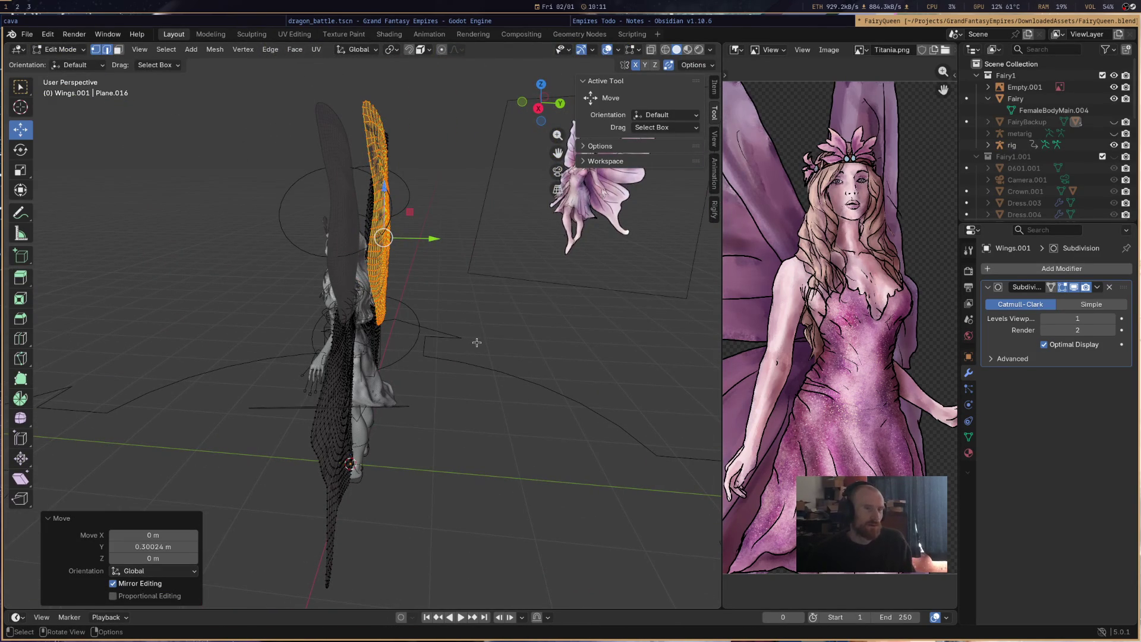
# - Deselect the moved piece, try selecting another connected wing piece, then deselect it
pyautogui.rightClick(477, 343)
pyautogui.click(345, 233)
pyautogui.press('l')
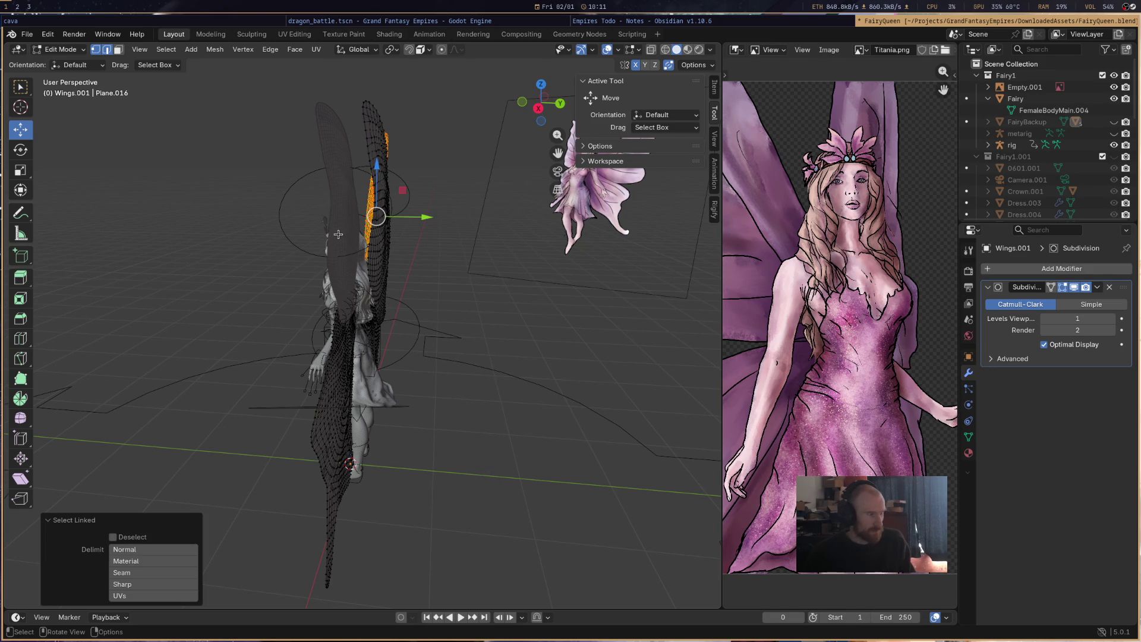
pyautogui.moveTo(371, 241); pyautogui.dragTo(543, 252, button='middle')
pyautogui.scroll(-10, 1032, 197)
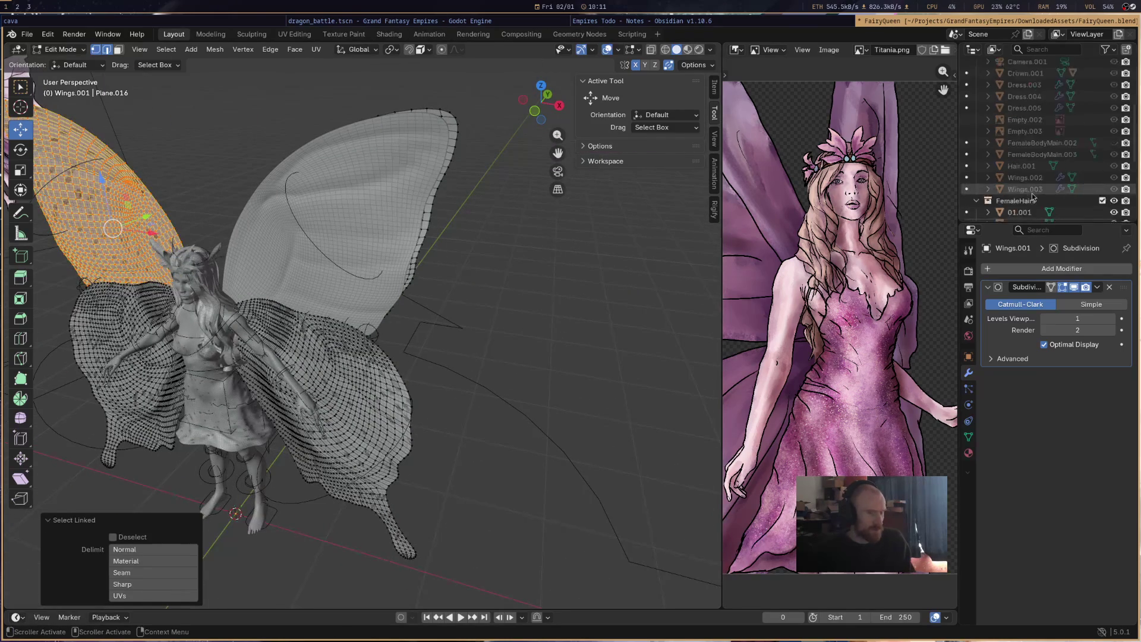
pyautogui.scroll(4, 1033, 197)
pyautogui.scroll(-4, 1034, 202)
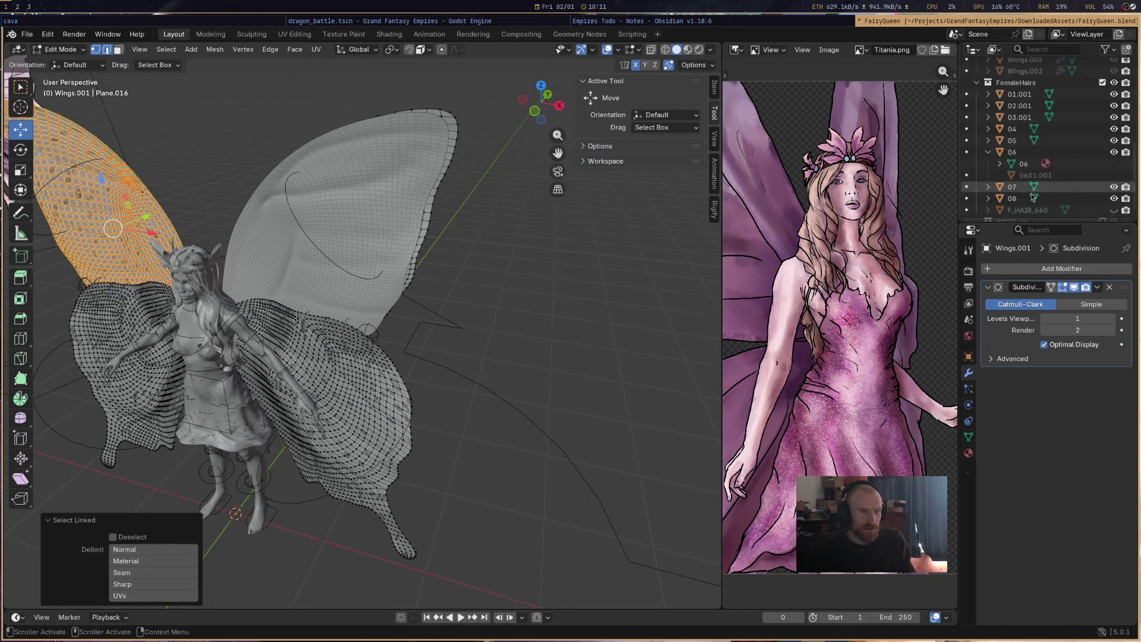
pyautogui.scroll(10, 1037, 211)
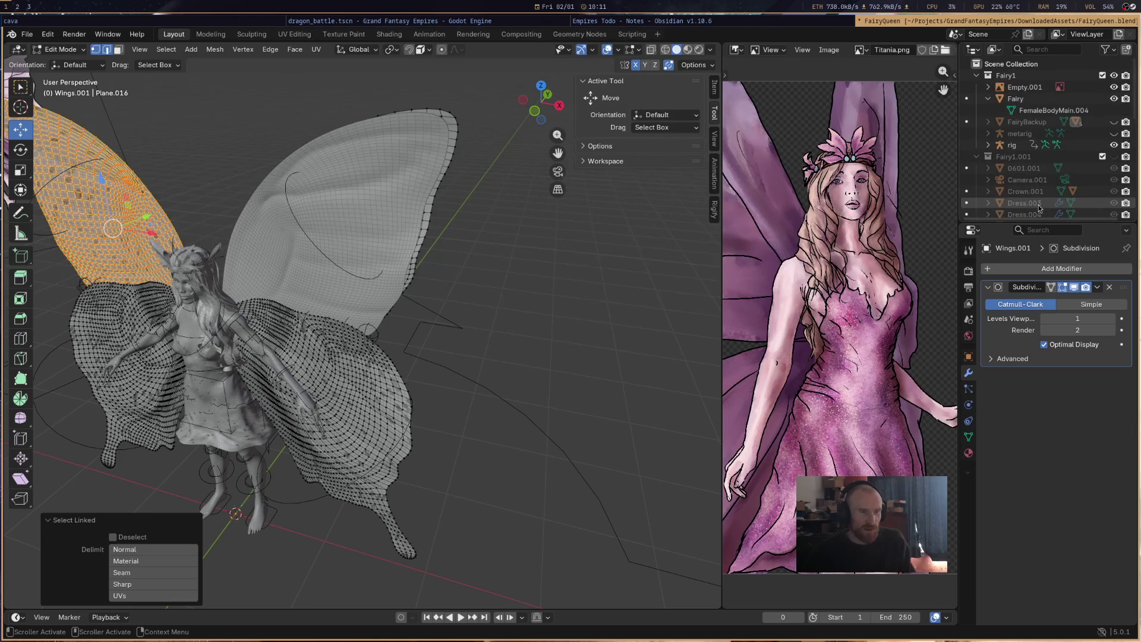
pyautogui.click(342, 218)
pyautogui.moveTo(341, 218); pyautogui.dragTo(226, 221, button='middle')
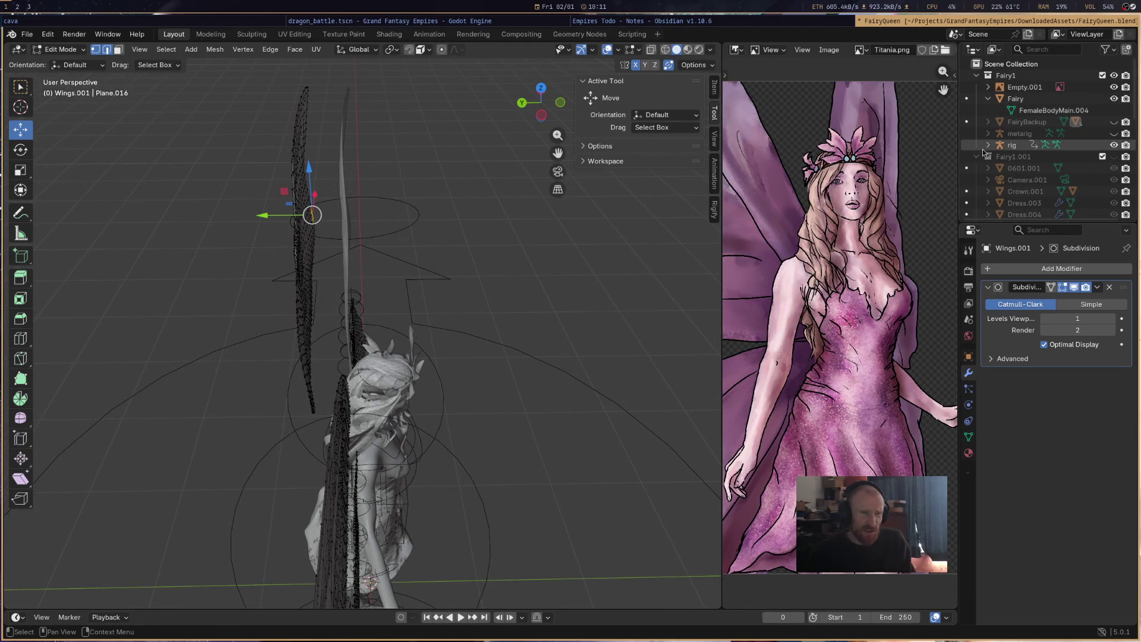
# - Expand the rig and its inner armature bones in the Outliner
pyautogui.click(1027, 113)
pyautogui.click(989, 145)
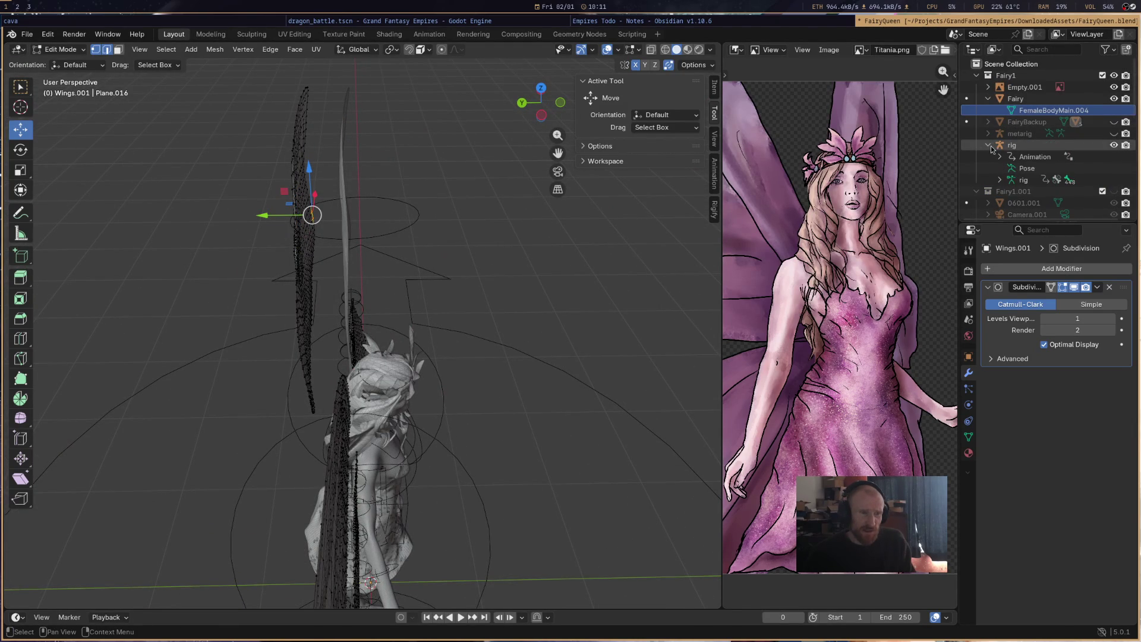
pyautogui.click(1000, 180)
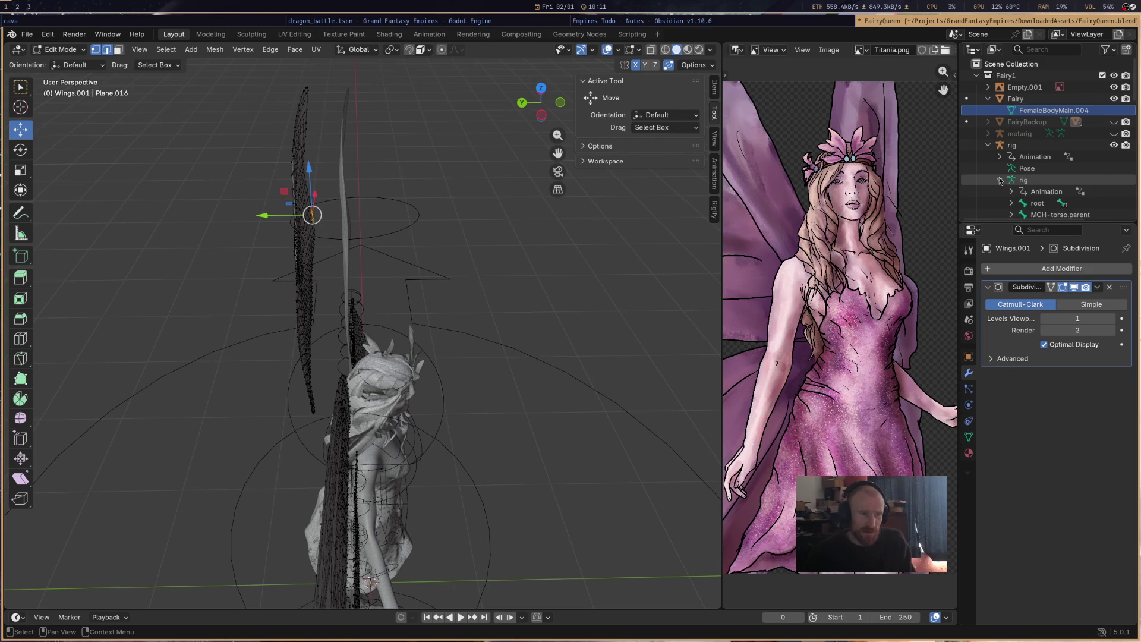
pyautogui.scroll(-10, 993, 163)
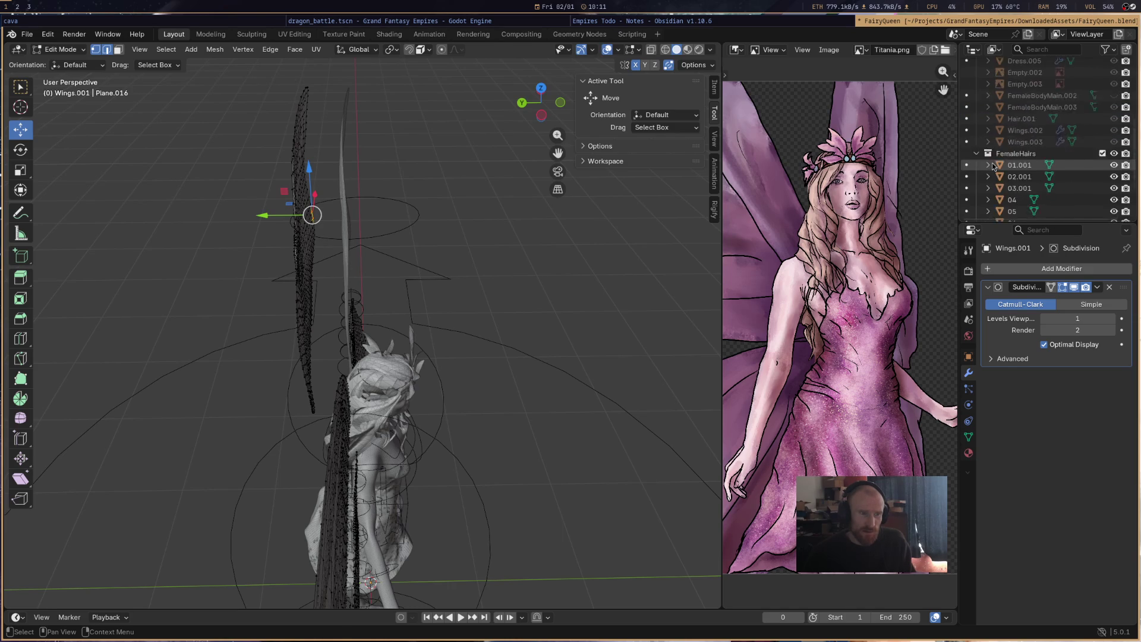
pyautogui.scroll(10, 1102, 156)
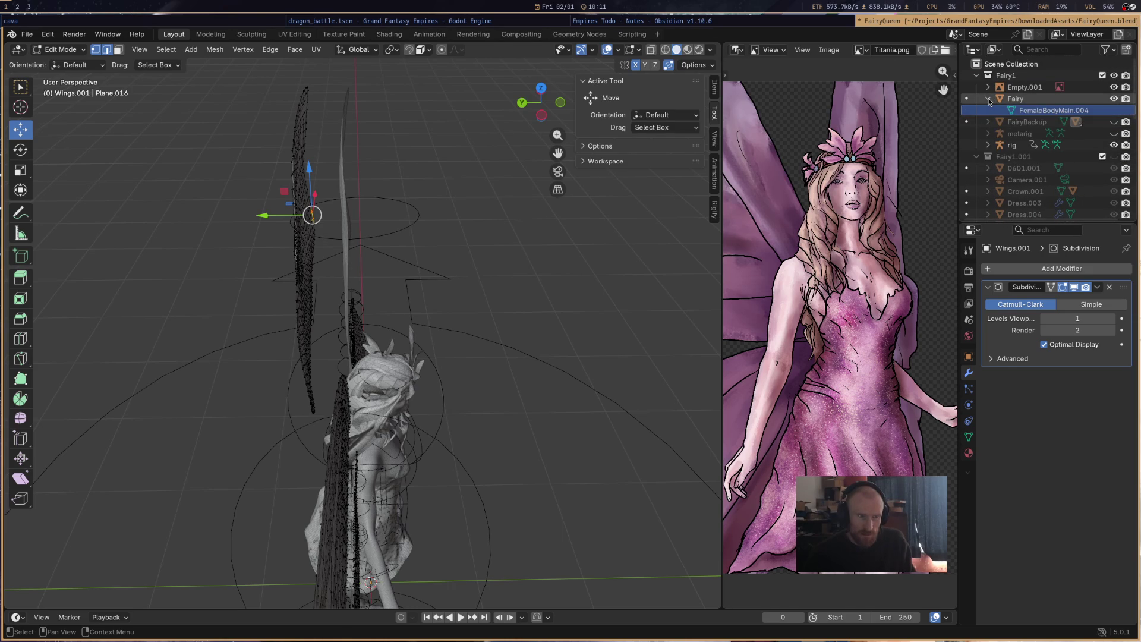
# - Hide Crown.002 through Wings.001 under FairyBackup and exit Edit Mode with Tab
pyautogui.click(988, 122)
pyautogui.click(1113, 146)
pyautogui.moveTo(1114, 145); pyautogui.dragTo(1114, 191)
pyautogui.moveTo(452, 279)
pyautogui.mouseDown(button='middle')
pyautogui.moveTo(441, 273)
pyautogui.moveTo(472, 270)
pyautogui.mouseUp(button='middle')
pyautogui.moveTo(370, 237)
pyautogui.mouseDown(button='middle')
pyautogui.moveTo(423, 249)
pyautogui.moveTo(675, 224)
pyautogui.mouseUp(button='middle')
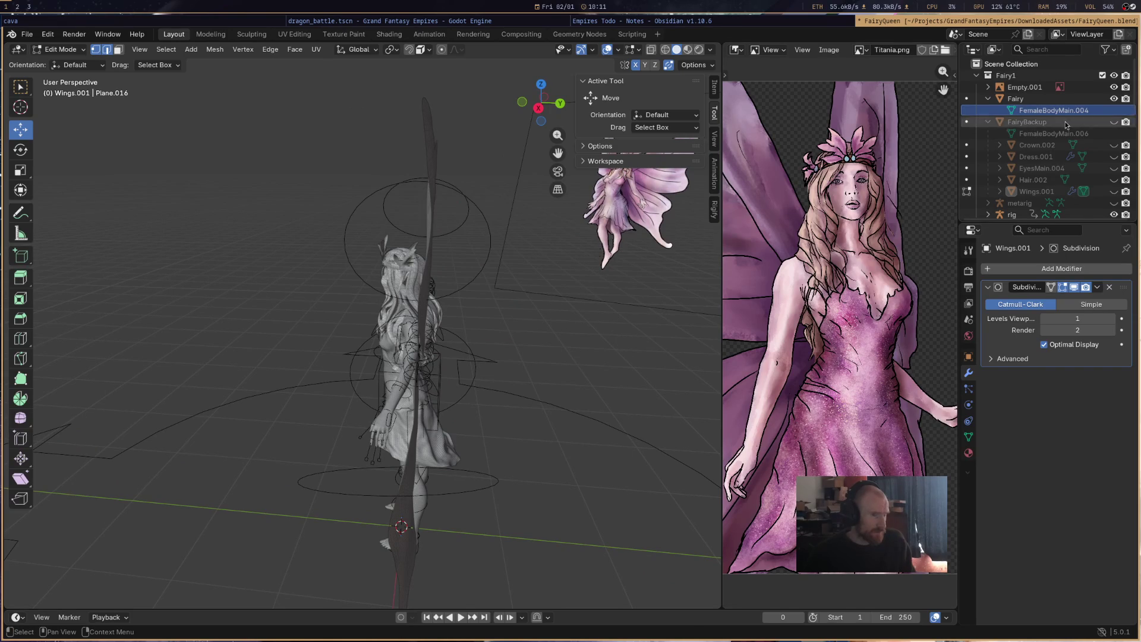
pyautogui.moveTo(426, 269); pyautogui.dragTo(518, 274, button='middle')
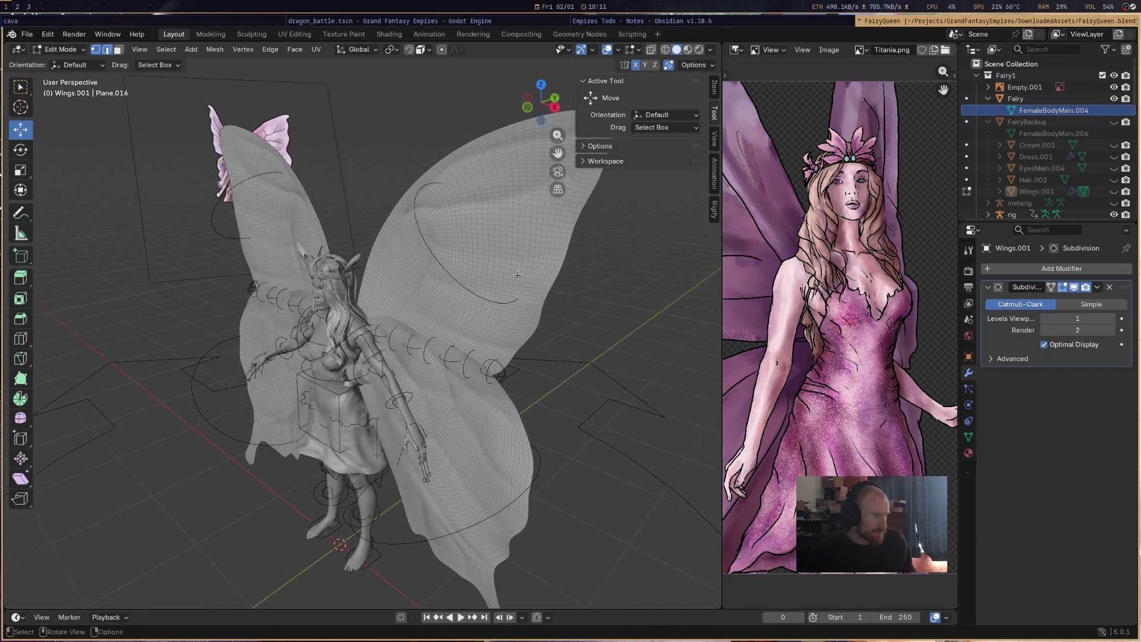
pyautogui.press('Tab')
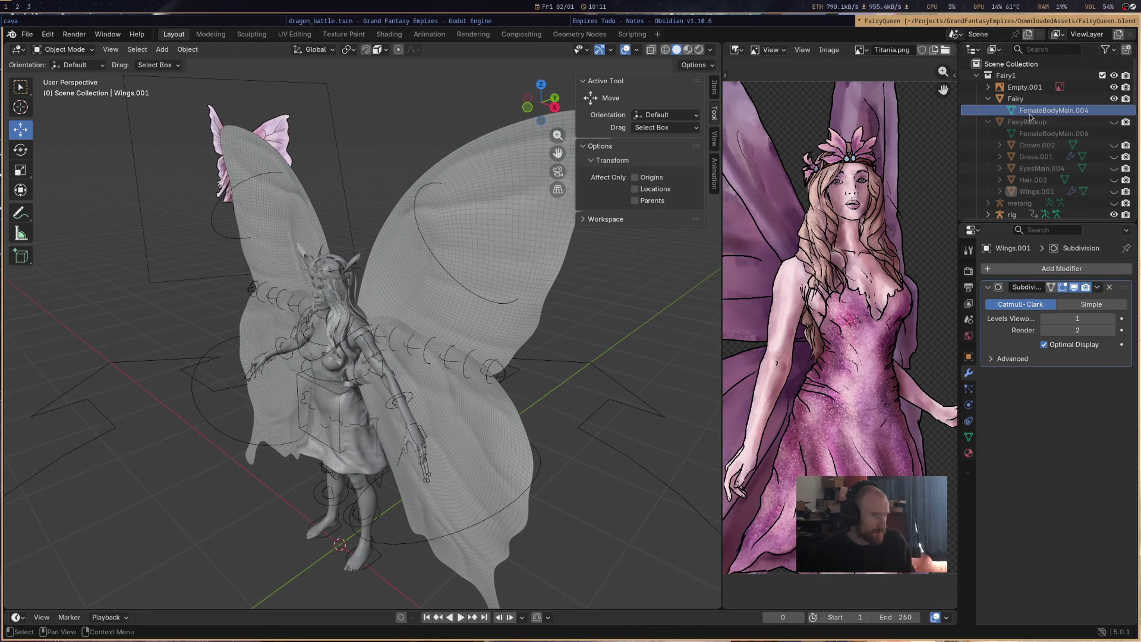
# - Select the Fairy mesh and inspect its combined geometry in Edit Mode, then return to Object Mode
pyautogui.click(1016, 98)
pyautogui.moveTo(404, 267)
pyautogui.mouseDown(button='middle')
pyautogui.moveTo(435, 267)
pyautogui.moveTo(286, 249)
pyautogui.moveTo(390, 314)
pyautogui.moveTo(244, 285)
pyautogui.moveTo(295, 309)
pyautogui.moveTo(252, 311)
pyautogui.moveTo(416, 344)
pyautogui.moveTo(564, 372)
pyautogui.moveTo(631, 359)
pyautogui.mouseUp(button='middle')
pyautogui.scroll(-8, 251, 312)
pyautogui.moveTo(517, 392); pyautogui.dragTo(523, 342, button='middle')
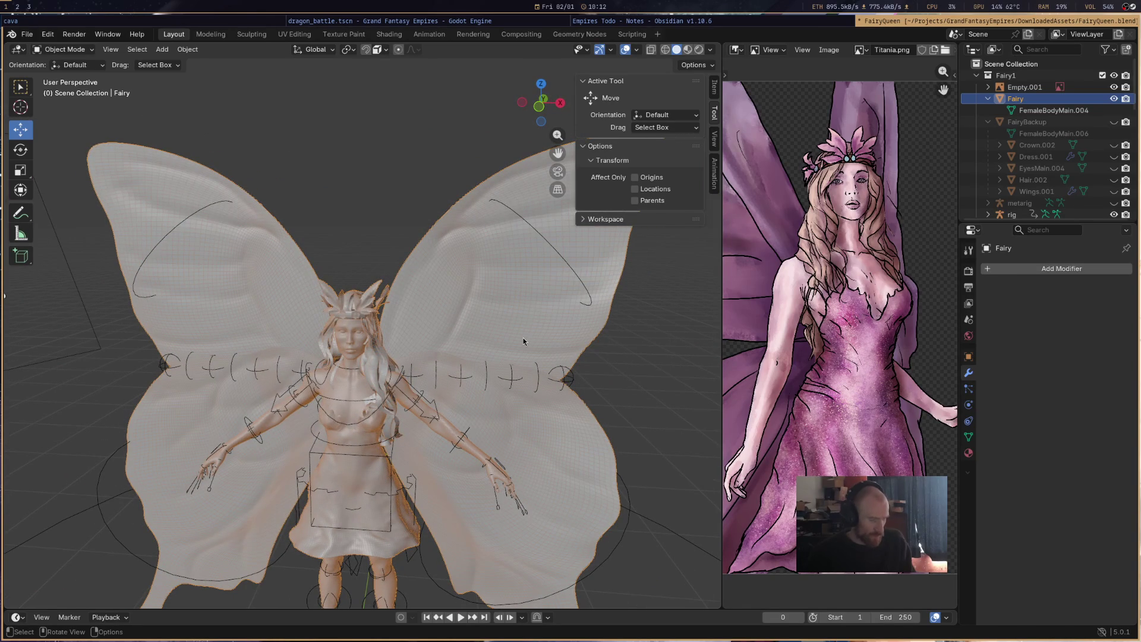
pyautogui.press('Tab')
pyautogui.moveTo(524, 321)
pyautogui.mouseDown(button='middle')
pyautogui.moveTo(375, 334)
pyautogui.moveTo(543, 333)
pyautogui.mouseUp(button='middle')
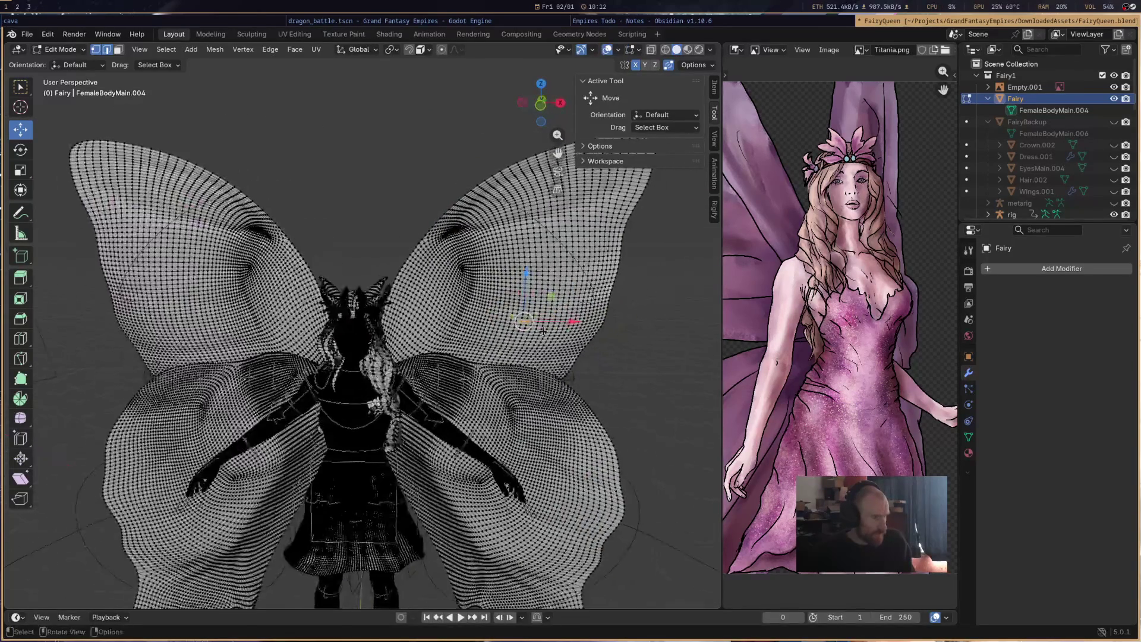
pyautogui.press('Tab')
# - Save FairyQueen.blend and view the fairy from an angle above
pyautogui.hotkey('ctrl', 's')
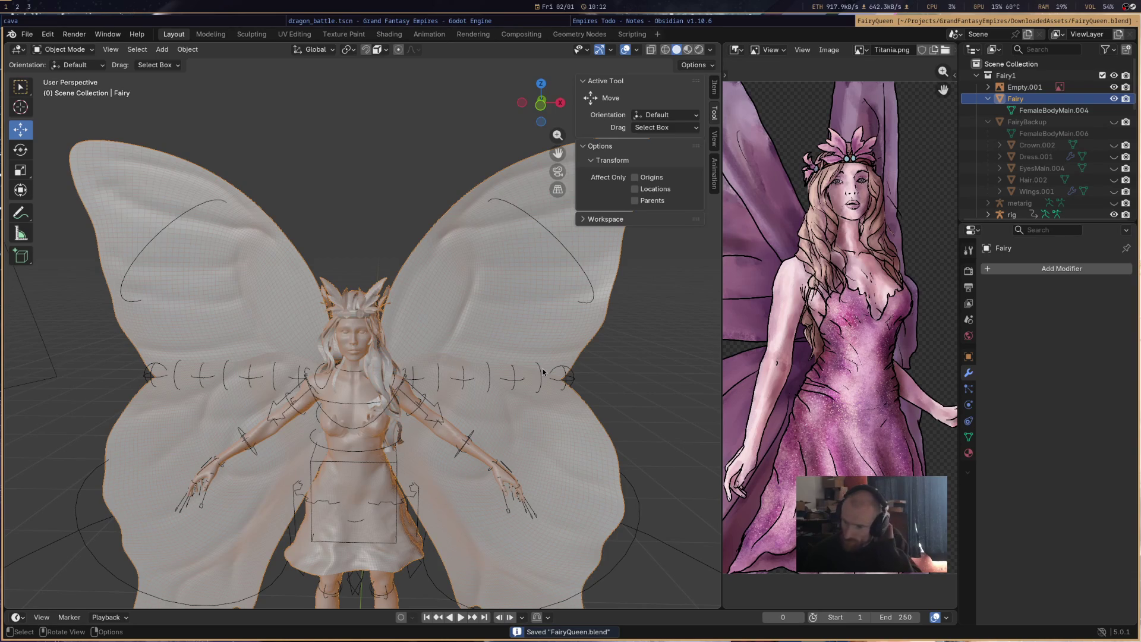
pyautogui.press('b')
pyautogui.press('Escape')
pyautogui.moveTo(541, 397)
pyautogui.mouseDown(button='middle')
pyautogui.moveTo(529, 351)
pyautogui.moveTo(537, 303)
pyautogui.moveTo(548, 360)
pyautogui.moveTo(504, 345)
pyautogui.moveTo(513, 379)
pyautogui.moveTo(458, 315)
pyautogui.moveTo(459, 339)
pyautogui.moveTo(470, 314)
pyautogui.mouseUp(button='middle')
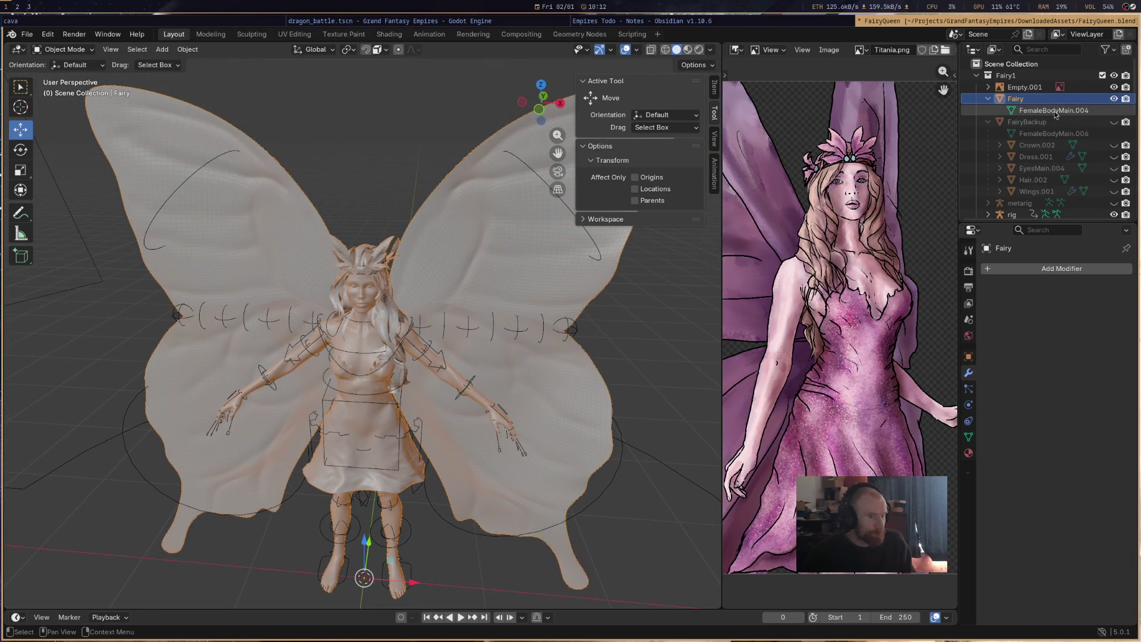
pyautogui.scroll(-2, 1056, 115)
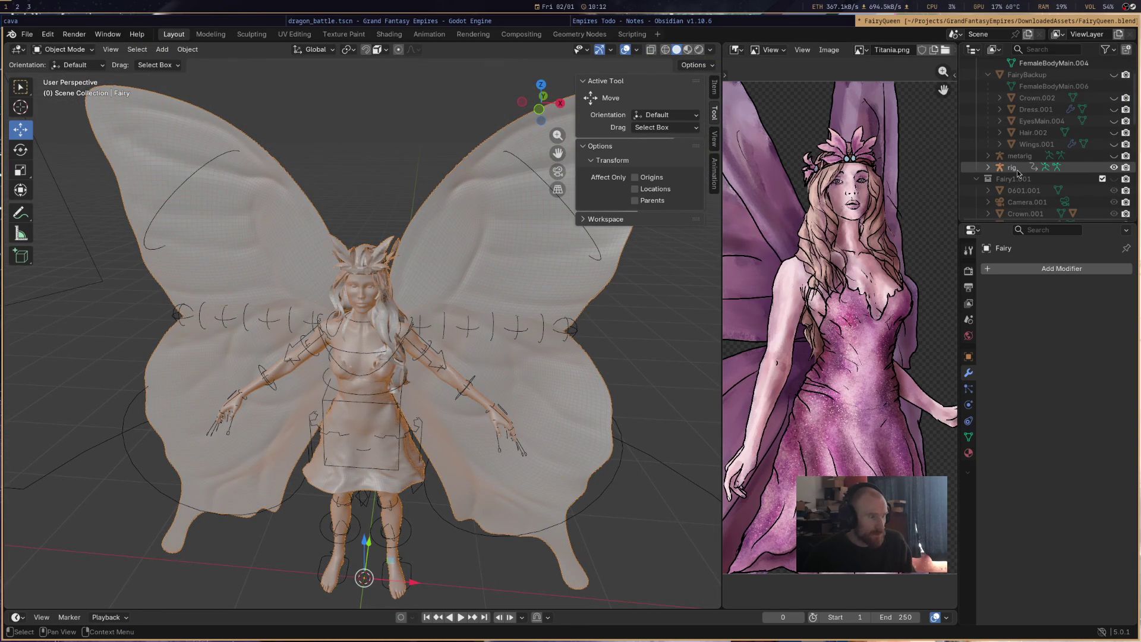
# - Select the Fairy mesh with the rig as active and bring up the Parent options
pyautogui.click(1018, 170)
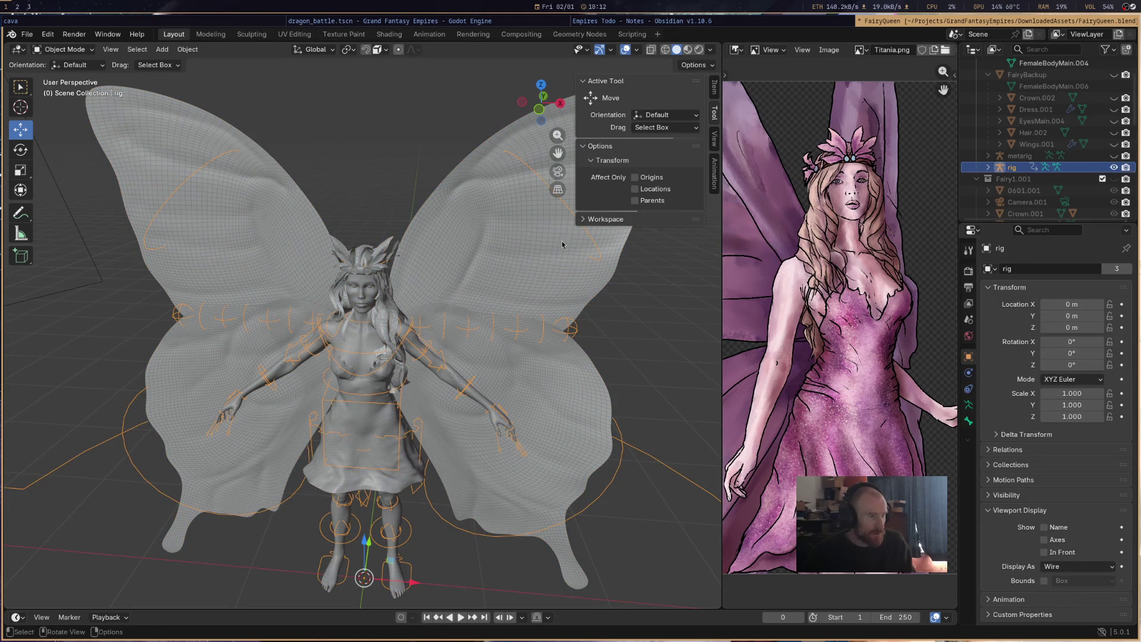
pyautogui.scroll(2, 1046, 149)
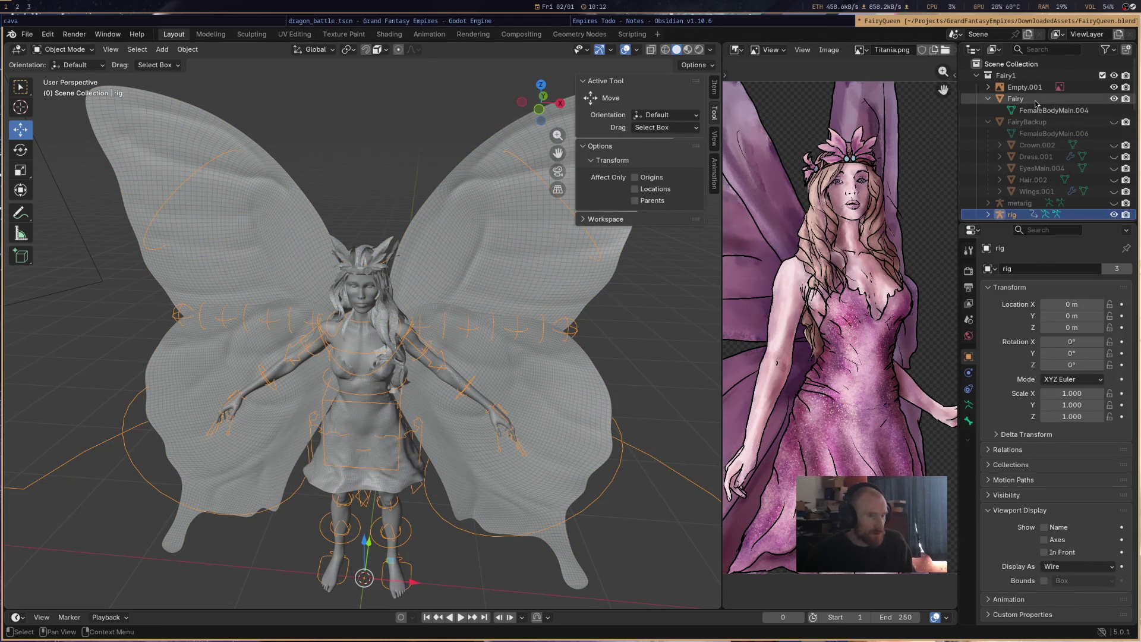
pyautogui.click(1015, 98)
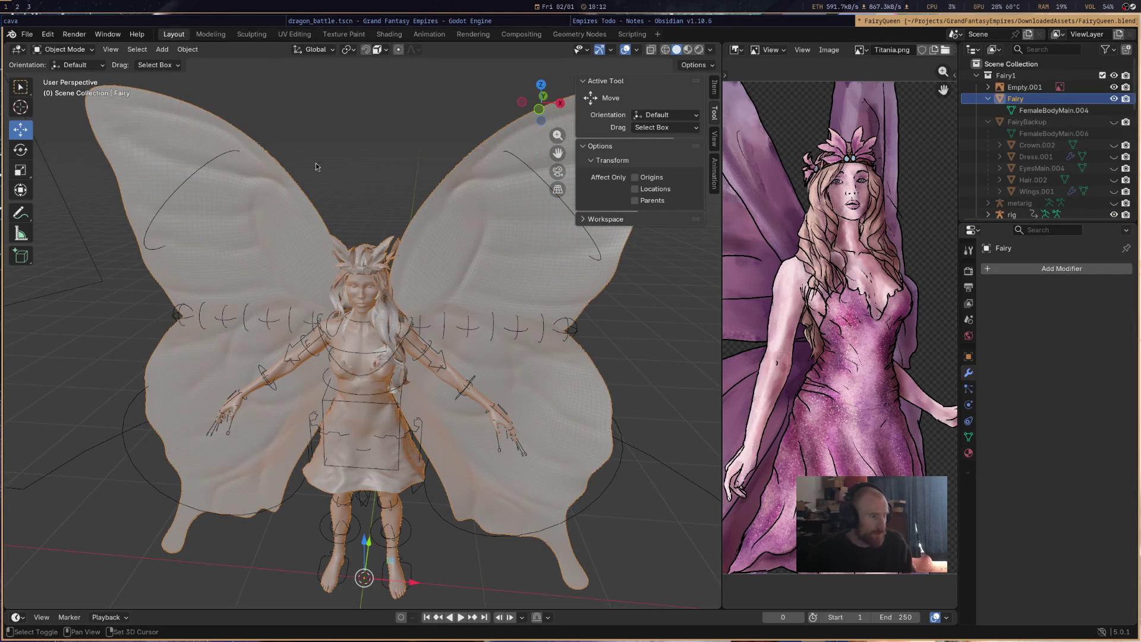
pyautogui.keyDown('shift'); pyautogui.click(219, 159); pyautogui.keyUp('shift')
pyautogui.rightClick(218, 158)
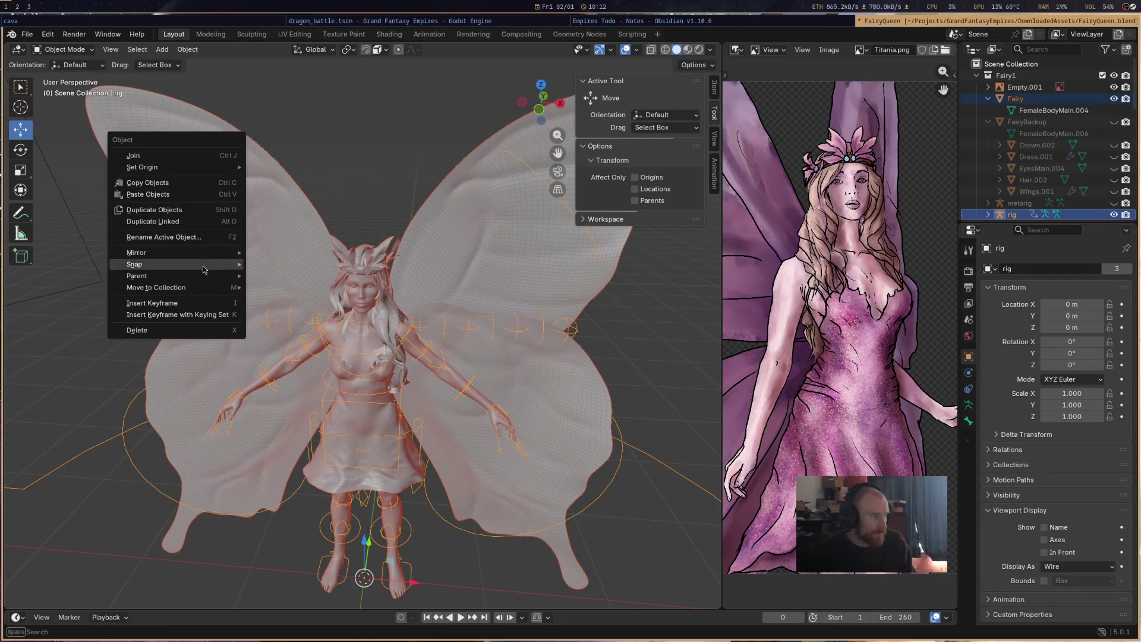
pyautogui.moveTo(217, 276)
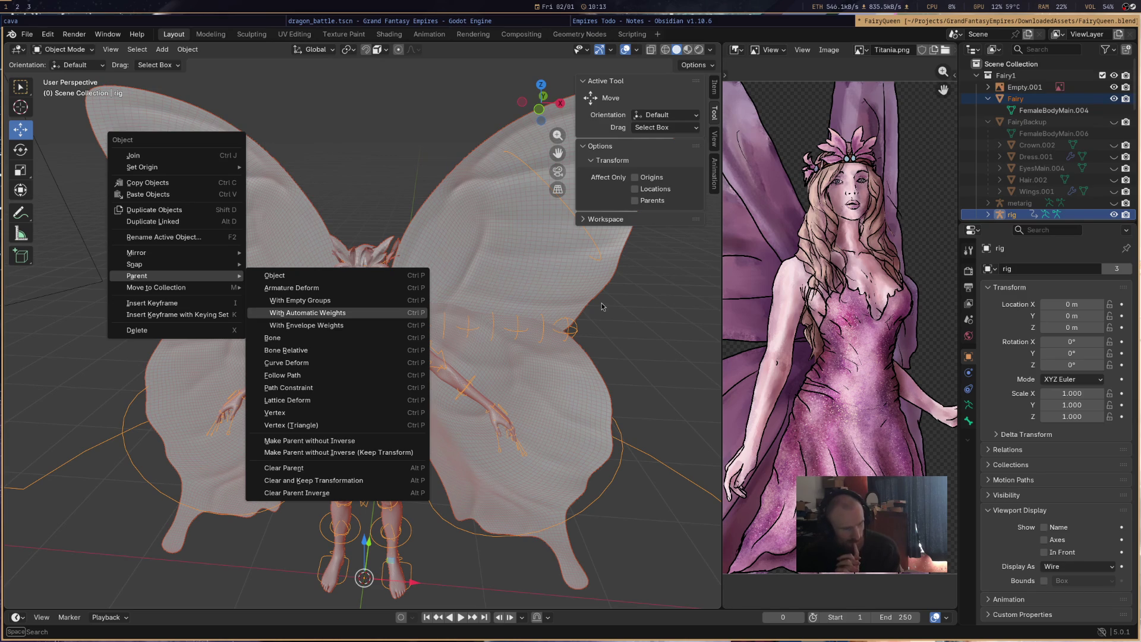
# - Parent the Fairy to the rig With Automatic Weights, then reselect the rig
pyautogui.press('Return')
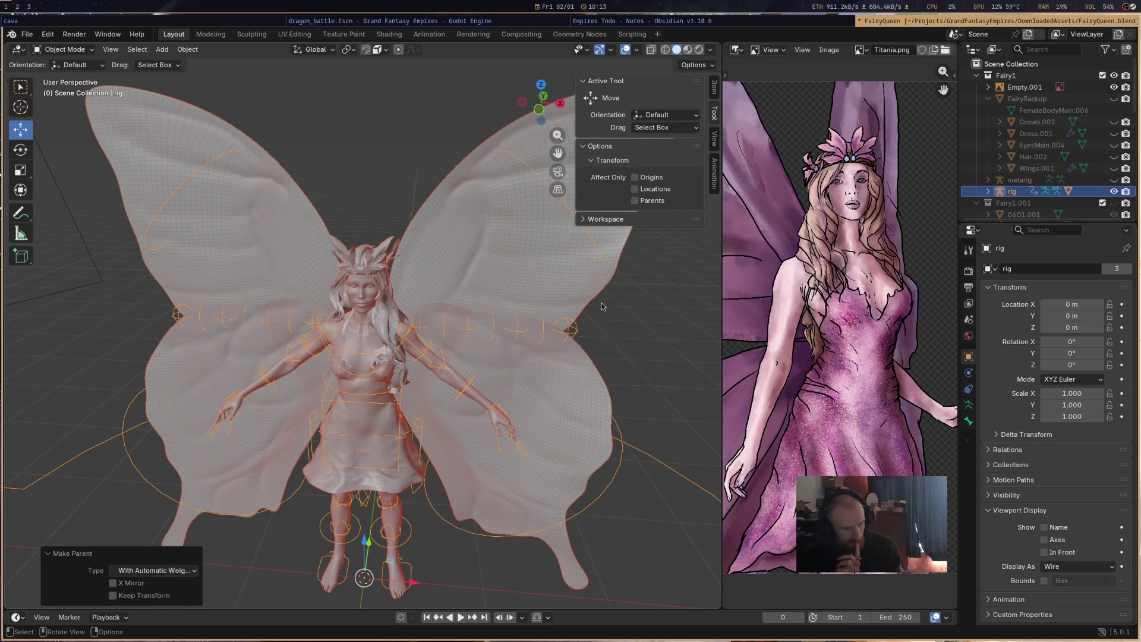
pyautogui.moveTo(467, 360)
pyautogui.keyDown('ctrl'); pyautogui.mouseDown(button='middle')
pyautogui.moveTo(465, 224)
pyautogui.moveTo(502, 339)
pyautogui.mouseUp(button='middle'); pyautogui.keyUp('ctrl')
pyautogui.click(466, 253)
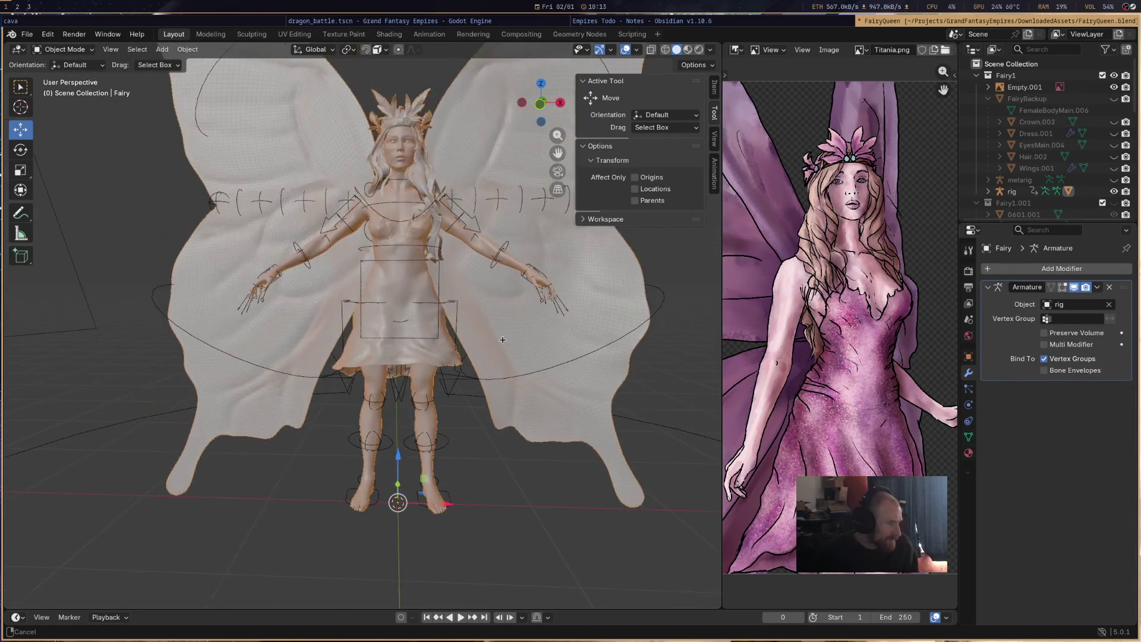
pyautogui.click(61, 51)
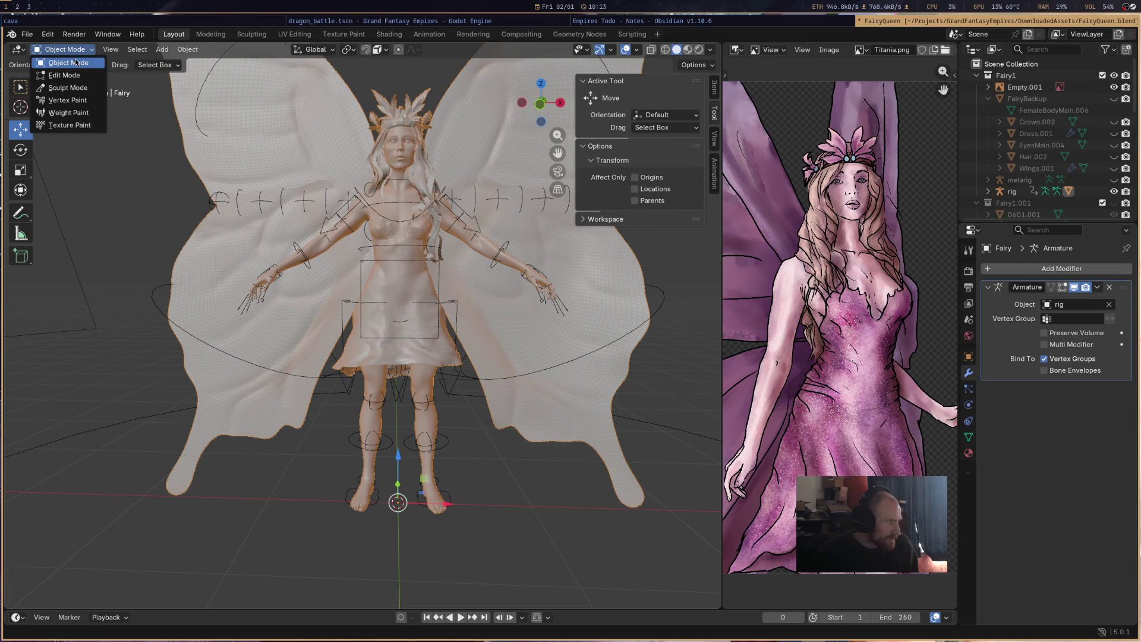
pyautogui.click(1012, 191)
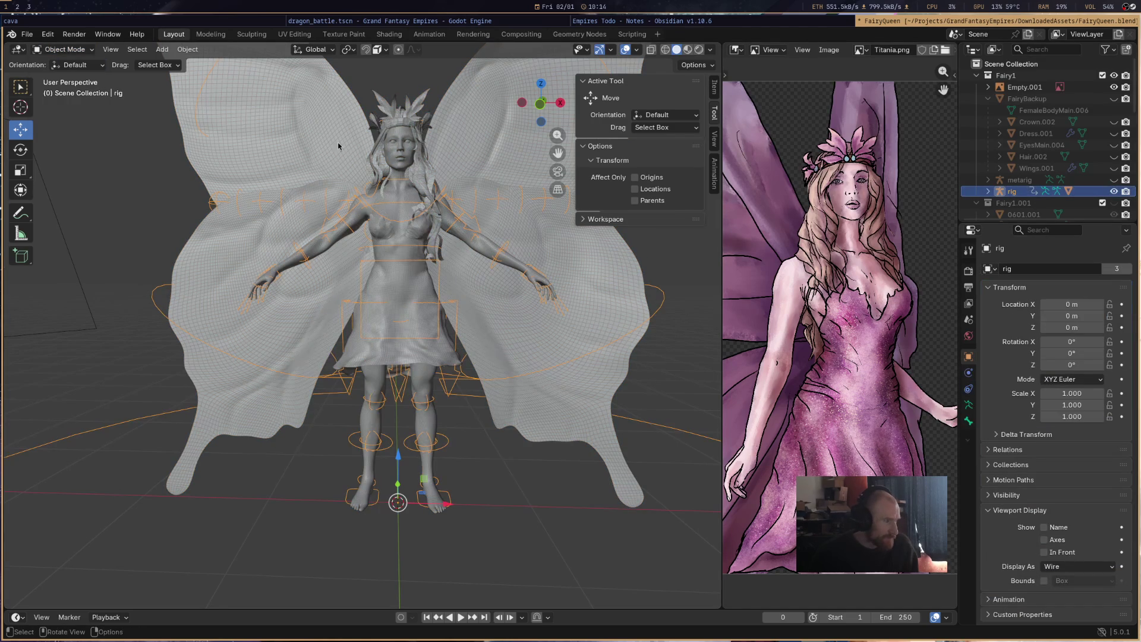
# - Switch the rig to Pose Mode and raise the foot_ik.L control to lift the left foot
pyautogui.click(90, 51)
pyautogui.click(66, 92)
pyautogui.moveTo(345, 249); pyautogui.dragTo(319, 257, button='middle')
pyautogui.click(417, 463)
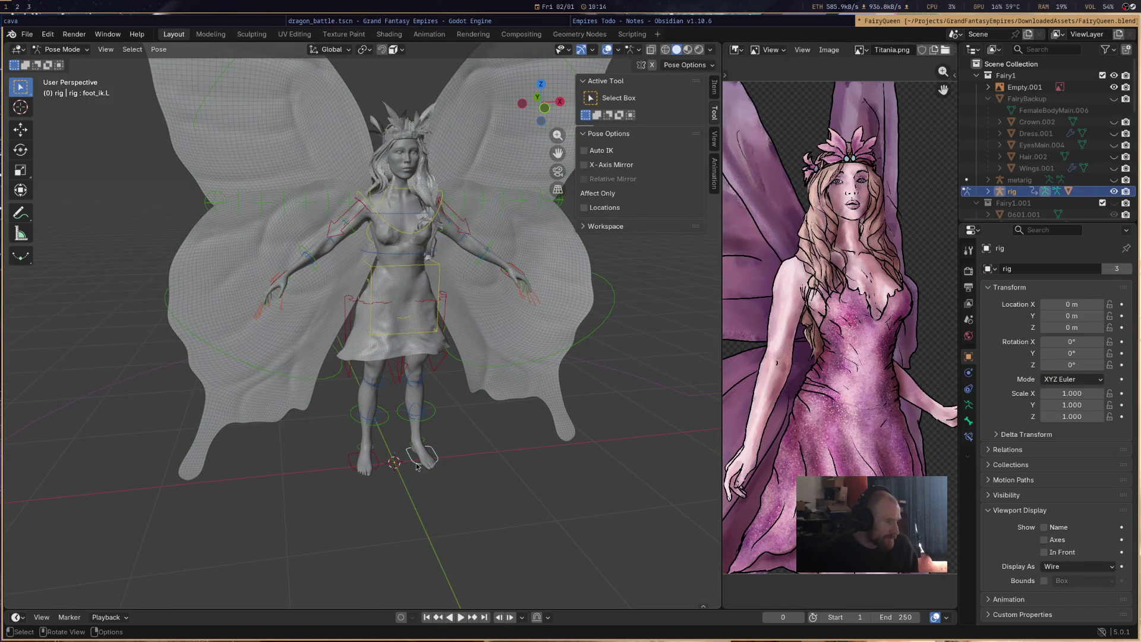
pyautogui.press('g')
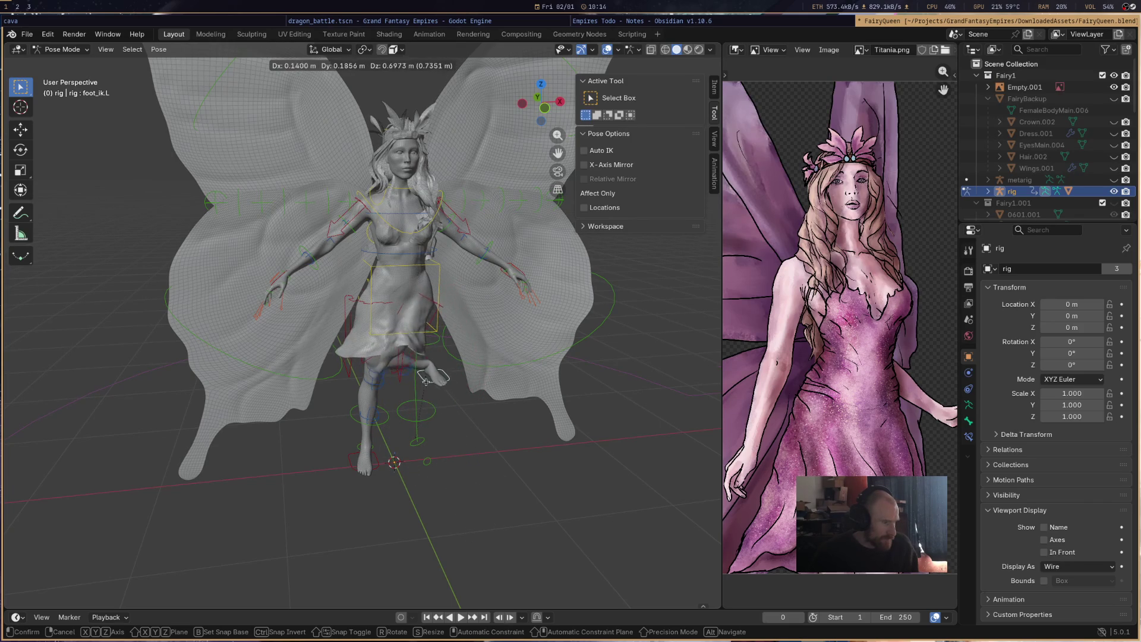
pyautogui.click(461, 422)
# - Move the foot_ik.R control outward so the fairy's right leg bends
pyautogui.scroll(5, 452, 369)
pyautogui.moveTo(451, 369)
pyautogui.mouseDown(button='middle')
pyautogui.moveTo(443, 346)
pyautogui.moveTo(263, 376)
pyautogui.moveTo(543, 540)
pyautogui.mouseUp(button='middle')
pyautogui.click(555, 515)
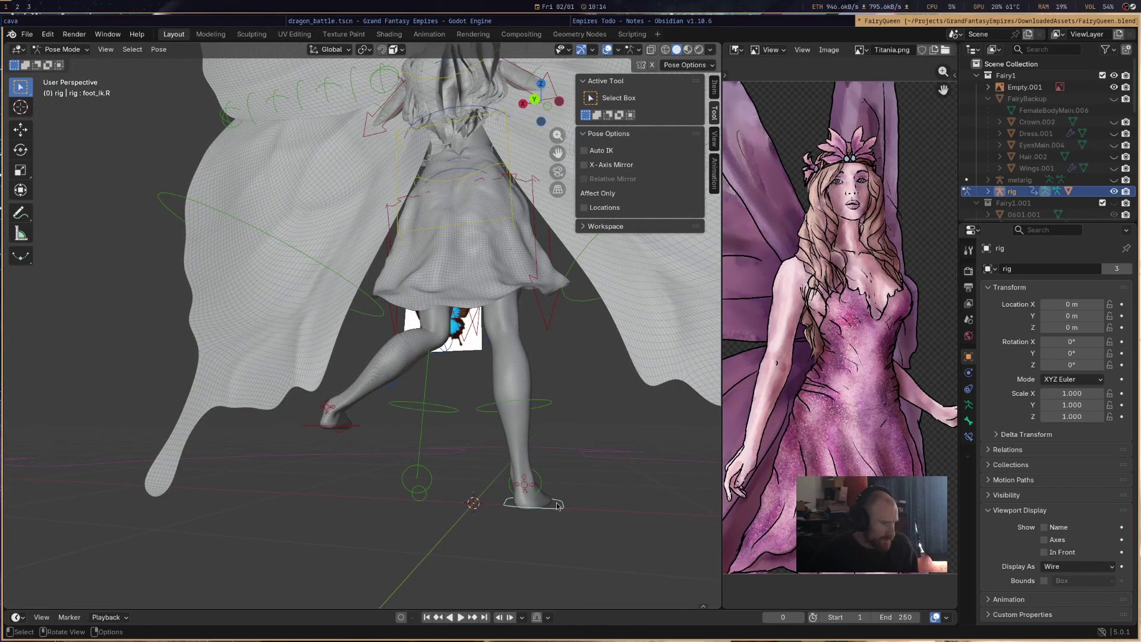
pyautogui.press('g')
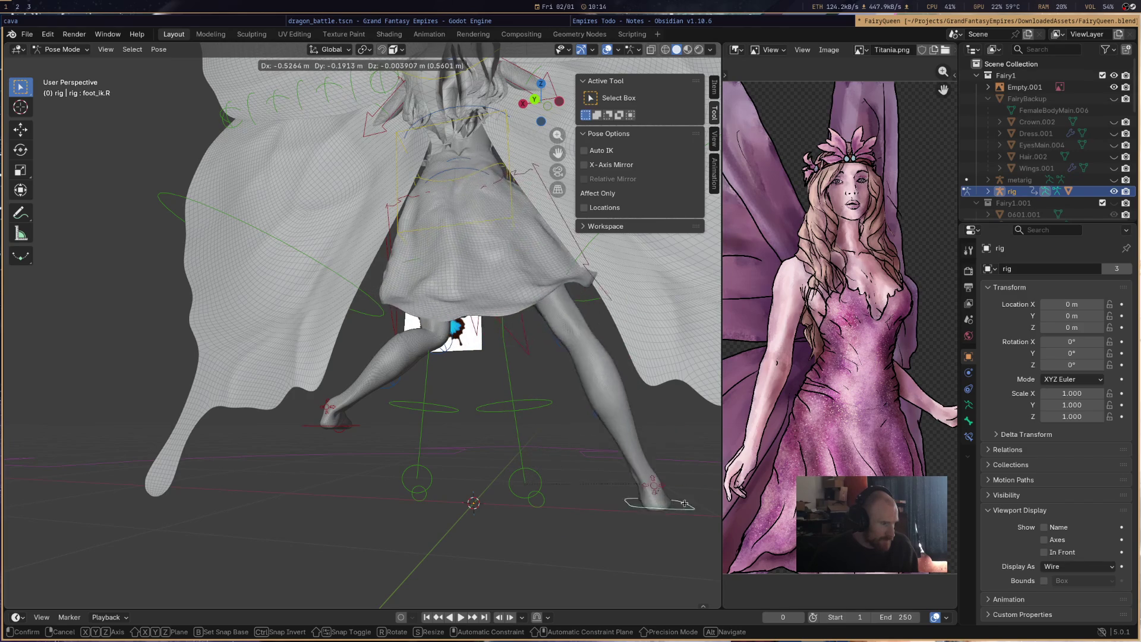
pyautogui.click(594, 443)
pyautogui.moveTo(594, 443)
pyautogui.mouseDown(button='middle')
pyautogui.moveTo(508, 427)
pyautogui.moveTo(372, 331)
pyautogui.mouseUp(button='middle')
pyautogui.scroll(3, 373, 331)
pyautogui.click(220, 330)
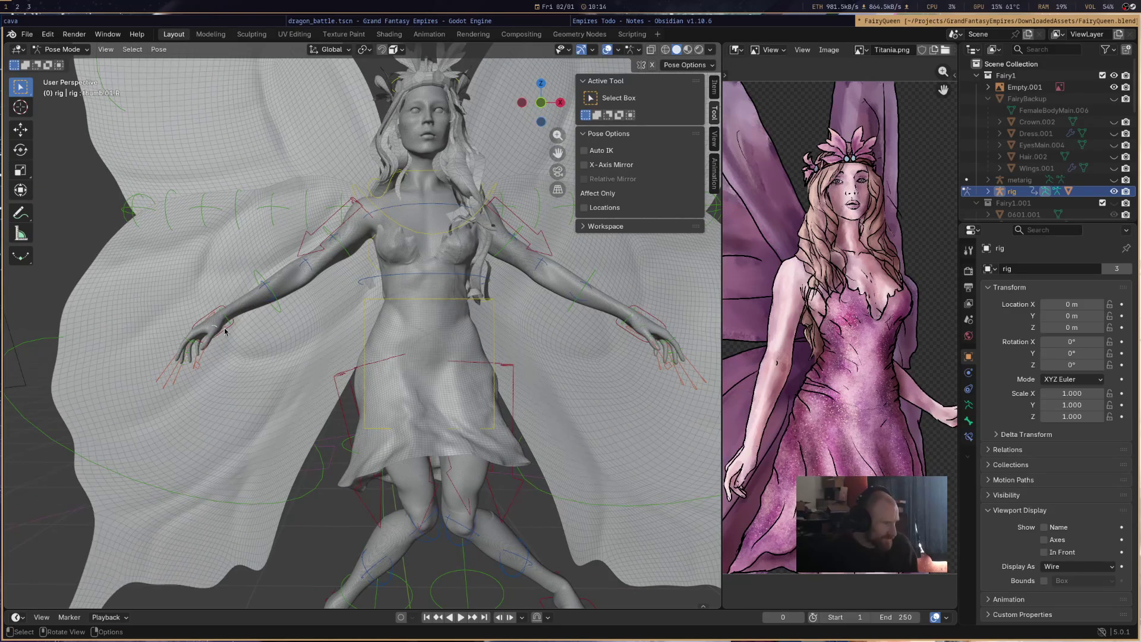
pyautogui.moveTo(226, 332); pyautogui.dragTo(281, 346, button='middle')
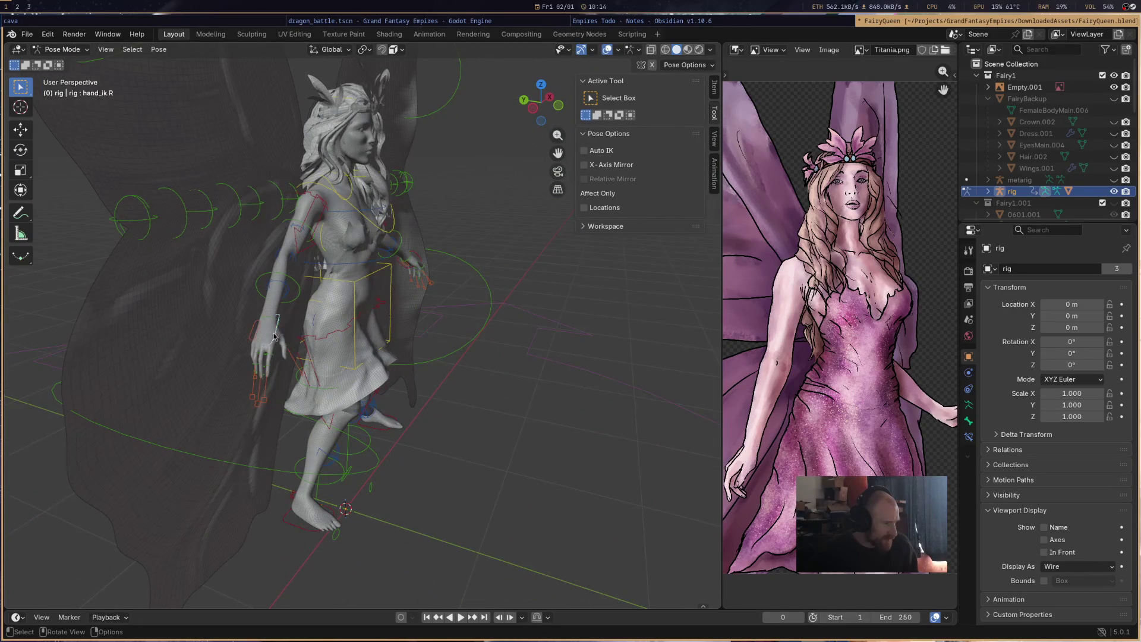
# - Move hand_ik.R so the right hand rests against her chest
pyautogui.scroll(4, 274, 336)
pyautogui.press('g')
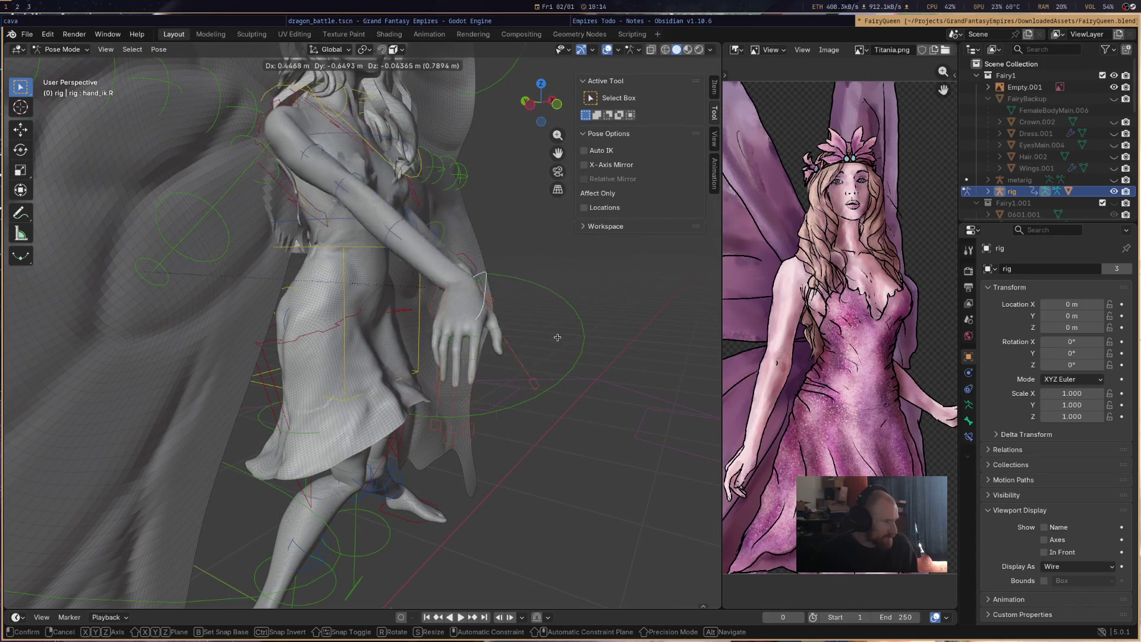
pyautogui.click(377, 235)
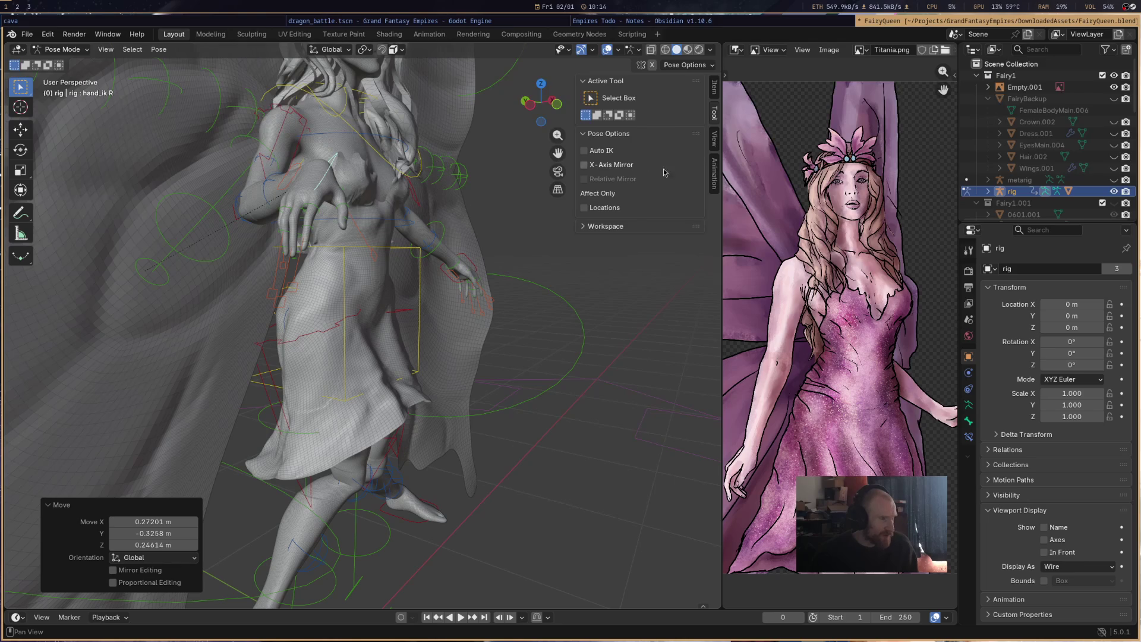
# - Browse the sidebar View, Animation and Tool tabs, then show the hand_ik.R bone settings
pyautogui.click(715, 138)
pyautogui.click(716, 170)
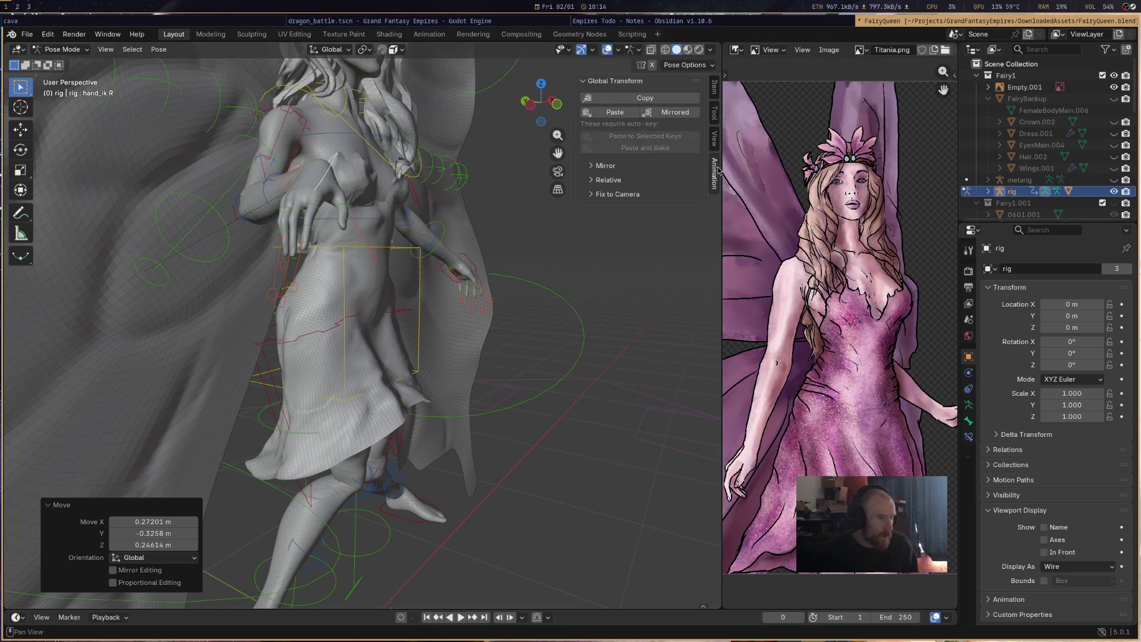
pyautogui.click(714, 141)
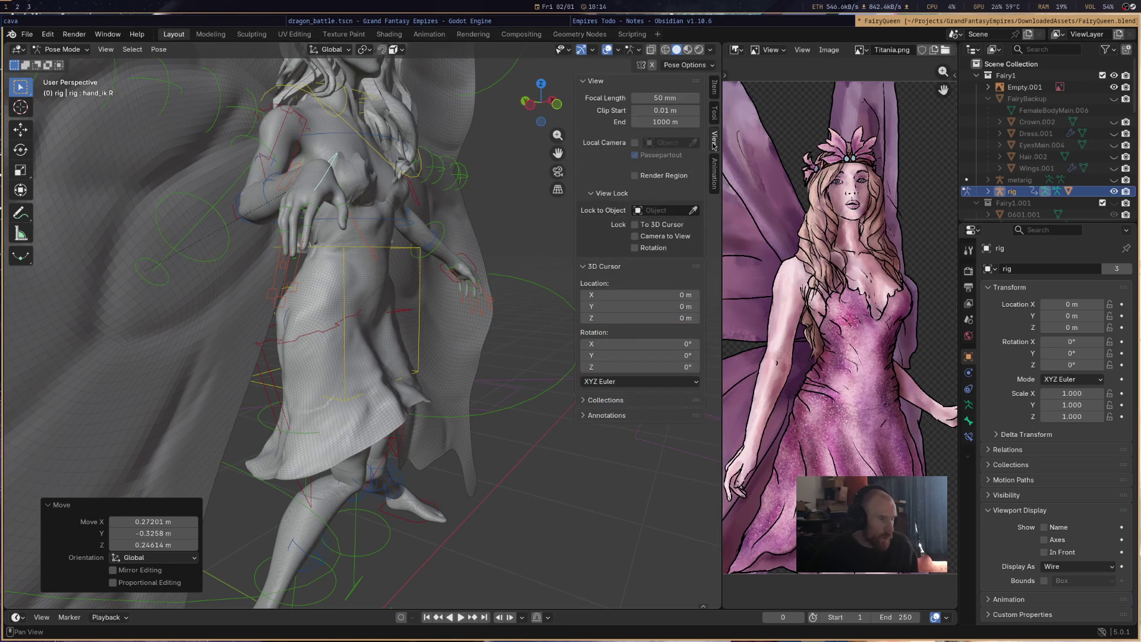
pyautogui.click(715, 116)
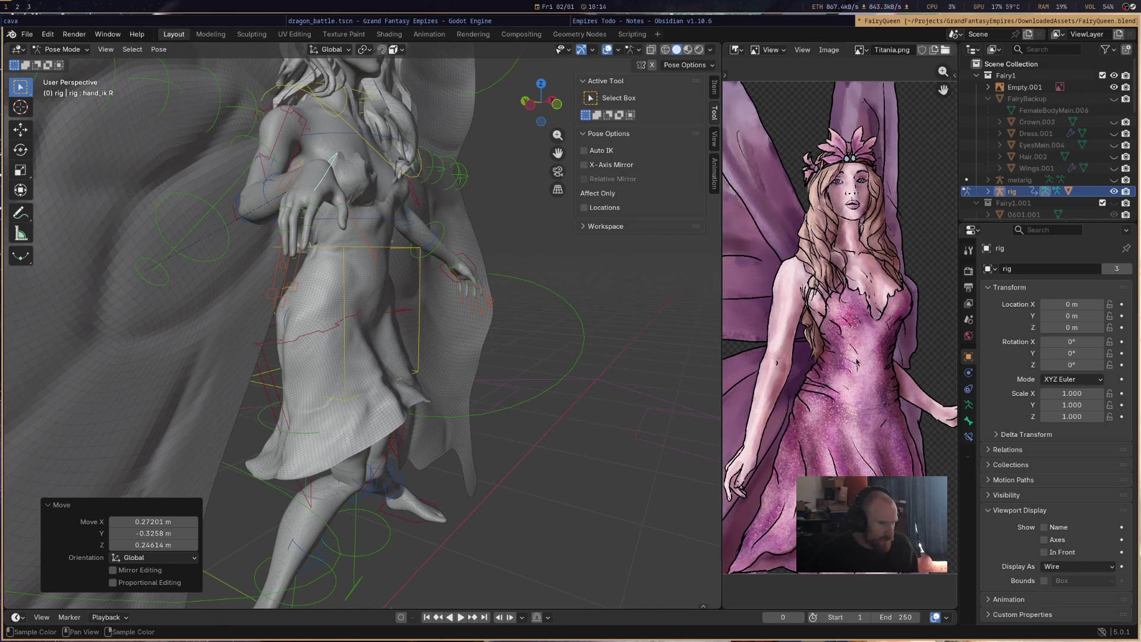
pyautogui.click(969, 422)
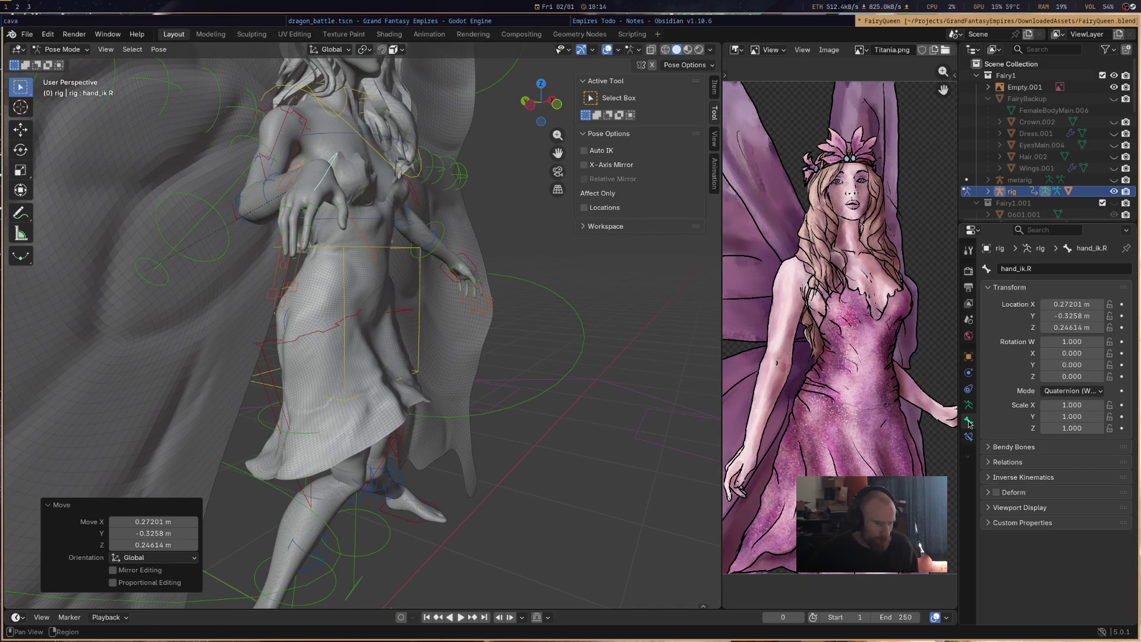
# - Expand the bone's Inverse Kinematics and Deform panels and try raising IK Stretch
pyautogui.click(1044, 479)
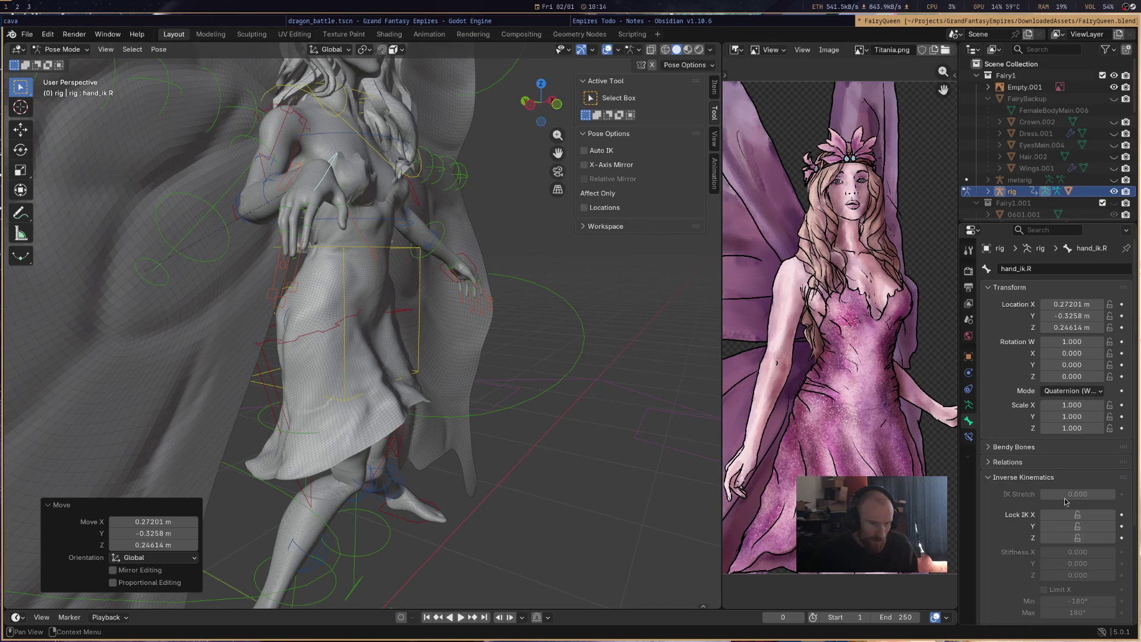
pyautogui.scroll(-5, 1047, 511)
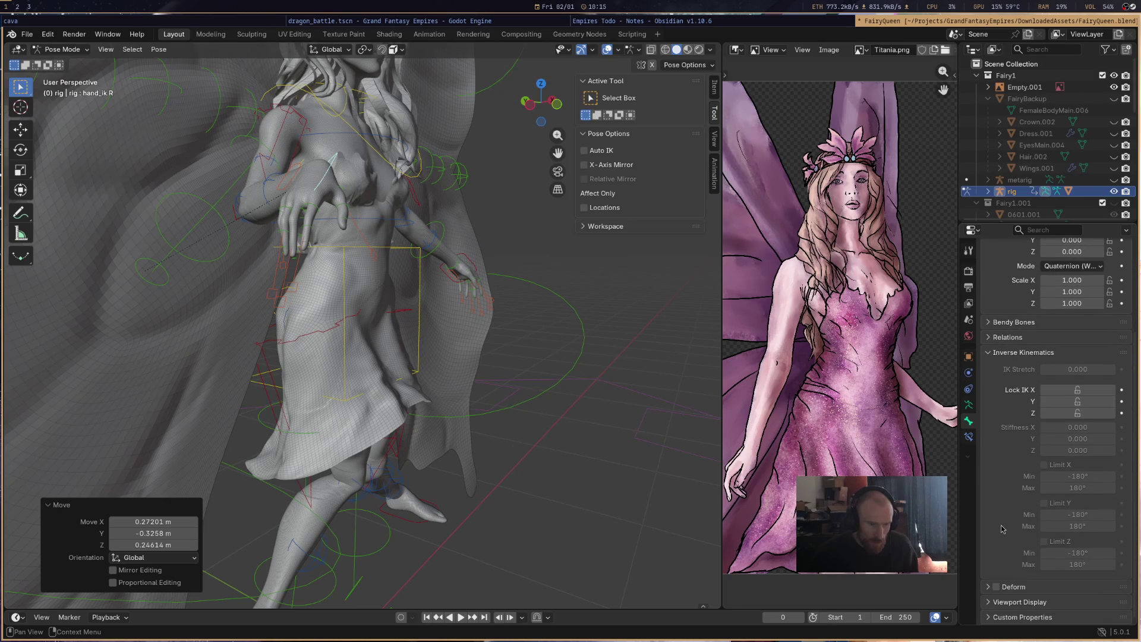
pyautogui.click(989, 589)
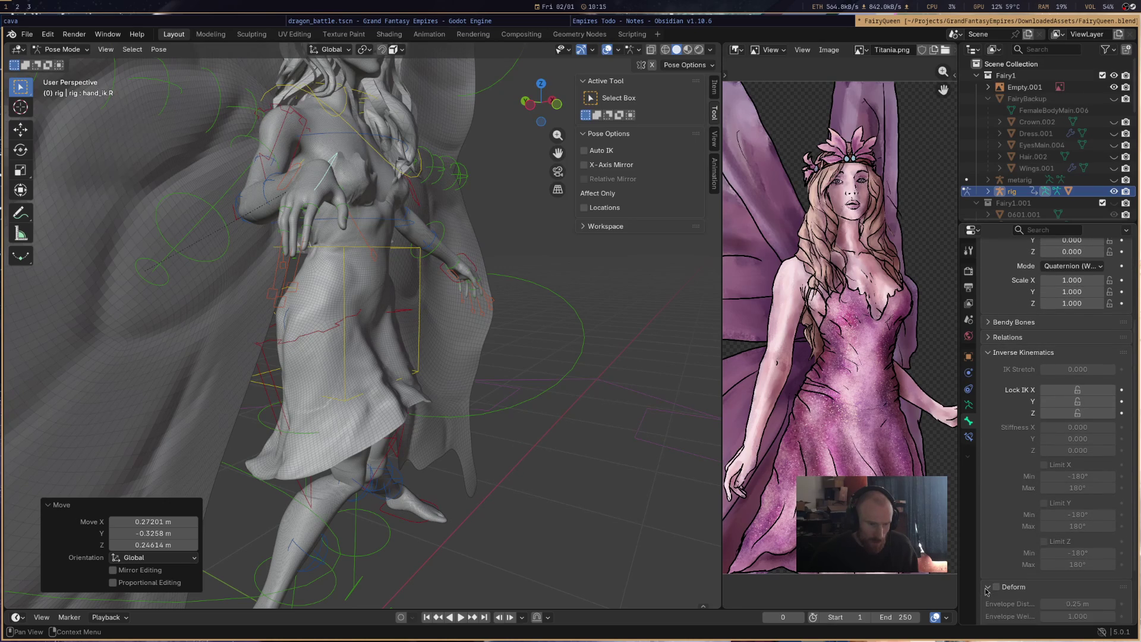
pyautogui.scroll(-3, 988, 590)
pyautogui.scroll(8, 989, 602)
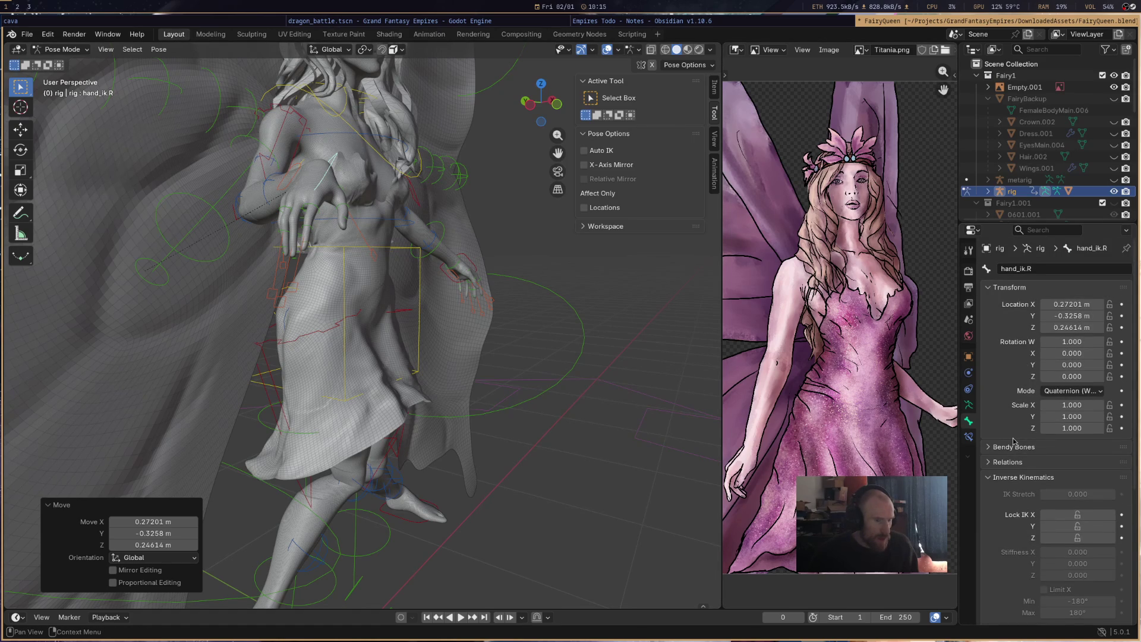
pyautogui.scroll(-8, 1015, 441)
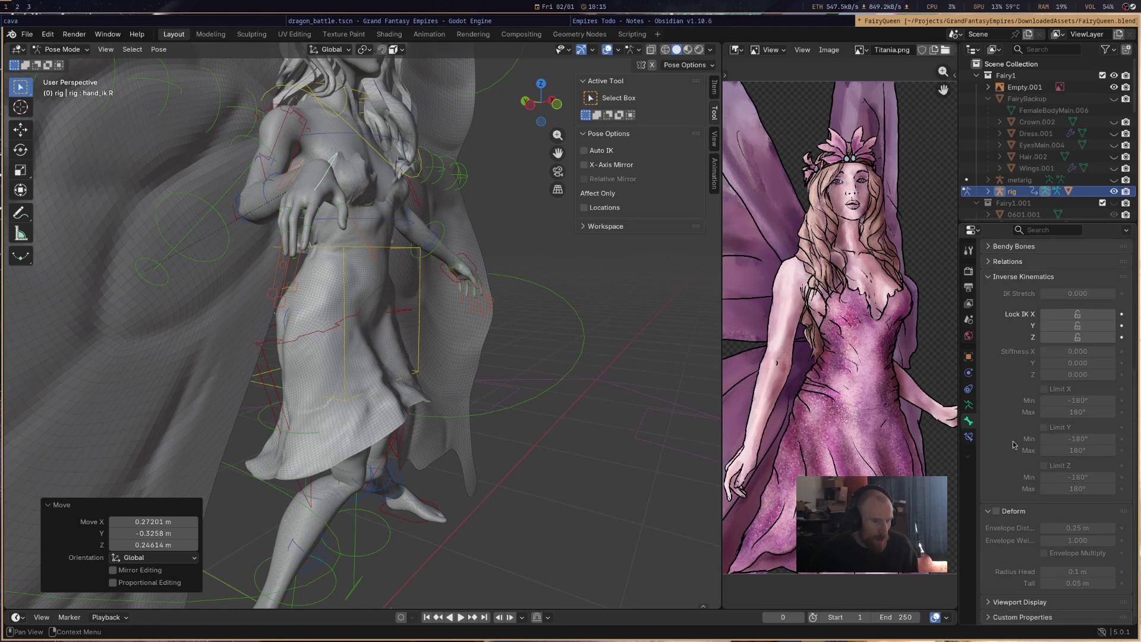
pyautogui.press('a')
pyautogui.scroll(4, 1012, 349)
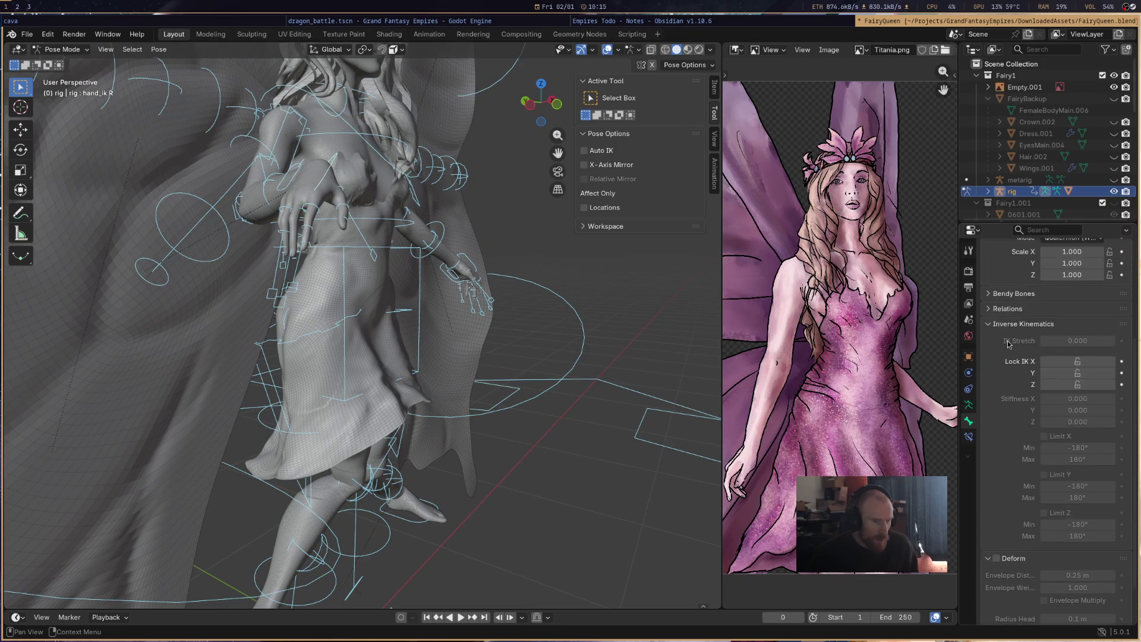
pyautogui.moveTo(1064, 388)
pyautogui.mouseDown()
pyautogui.moveTo(1073, 389)
pyautogui.moveTo(1065, 388)
pyautogui.mouseUp()
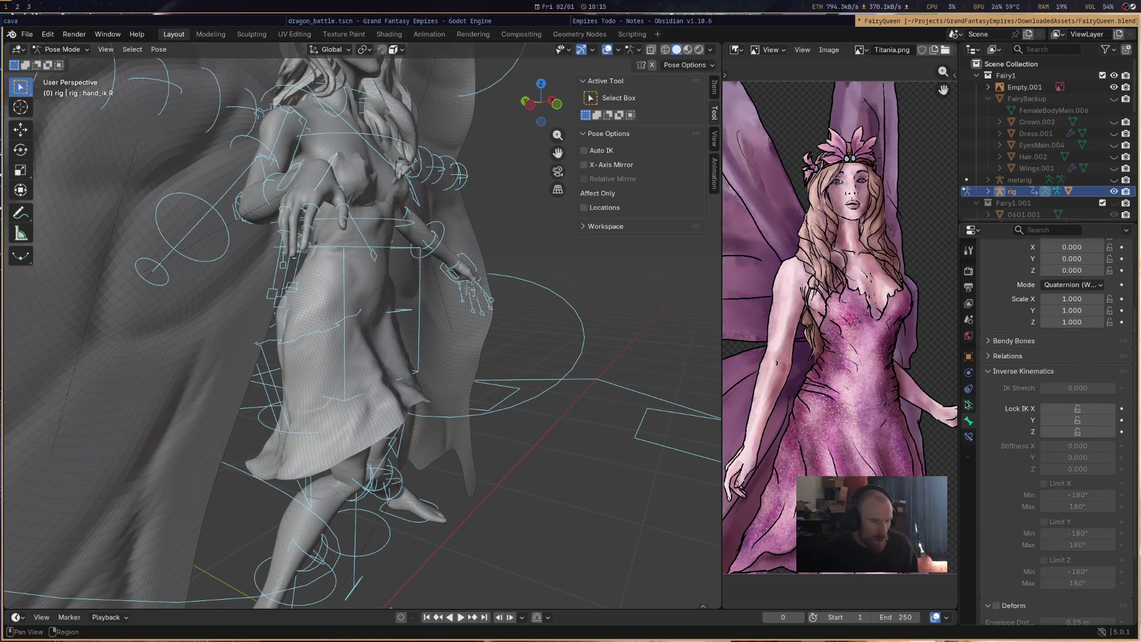
# - Expand Inverse Kinematics in the rig's Armature Data settings to view the IK solvers
pyautogui.click(969, 405)
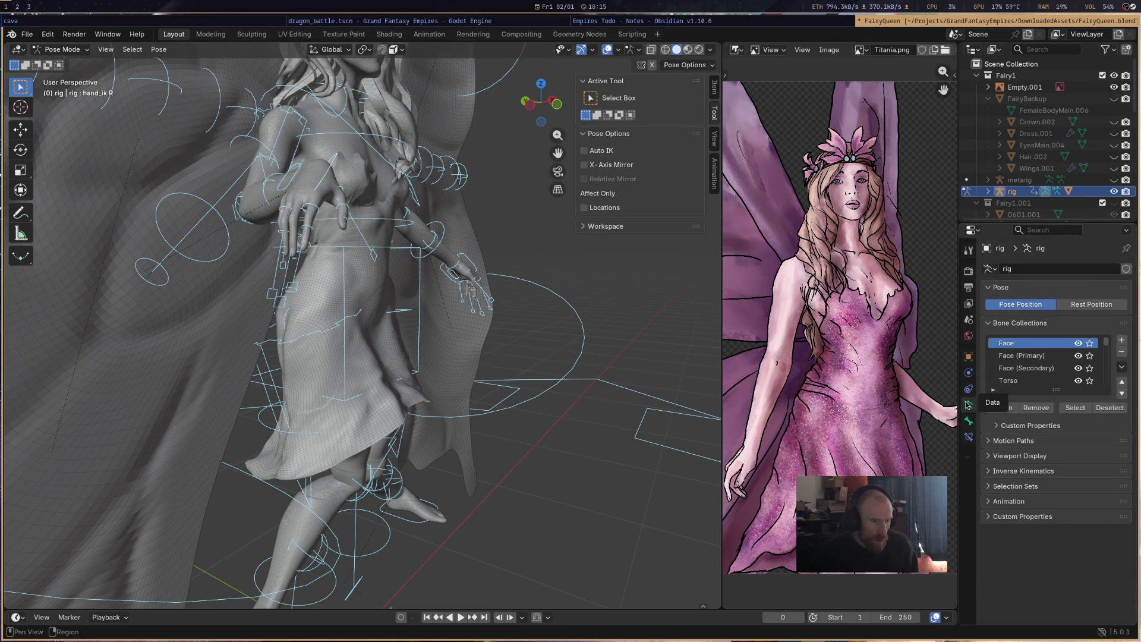
pyautogui.click(1004, 472)
pyautogui.click(1054, 491)
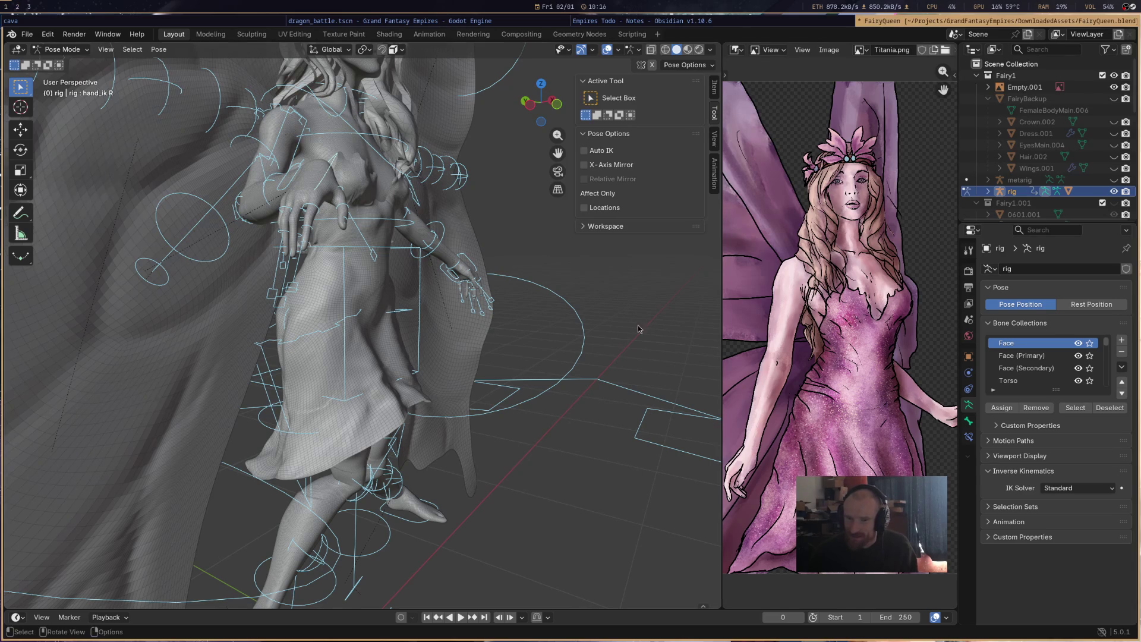
pyautogui.moveTo(620, 352)
pyautogui.mouseDown(button='middle')
pyautogui.moveTo(606, 345)
pyautogui.moveTo(630, 339)
pyautogui.moveTo(620, 329)
pyautogui.moveTo(557, 349)
pyautogui.mouseUp(button='middle')
# - Rotate the hand_ik.R control and palm.R bone to turn the right hand
pyautogui.click(451, 222)
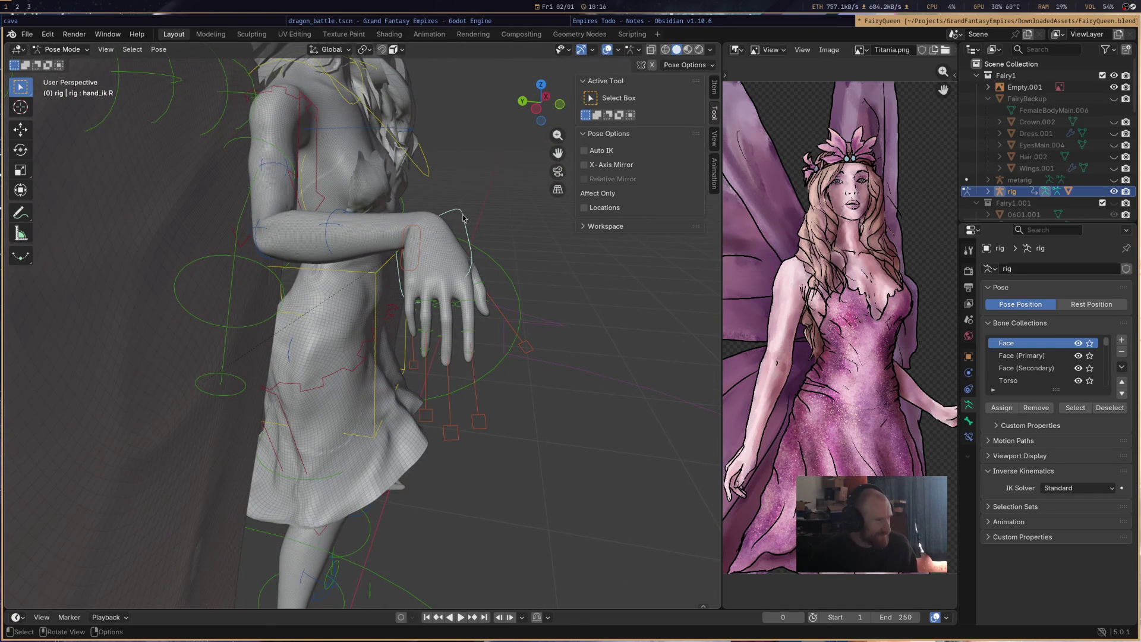
pyautogui.press('r')
pyautogui.click(443, 172)
pyautogui.click(472, 257)
pyautogui.press('r')
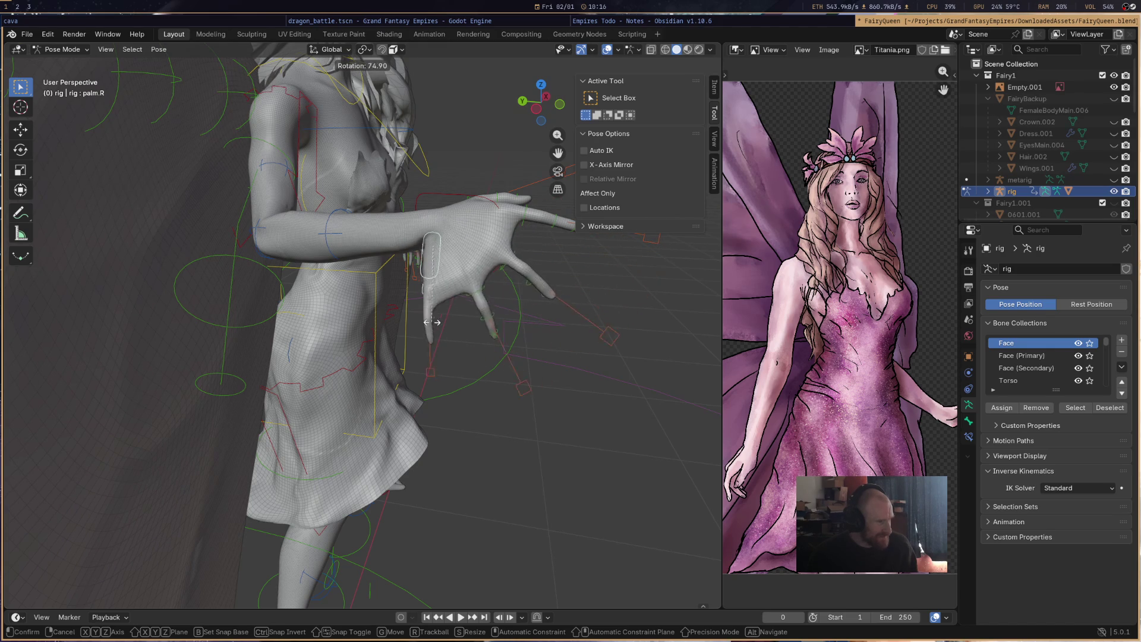
pyautogui.click(501, 298)
pyautogui.moveTo(501, 299)
pyautogui.mouseDown(button='middle')
pyautogui.moveTo(434, 347)
pyautogui.moveTo(434, 225)
pyautogui.mouseUp(button='middle')
# - Curl the pinky and ring finger master bones by scaling them down
pyautogui.click(437, 216)
pyautogui.press('s')
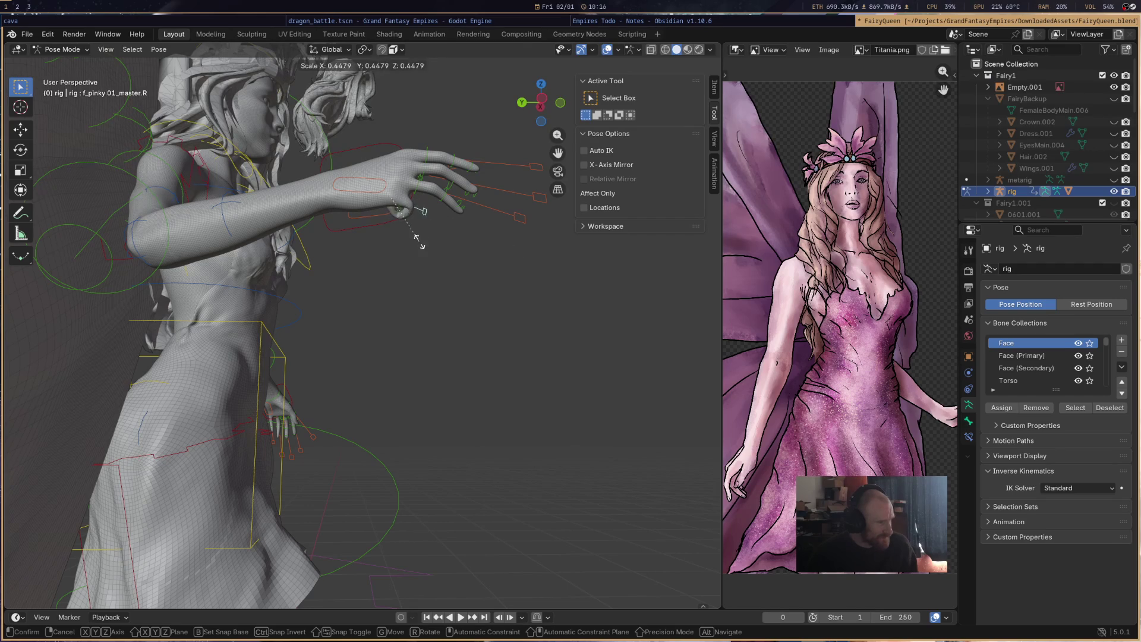
pyautogui.click(420, 242)
pyautogui.moveTo(420, 242)
pyautogui.mouseDown(button='middle')
pyautogui.moveTo(375, 350)
pyautogui.moveTo(108, 395)
pyautogui.moveTo(178, 368)
pyautogui.mouseUp(button='middle')
pyautogui.scroll(-6, 260, 344)
pyautogui.click(256, 356)
pyautogui.moveTo(256, 355); pyautogui.dragTo(450, 321, button='middle')
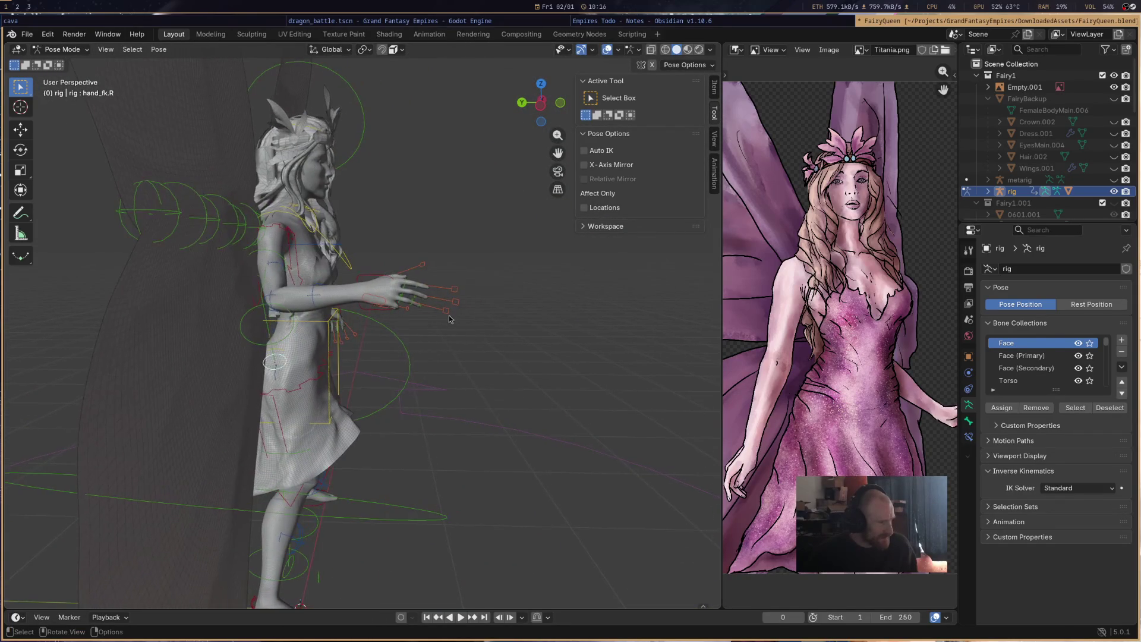
pyautogui.scroll(4, 450, 320)
pyautogui.click(532, 294)
pyautogui.press('s')
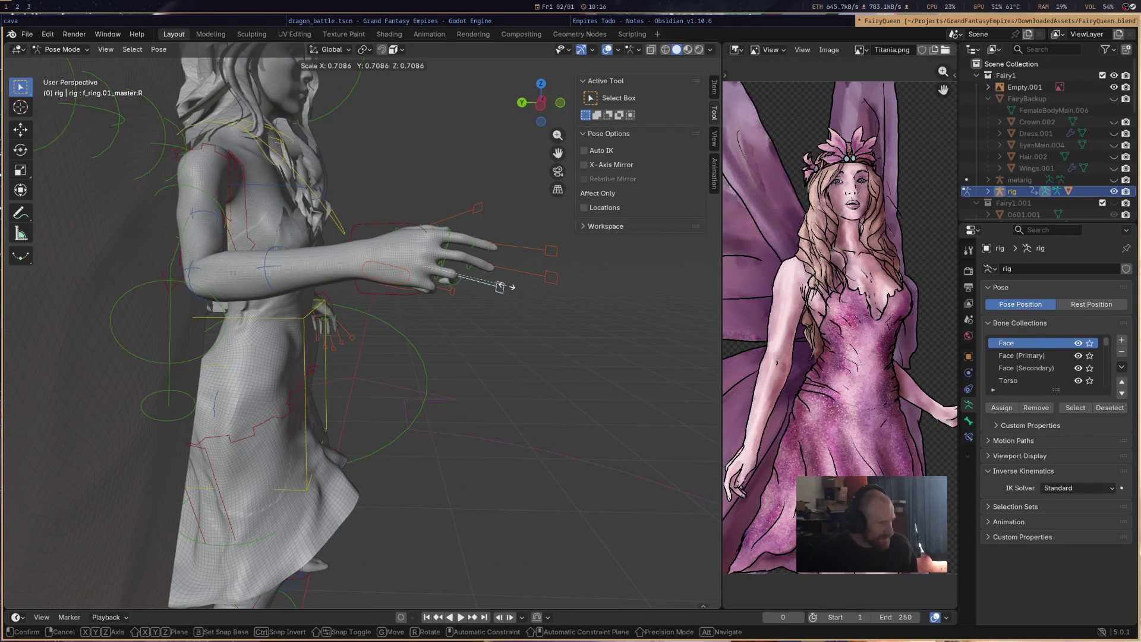
pyautogui.click(506, 288)
# - Curl the middle finger, index finger and thumb master bones by scaling them down
pyautogui.click(552, 277)
pyautogui.press('s')
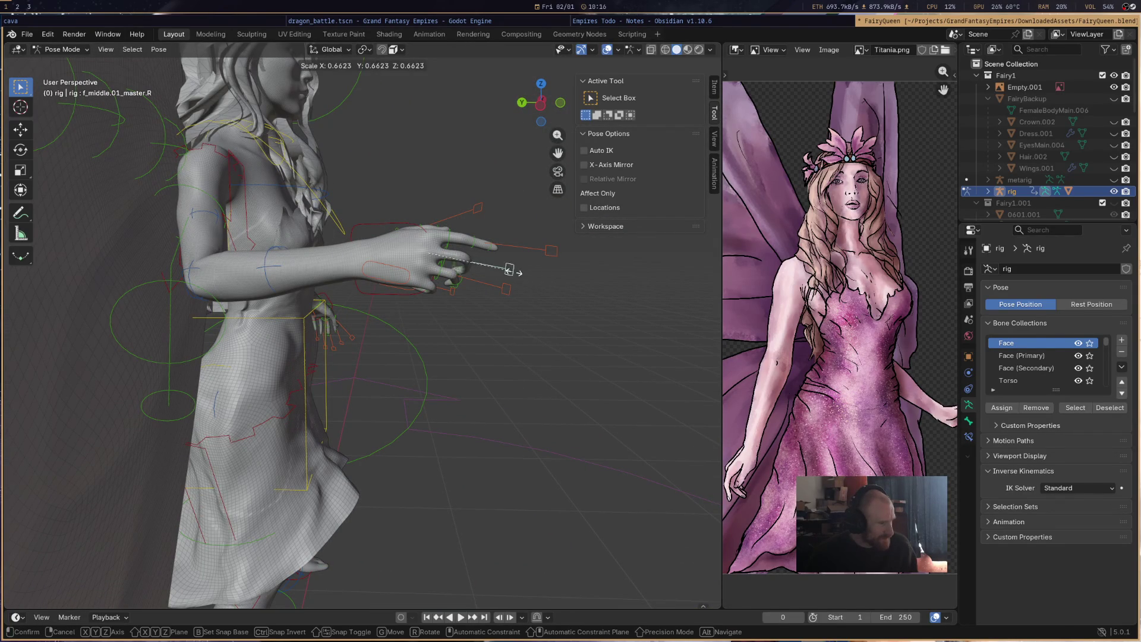
pyautogui.click(509, 273)
pyautogui.moveTo(503, 272)
pyautogui.mouseDown(button='middle')
pyautogui.moveTo(531, 188)
pyautogui.moveTo(501, 304)
pyautogui.moveTo(363, 317)
pyautogui.moveTo(349, 293)
pyautogui.moveTo(365, 348)
pyautogui.moveTo(531, 340)
pyautogui.moveTo(526, 287)
pyautogui.mouseUp(button='middle')
pyautogui.click(441, 299)
pyautogui.press('s')
pyautogui.click(415, 306)
pyautogui.click(548, 239)
pyautogui.press('s')
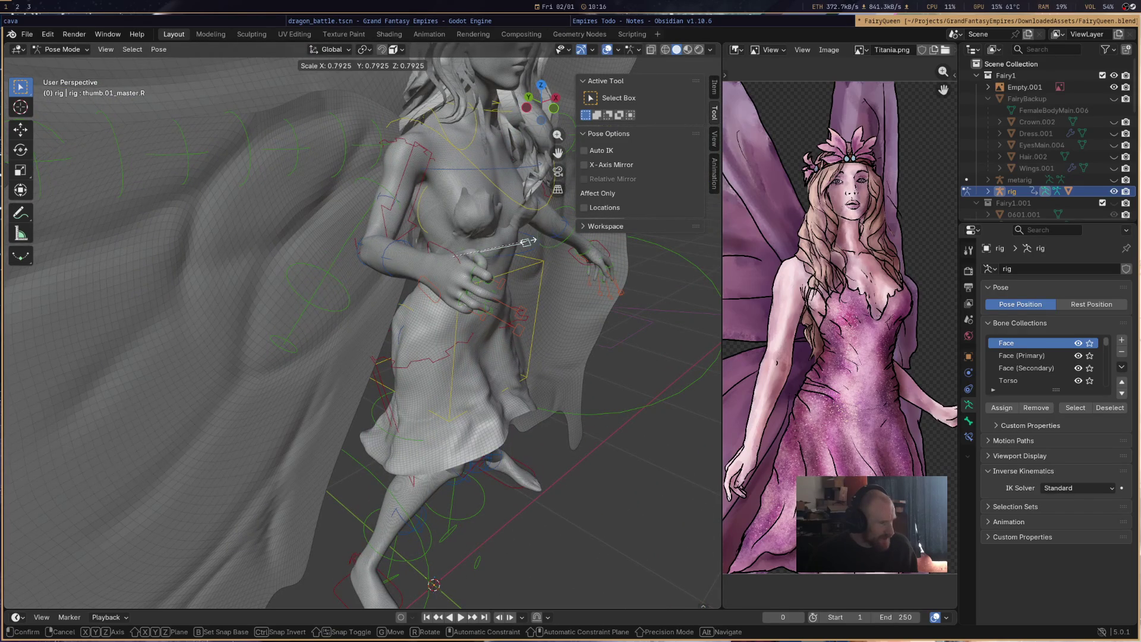
pyautogui.click(520, 243)
# - Check the curled hand from the front and start moving the left foot IK control
pyautogui.moveTo(520, 244)
pyautogui.mouseDown(button='middle')
pyautogui.moveTo(326, 328)
pyautogui.moveTo(280, 333)
pyautogui.moveTo(451, 340)
pyautogui.moveTo(337, 328)
pyautogui.moveTo(282, 378)
pyautogui.moveTo(388, 361)
pyautogui.moveTo(421, 377)
pyautogui.moveTo(358, 365)
pyautogui.moveTo(482, 400)
pyautogui.mouseUp(button='middle')
pyautogui.scroll(3, 326, 328)
pyautogui.scroll(5, 280, 333)
pyautogui.scroll(-10, 438, 386)
pyautogui.scroll(5, 437, 385)
pyautogui.scroll(3, 334, 286)
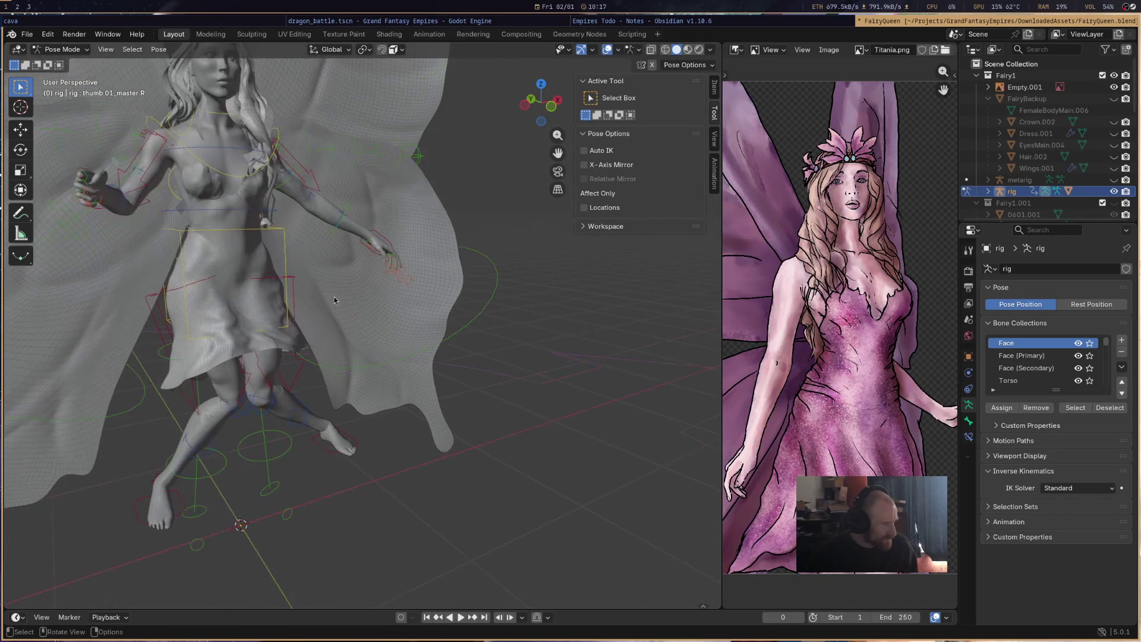
pyautogui.press('g')
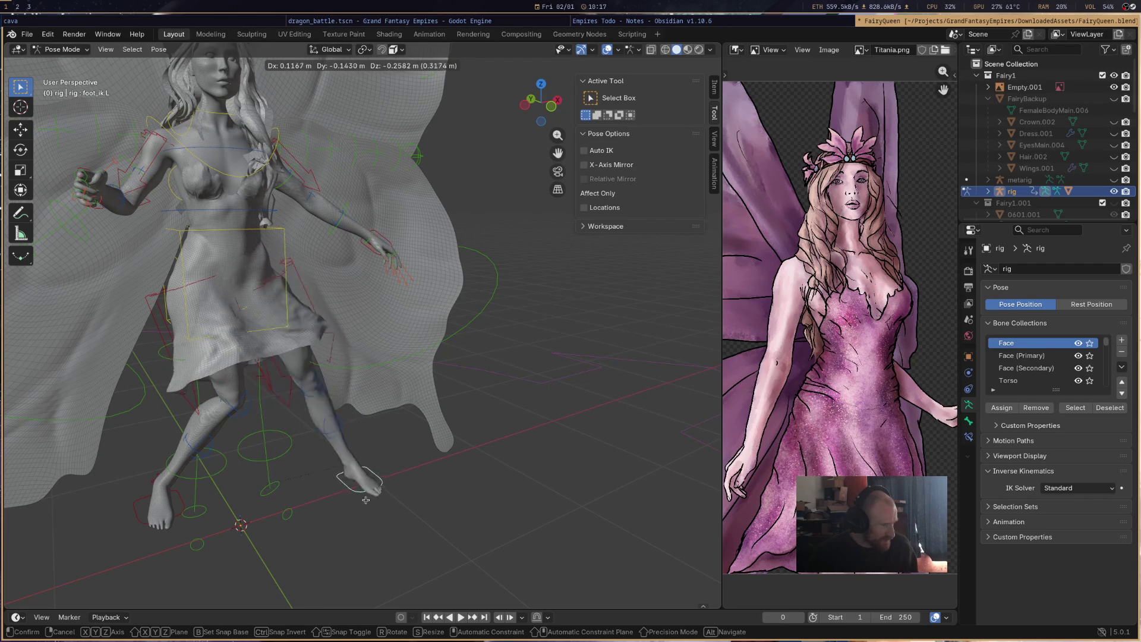
# - Reposition the left foot IK control several times, checking the leg from different angles
pyautogui.click(366, 502)
pyautogui.moveTo(366, 502); pyautogui.dragTo(404, 461, button='middle')
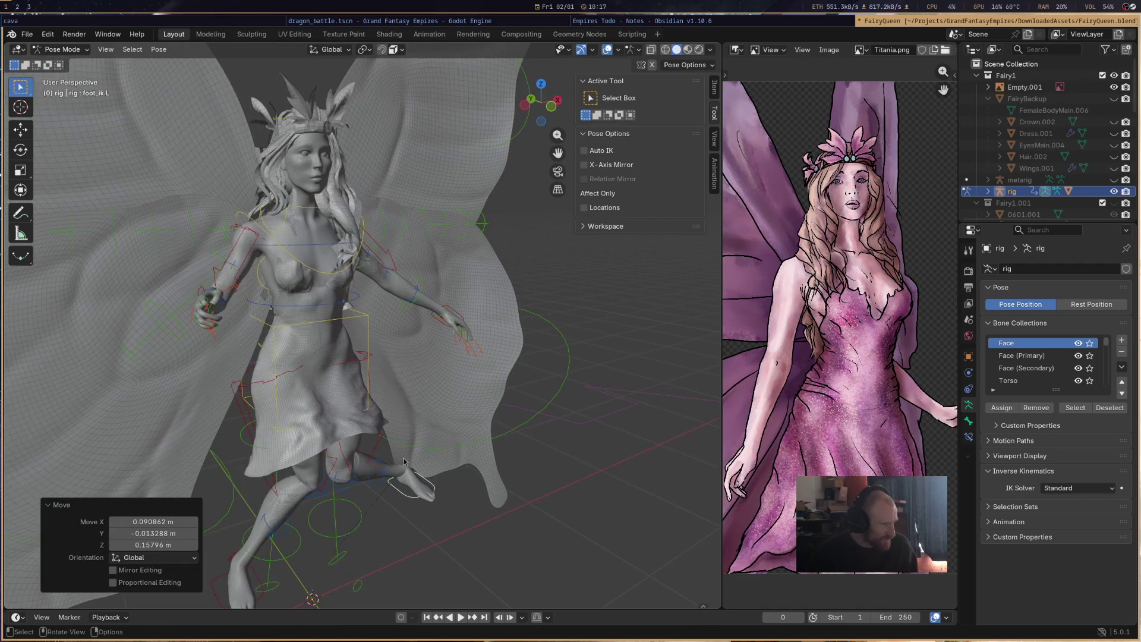
pyautogui.press('g')
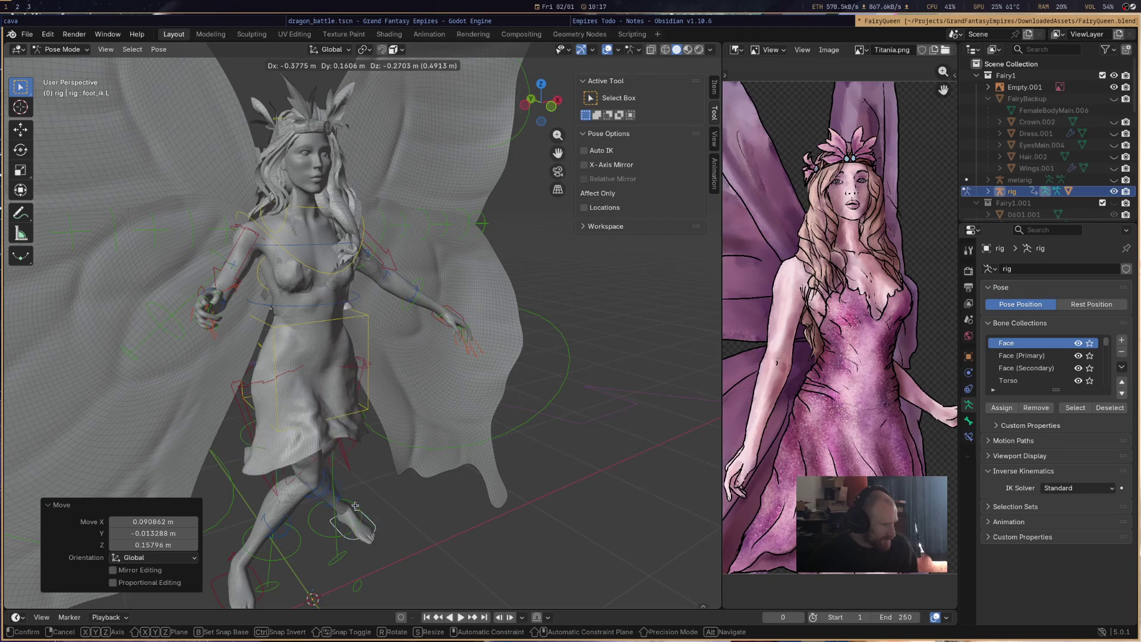
pyautogui.click(356, 506)
pyautogui.press('g')
pyautogui.keyDown('alt'); pyautogui.moveTo(355, 505); pyautogui.dragTo(261, 505, button='middle'); pyautogui.keyUp('alt')
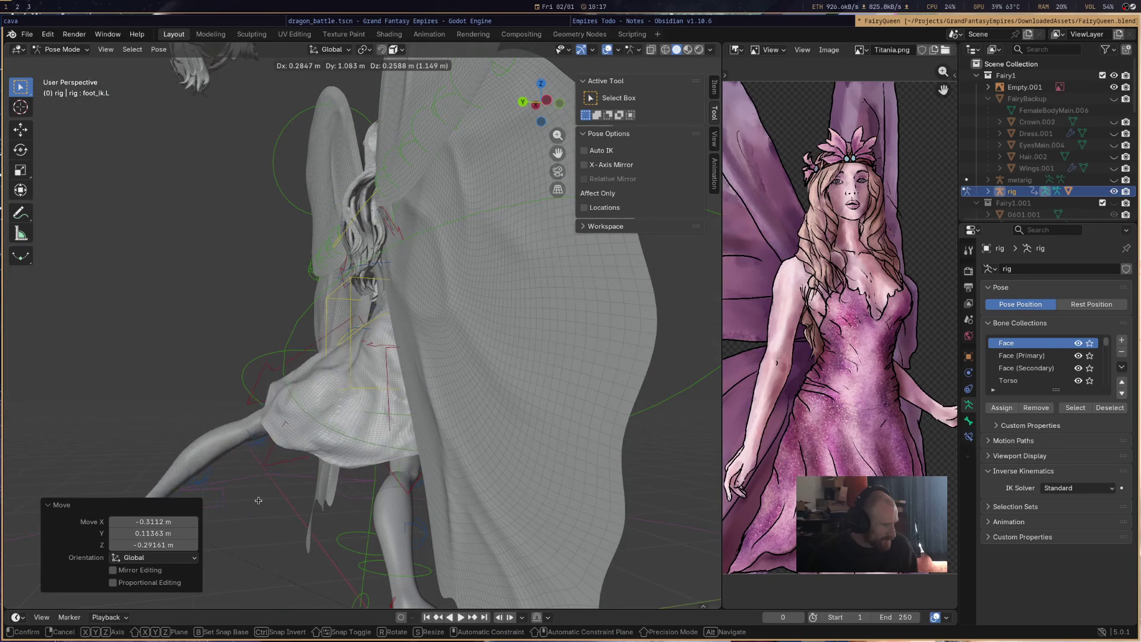
pyautogui.click(356, 529)
pyautogui.moveTo(356, 530)
pyautogui.mouseDown(button='middle')
pyautogui.moveTo(523, 502)
pyautogui.moveTo(475, 499)
pyautogui.moveTo(457, 461)
pyautogui.moveTo(467, 457)
pyautogui.mouseUp(button='middle')
pyautogui.press('g')
pyautogui.click(484, 514)
# - Select the left palm bone, then the head bone from a low angle
pyautogui.click(604, 394)
pyautogui.moveTo(438, 346); pyautogui.dragTo(502, 384, button='middle')
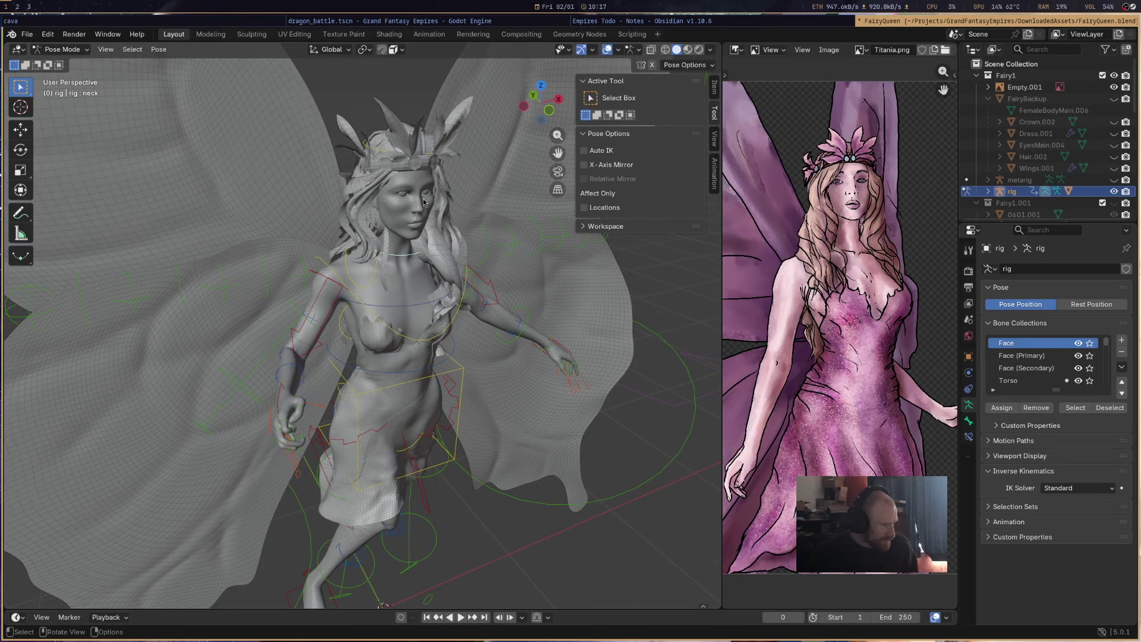
pyautogui.click(363, 150)
# - Rotate the head bone to test deformation, then undo it and switch to front view
pyautogui.press('r')
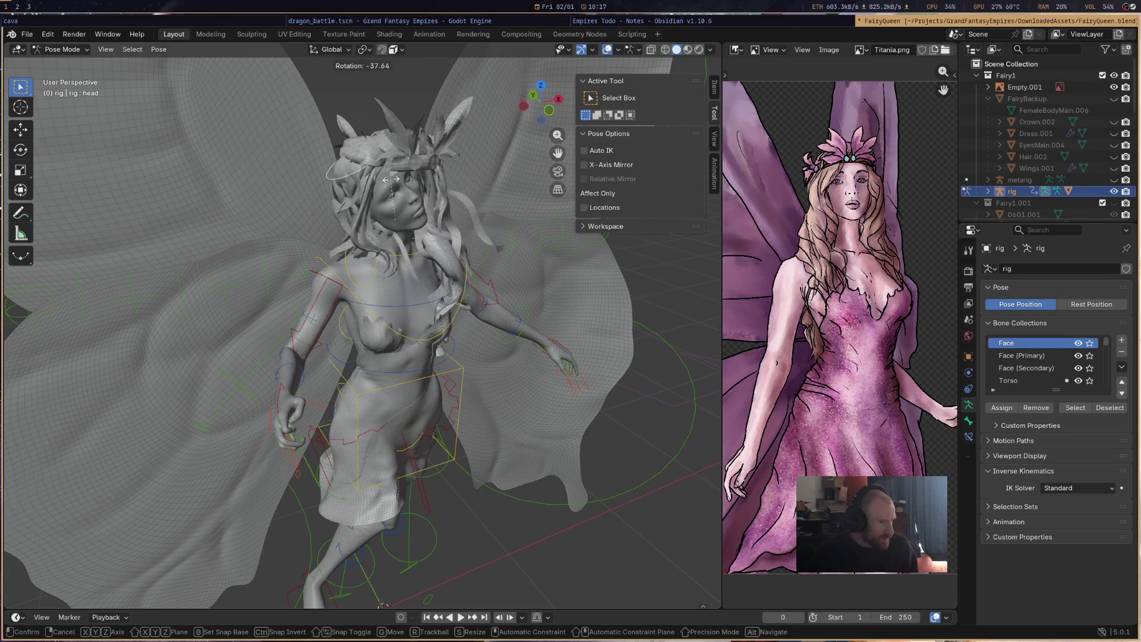
pyautogui.click(479, 291)
pyautogui.hotkey('ctrl', 'z')
pyautogui.press('KP_1')
pyautogui.scroll(3, 515, 332)
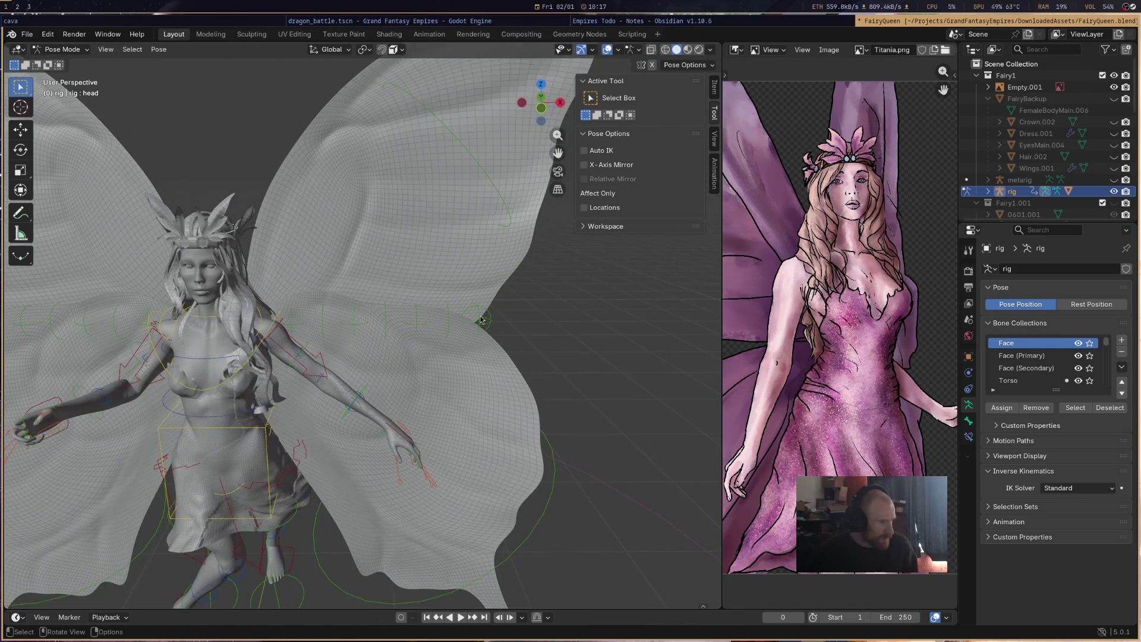
# - Select a left-wing tweak bone and tilt the view to look down at the fairy
pyautogui.click(476, 309)
pyautogui.scroll(-3, 518, 362)
pyautogui.press('KP_8')
pyautogui.press('KP_8')
pyautogui.press('KP_8')
# - Rotate and move the tweak_wing.03.L.001 bone to bend the left wing
pyautogui.press('r')
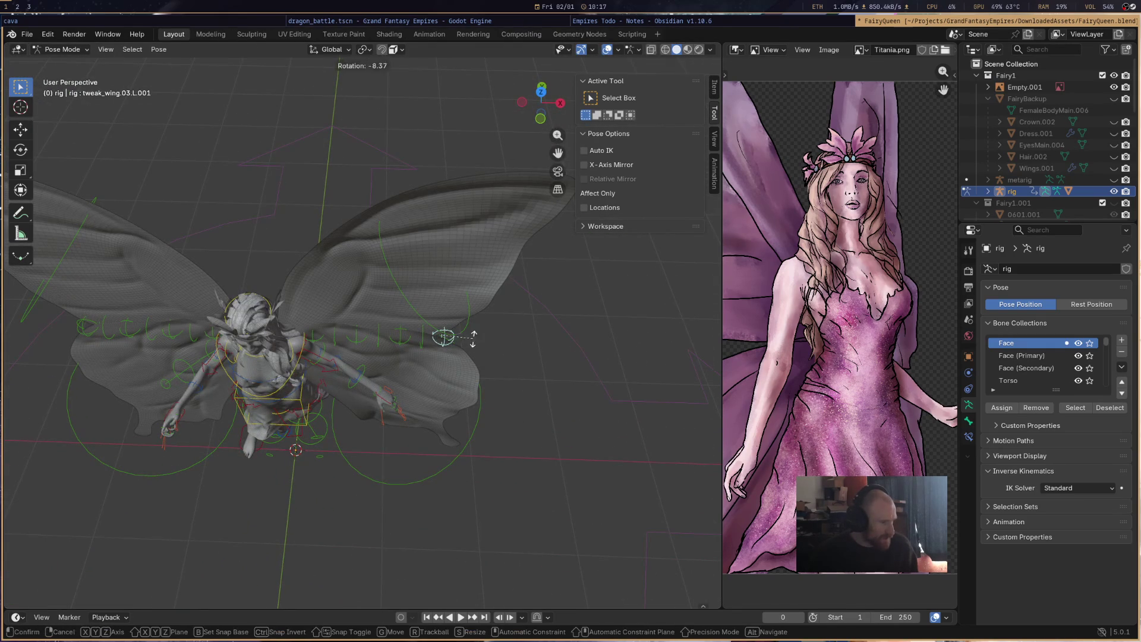
pyautogui.click(455, 343)
pyautogui.press('g')
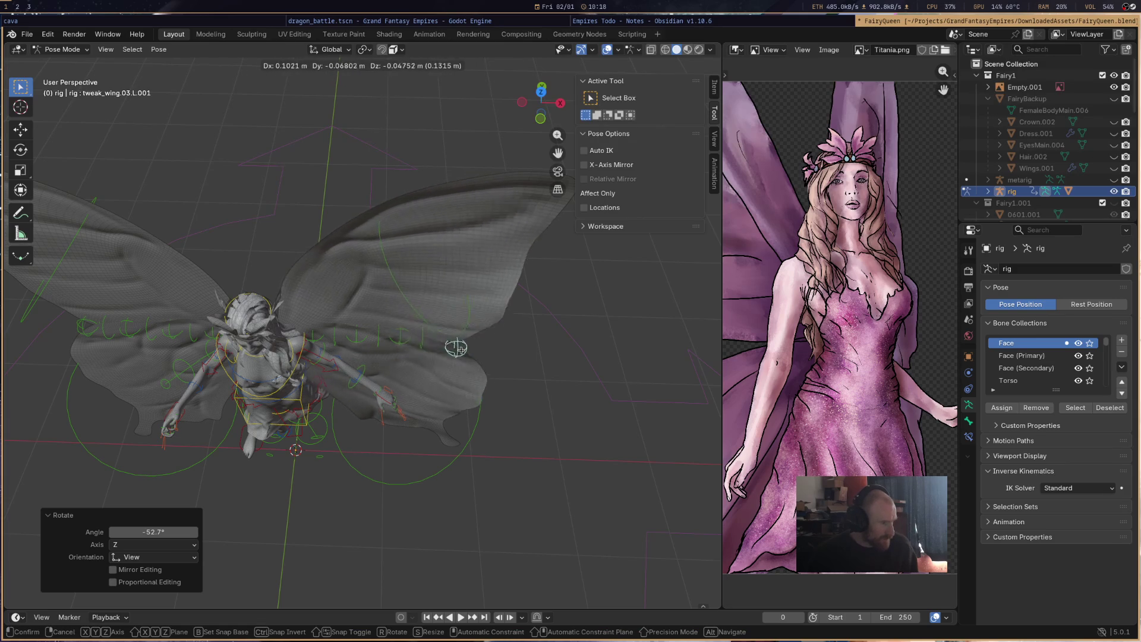
pyautogui.click(479, 362)
pyautogui.click(394, 342)
pyautogui.moveTo(394, 342)
pyautogui.mouseDown(button='middle')
pyautogui.moveTo(400, 334)
pyautogui.moveTo(288, 285)
pyautogui.moveTo(176, 270)
pyautogui.moveTo(392, 257)
pyautogui.moveTo(461, 238)
pyautogui.mouseUp(button='middle')
# - Rotate upper_wing_tip.L from front and side views to 17.9° about Z
pyautogui.click(406, 246)
pyautogui.press('r')
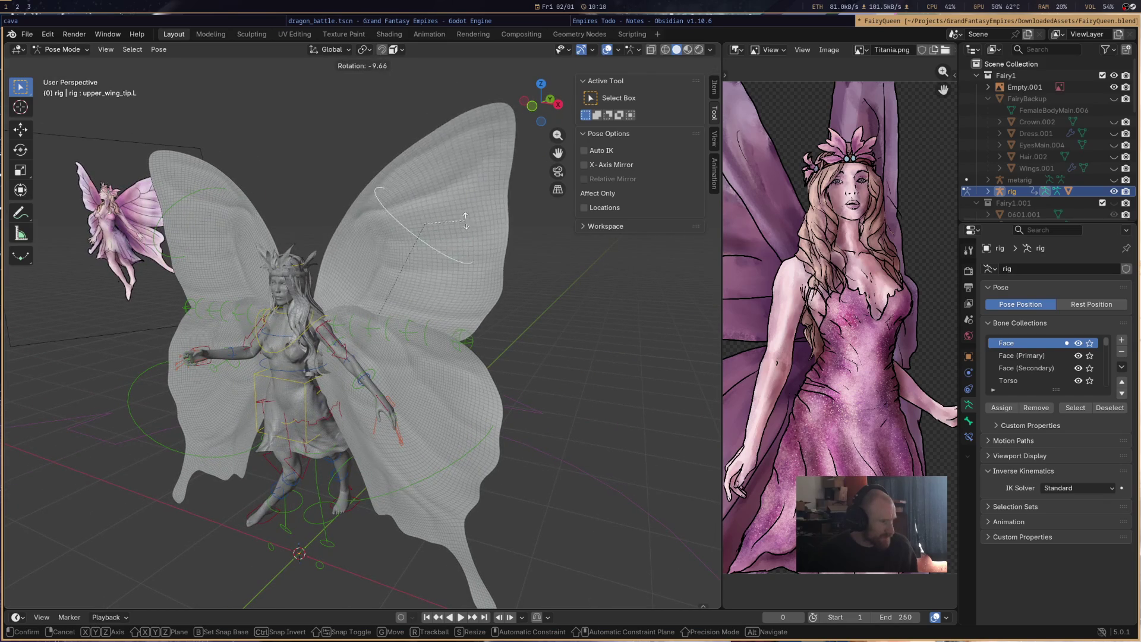
pyautogui.click(528, 267)
pyautogui.moveTo(528, 267); pyautogui.dragTo(535, 214, button='middle')
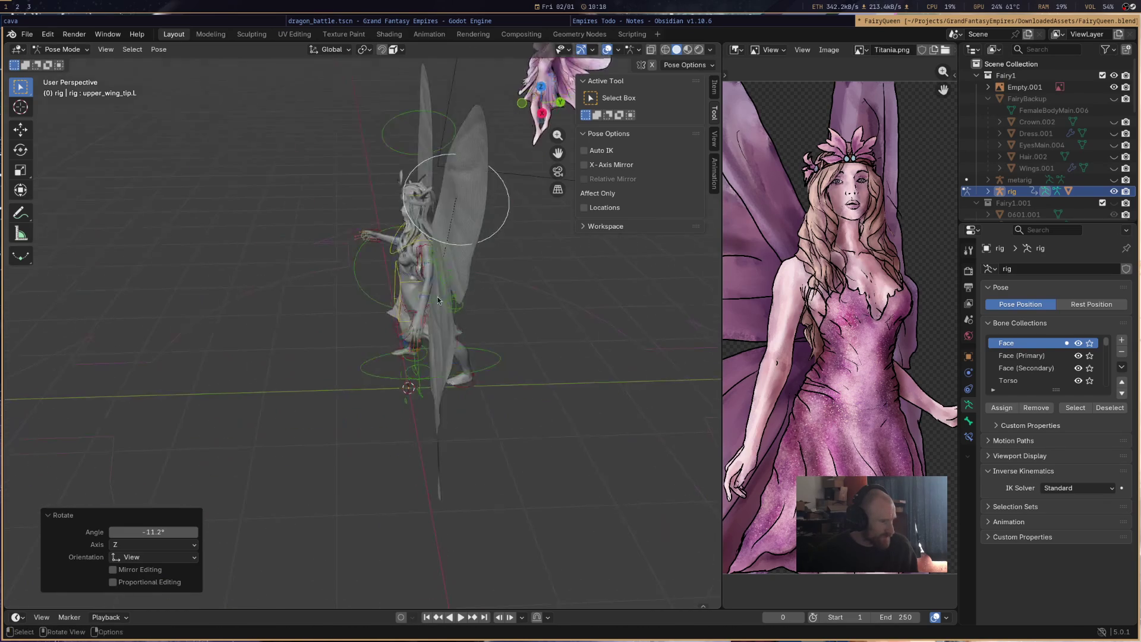
pyautogui.press('r')
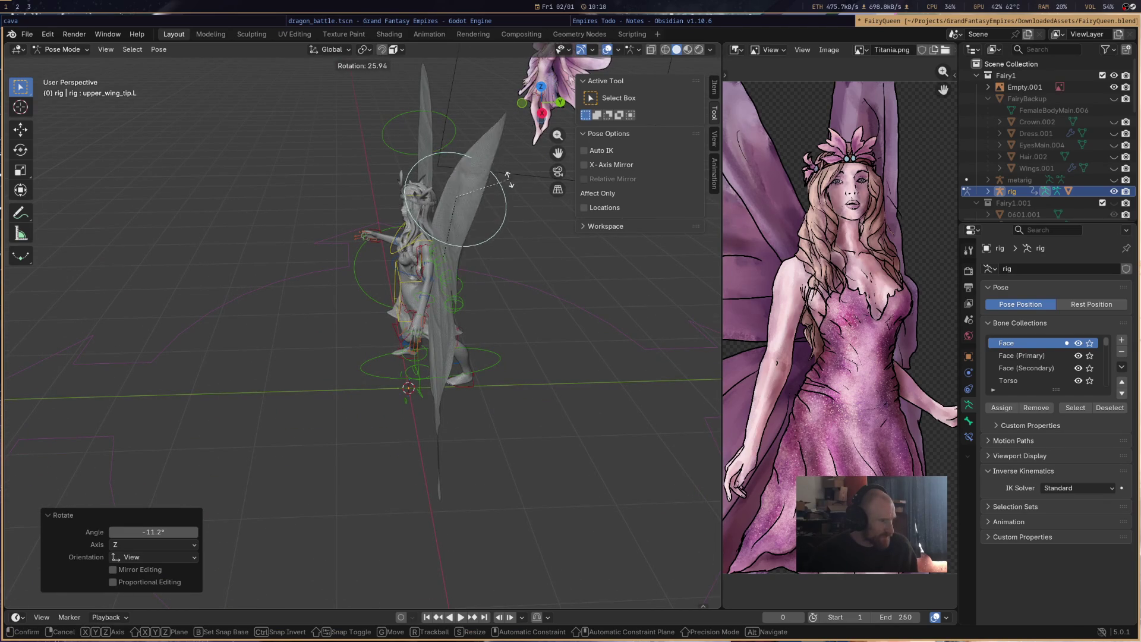
pyautogui.click(458, 301)
pyautogui.moveTo(458, 300); pyautogui.dragTo(455, 328, button='middle')
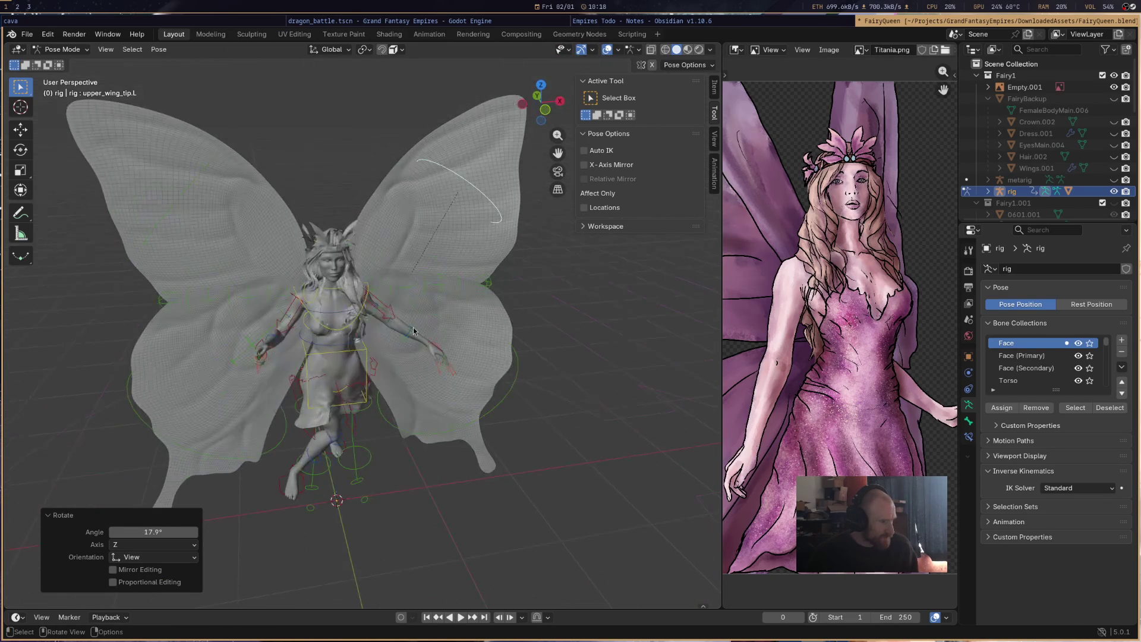
pyautogui.scroll(3, 351, 320)
pyautogui.click(316, 333)
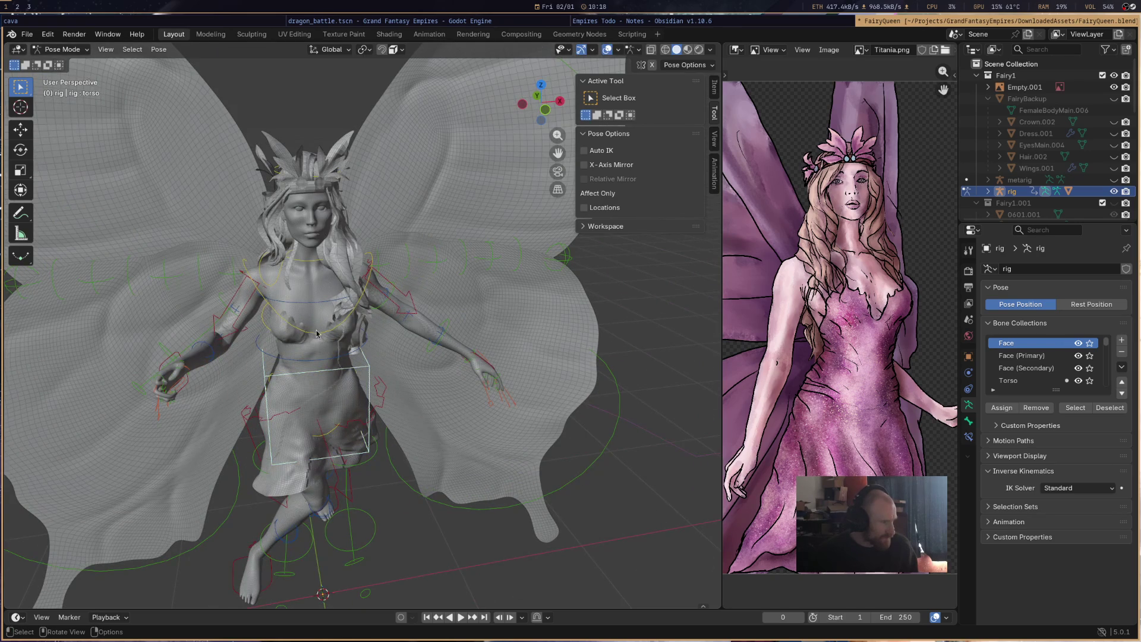
# - Rotate the fairy's torso control and orbit to see how the body and wings bend
pyautogui.press('r')
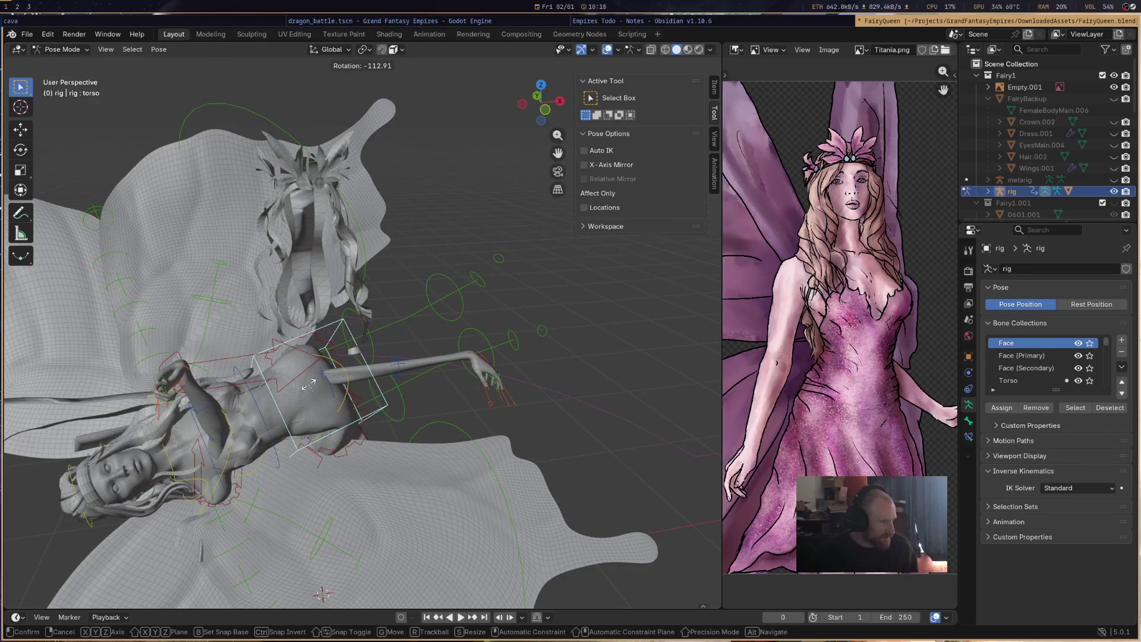
pyautogui.click(308, 385)
pyautogui.moveTo(308, 385)
pyautogui.mouseDown(button='middle')
pyautogui.moveTo(542, 374)
pyautogui.moveTo(456, 343)
pyautogui.mouseUp(button='middle')
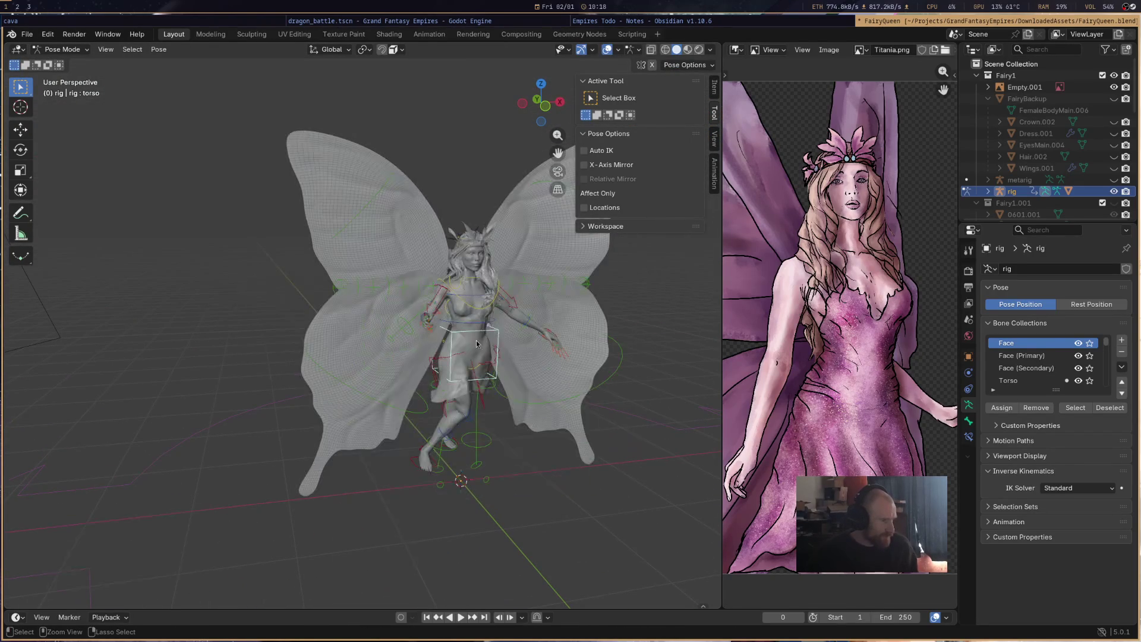
pyautogui.moveTo(524, 328); pyautogui.dragTo(509, 391, button='middle')
# - Move the torso control by -0.97477, 1.0633, 0.39751 m, then start moving the root bone
pyautogui.press('g')
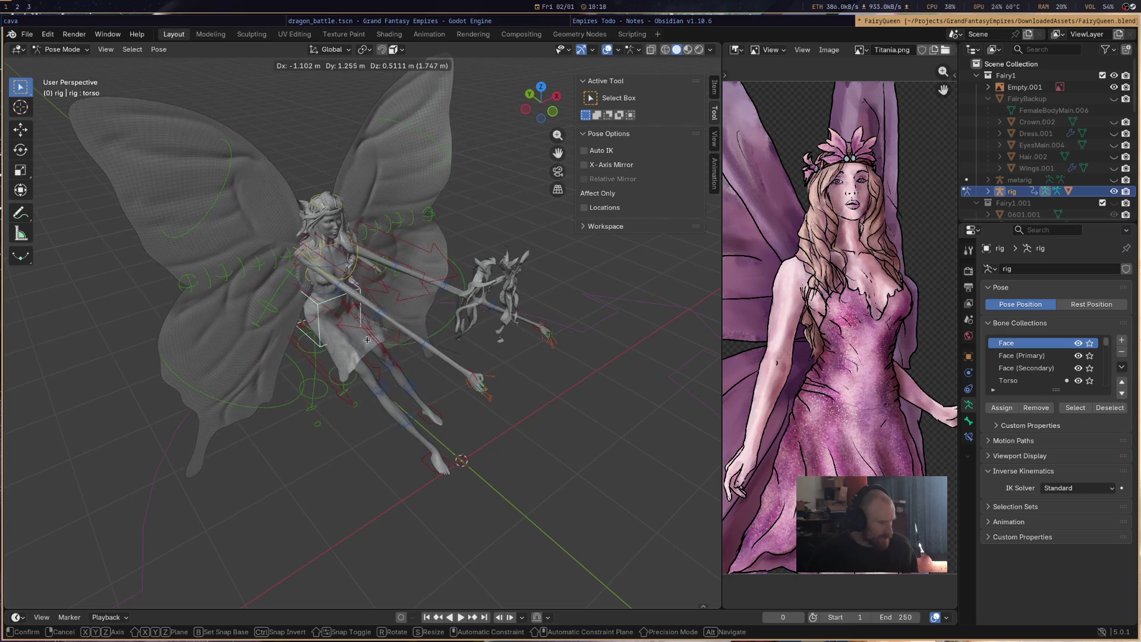
pyautogui.click(390, 353)
pyautogui.moveTo(390, 352)
pyautogui.mouseDown(button='middle')
pyautogui.moveTo(506, 325)
pyautogui.moveTo(519, 443)
pyautogui.mouseUp(button='middle')
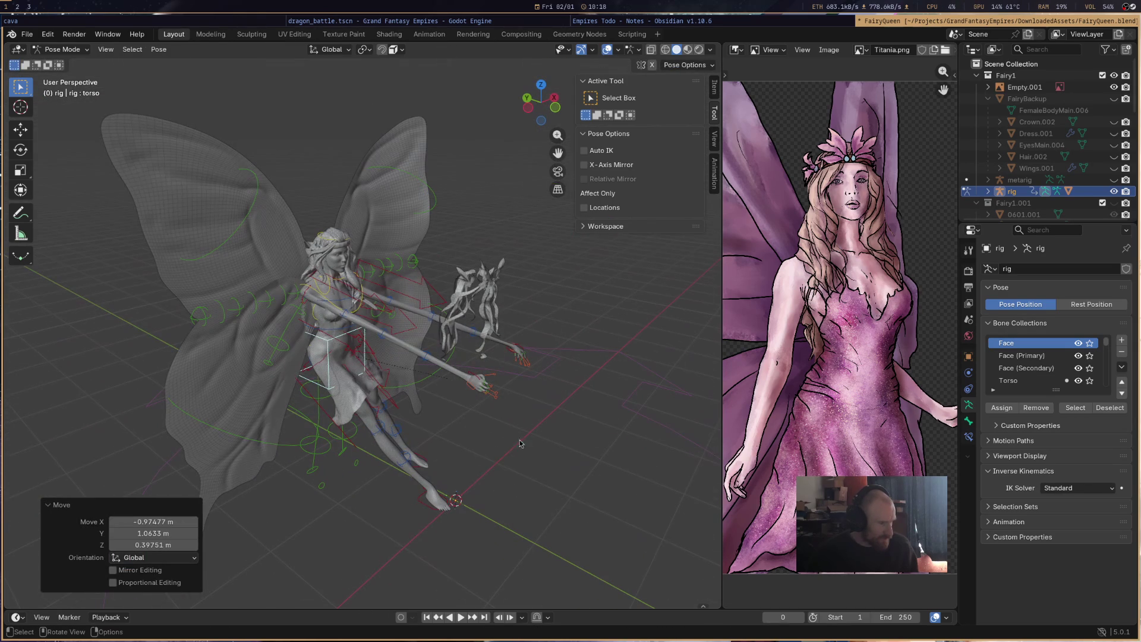
pyautogui.click(622, 370)
pyautogui.press('g')
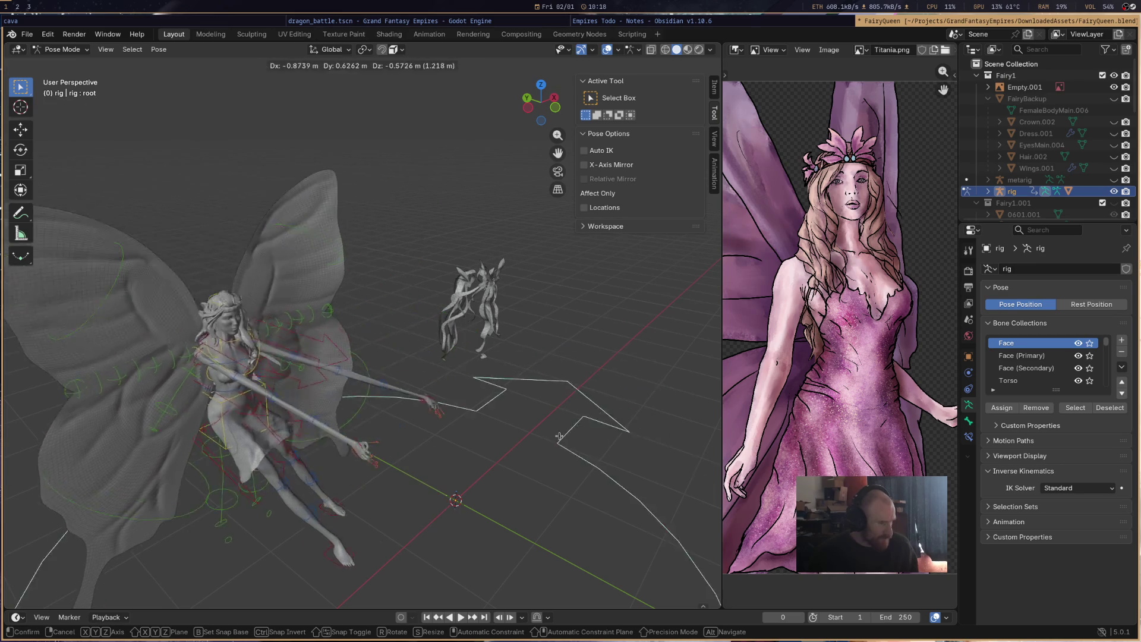
# - Undo the whole-rig move and clear the location of the picked chest bone
pyautogui.click(561, 447)
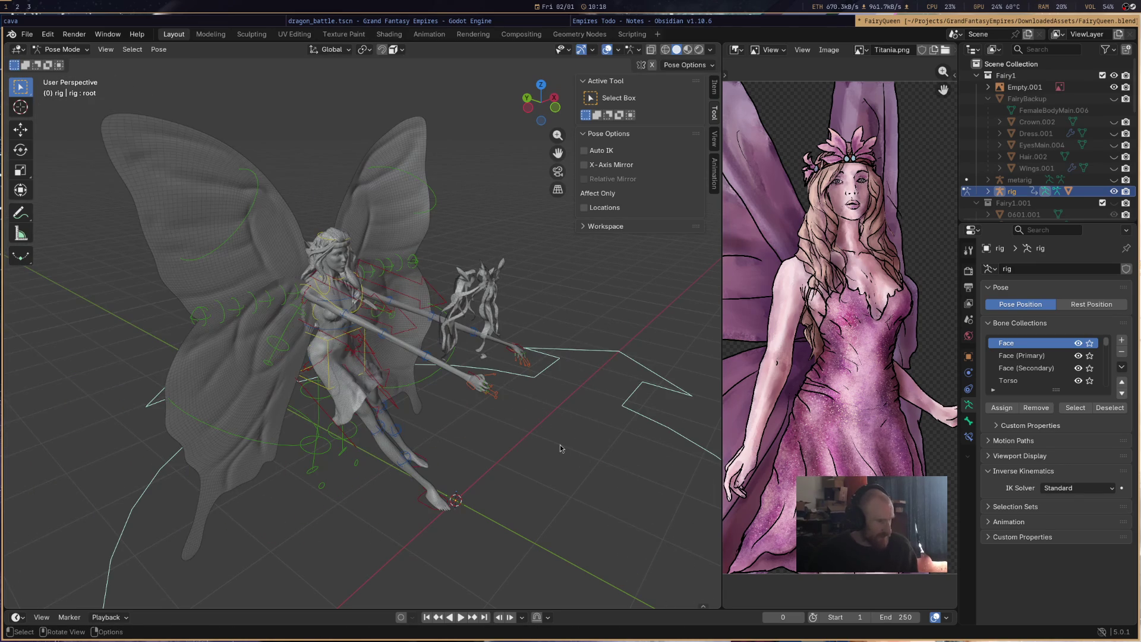
pyautogui.hotkey('ctrl', 'z')
pyautogui.hotkey('ctrl', 'z')
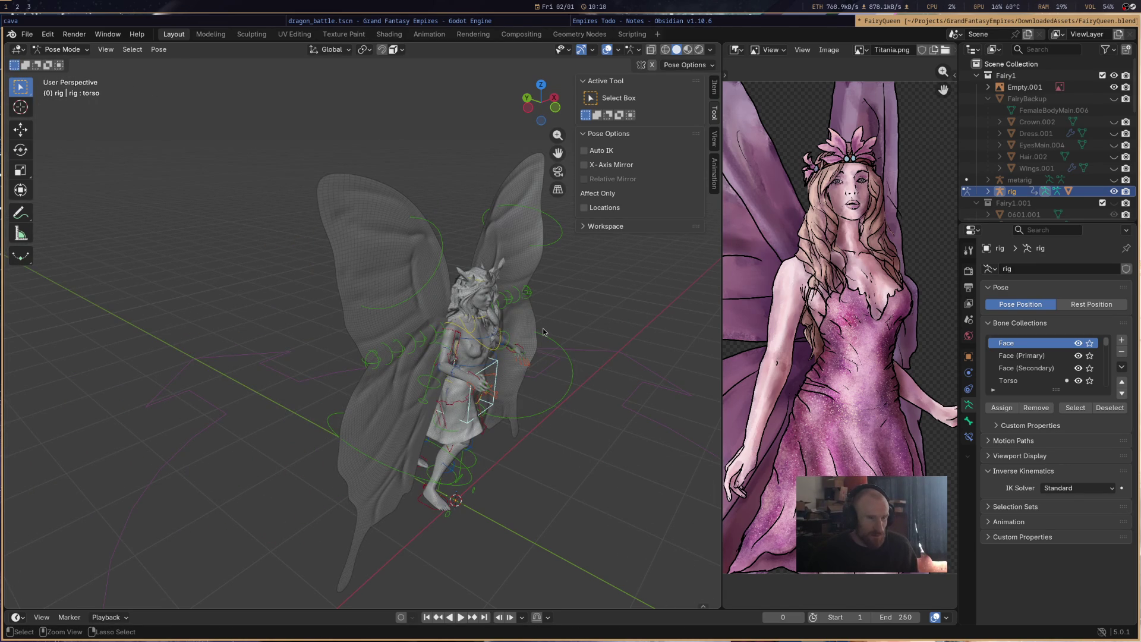
pyautogui.click(543, 331)
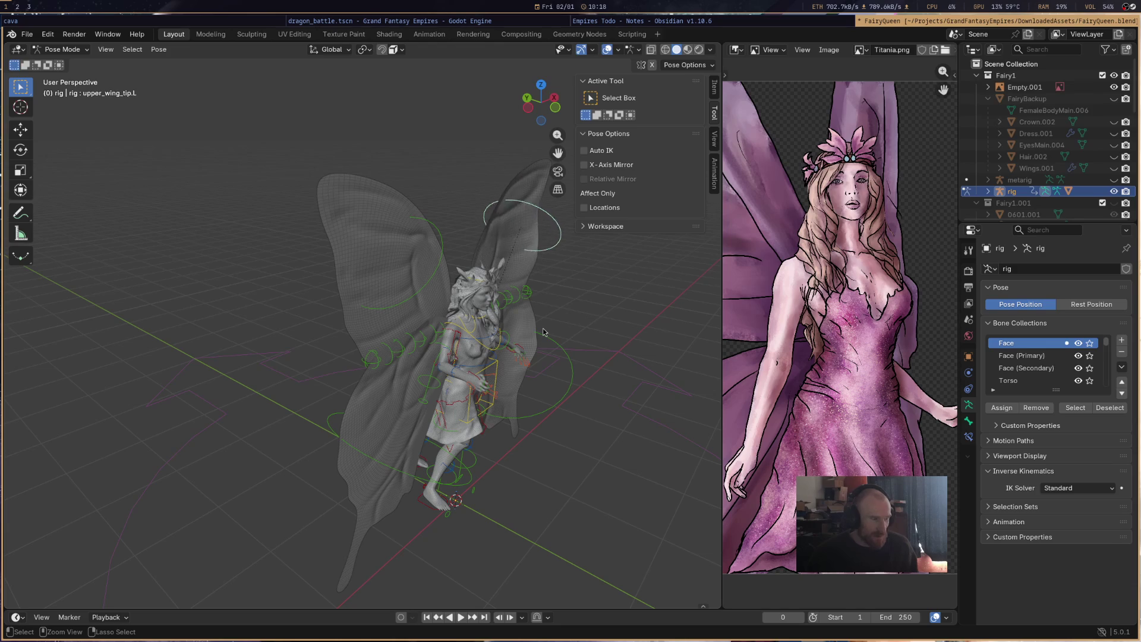
pyautogui.click(544, 332)
pyautogui.hotkey('alt', 'g')
# - Select all the rig's bones to reset the pose, then return to Object Mode with Fairy active
pyautogui.click(543, 332)
pyautogui.click(543, 332)
pyautogui.click(543, 332)
pyautogui.click(544, 332)
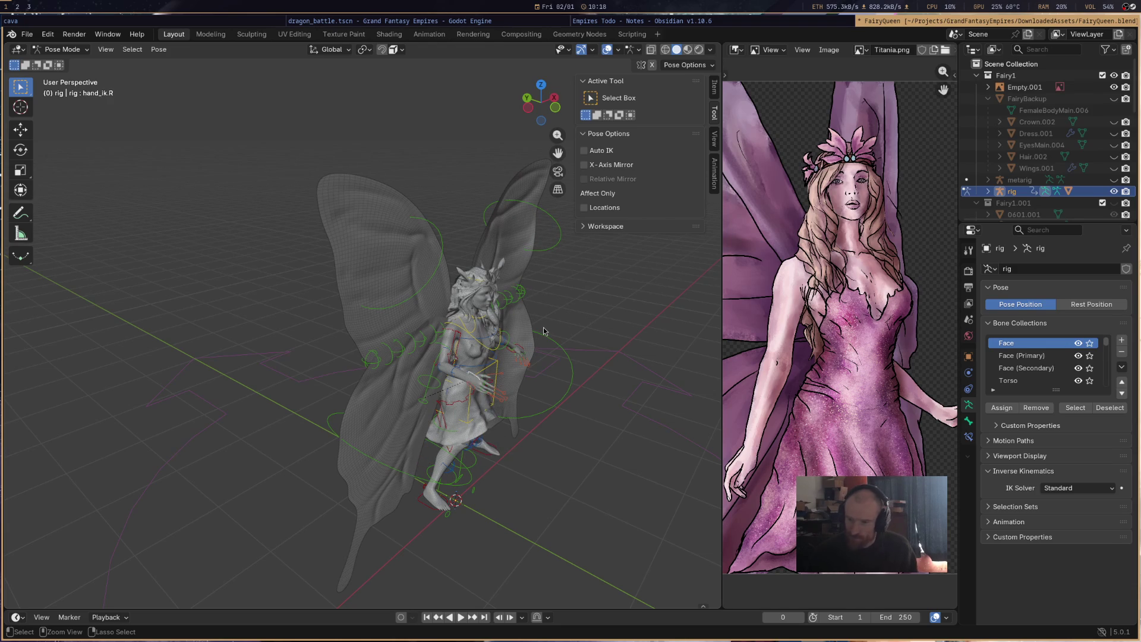
pyautogui.press('a')
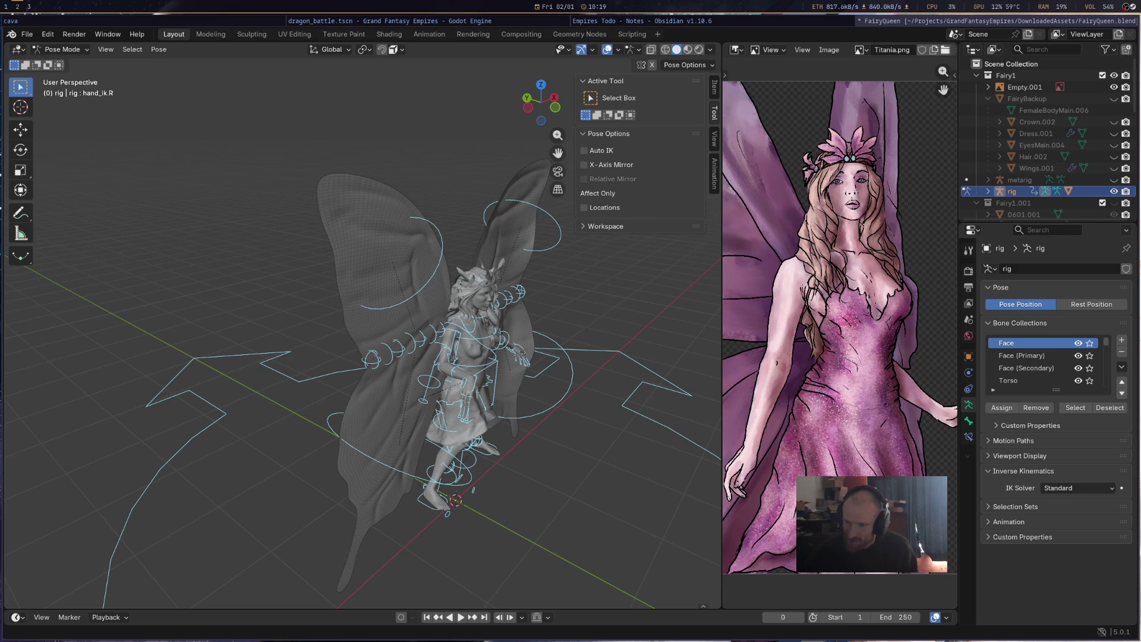
pyautogui.moveTo(575, 412)
pyautogui.mouseDown(button='middle')
pyautogui.moveTo(546, 402)
pyautogui.moveTo(600, 416)
pyautogui.mouseUp(button='middle')
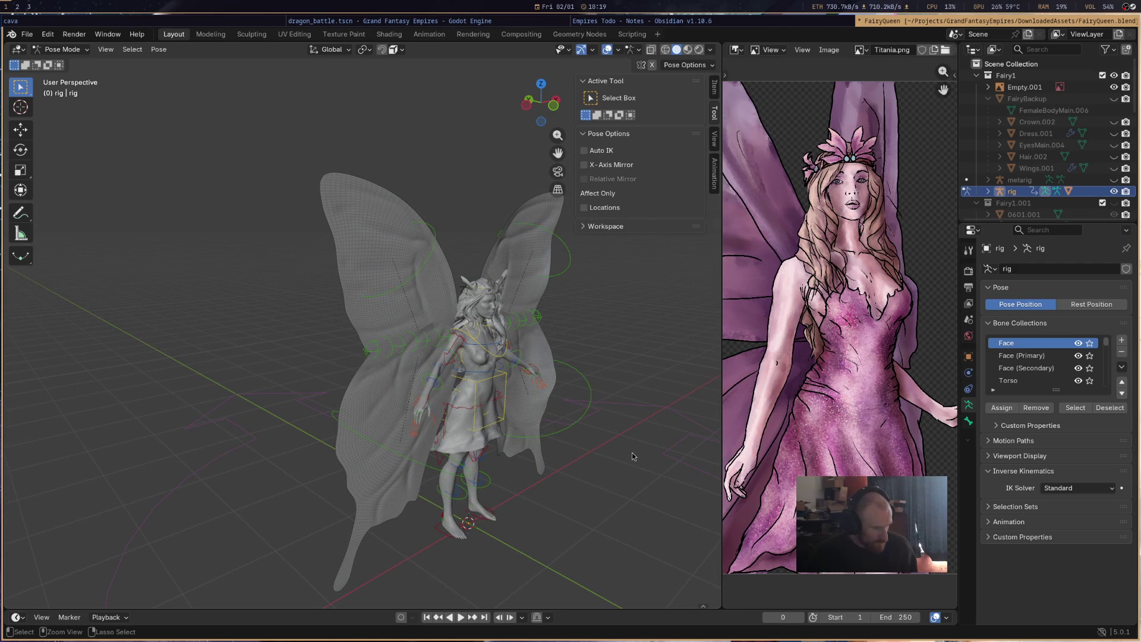
pyautogui.hotkey('ctrl', 'Tab')
pyautogui.click(1016, 99)
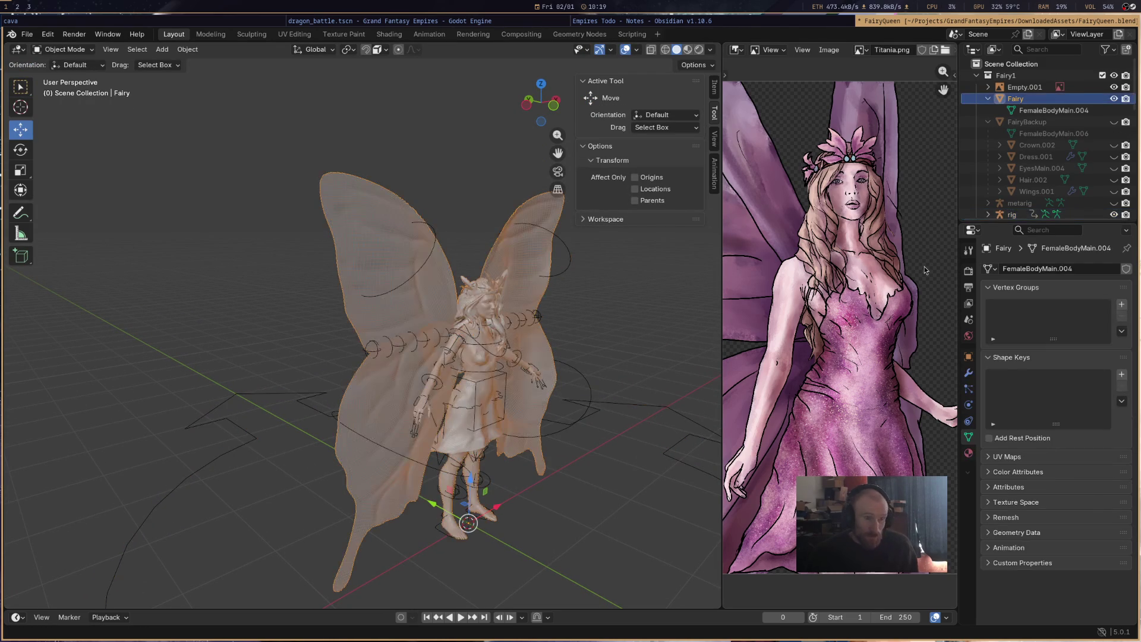
# - Make the rig active, orbit to face the fairy and collapse the Fairy1.001 collection
pyautogui.click(1077, 215)
pyautogui.scroll(-5, 1079, 214)
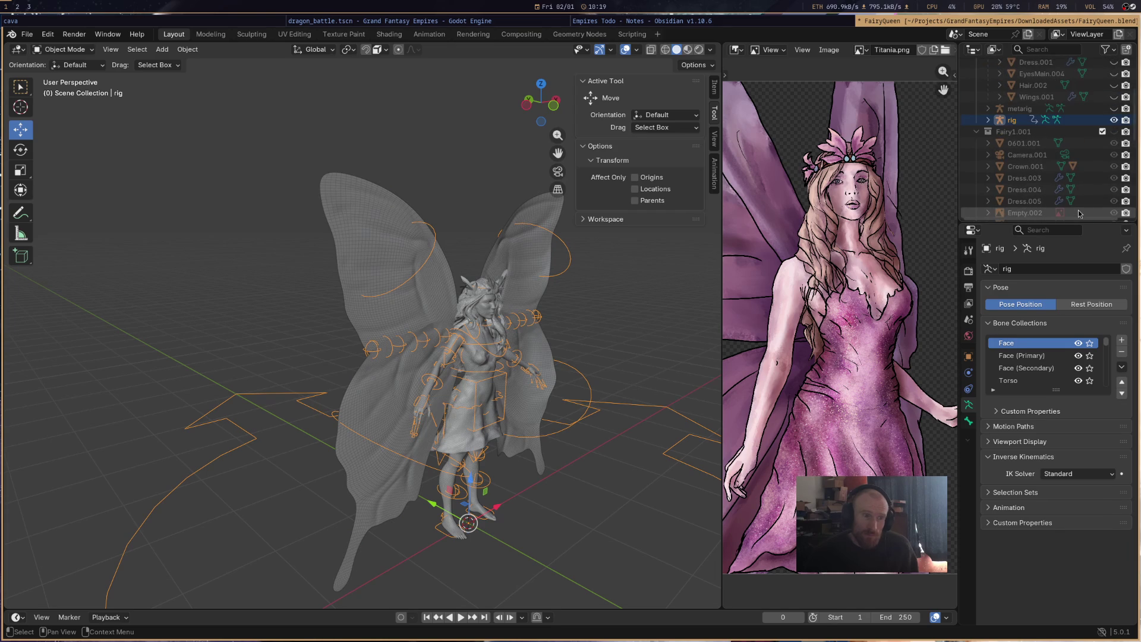
pyautogui.moveTo(416, 250)
pyautogui.mouseDown(button='middle')
pyautogui.moveTo(458, 223)
pyautogui.moveTo(520, 285)
pyautogui.moveTo(477, 323)
pyautogui.moveTo(458, 309)
pyautogui.mouseUp(button='middle')
pyautogui.scroll(-5, 1075, 184)
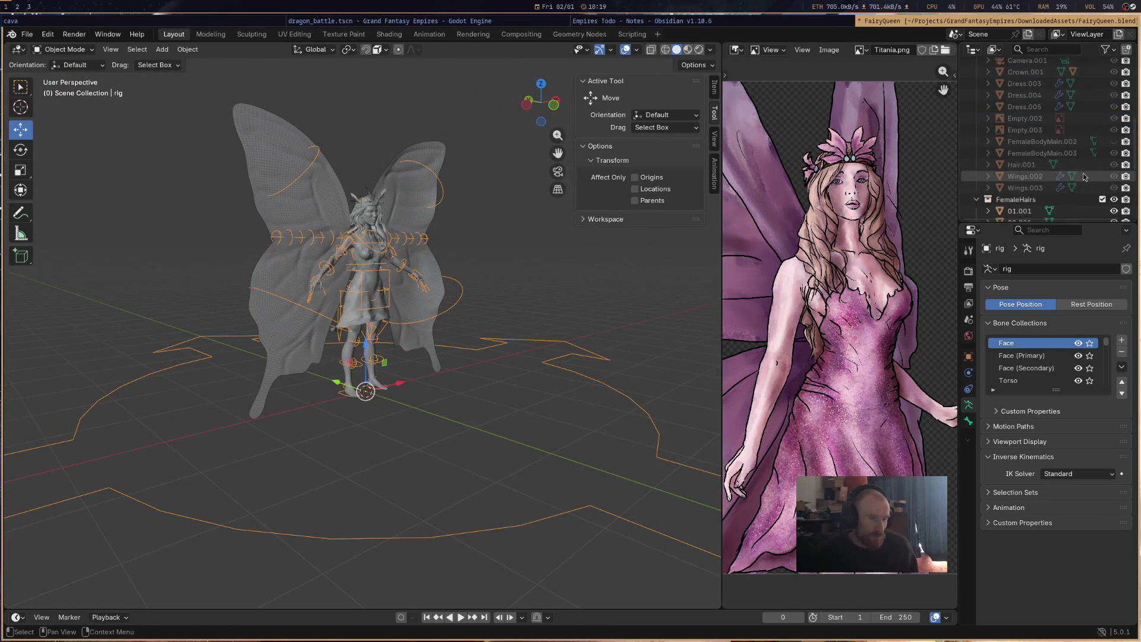
pyautogui.scroll(4, 1075, 183)
pyautogui.click(977, 179)
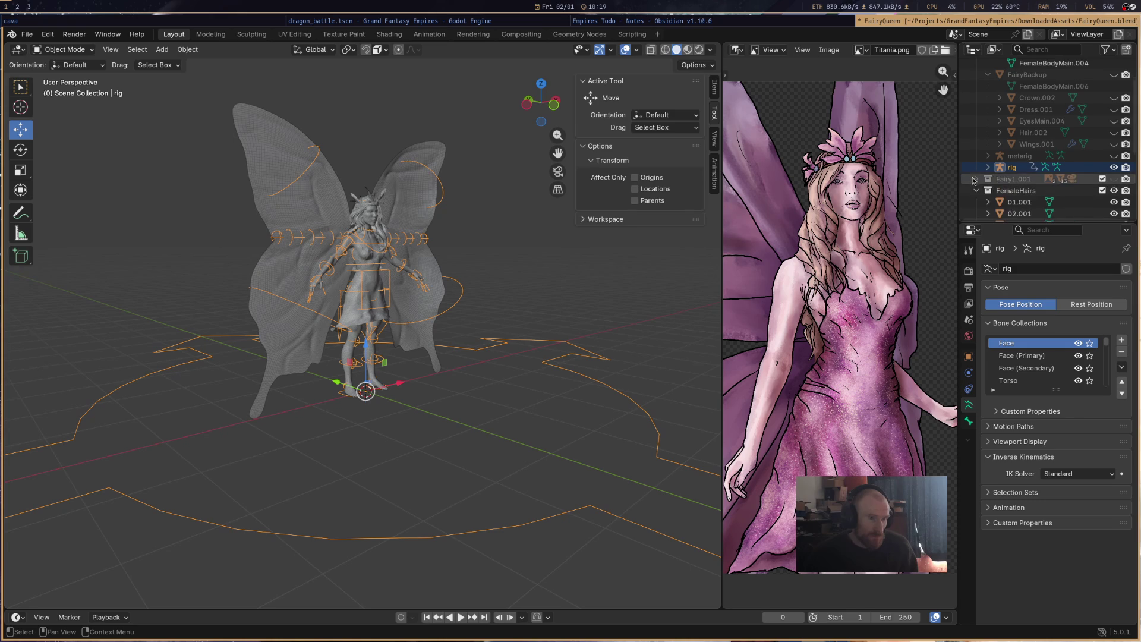
pyautogui.scroll(4, 978, 198)
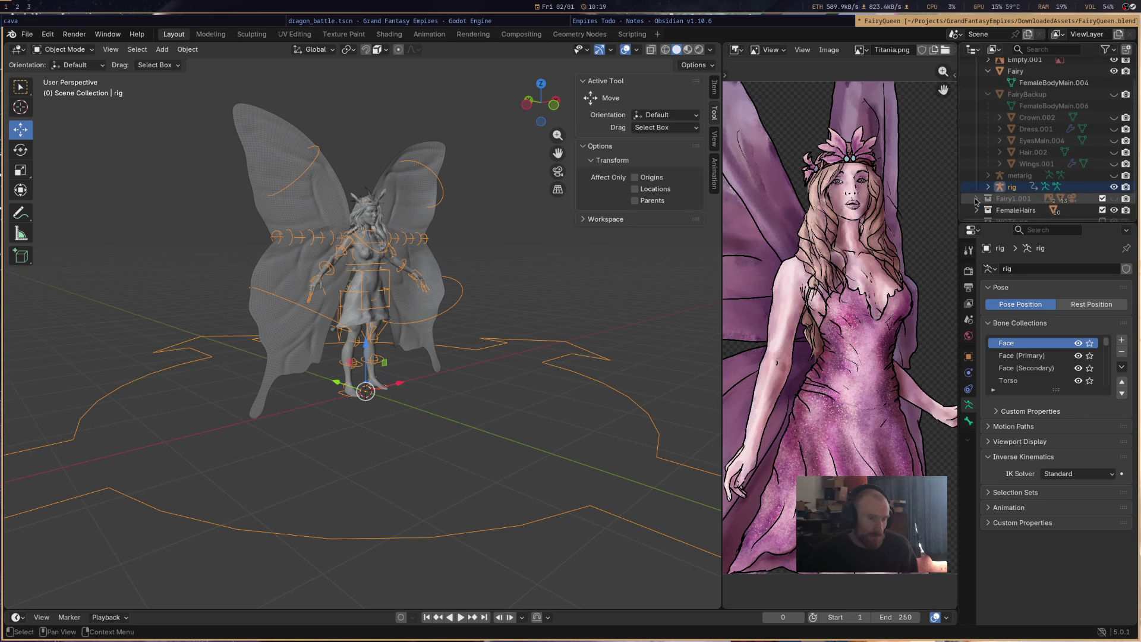
pyautogui.scroll(-2, 981, 202)
pyautogui.moveTo(487, 255)
pyautogui.mouseDown(button='middle')
pyautogui.moveTo(537, 233)
pyautogui.moveTo(410, 277)
pyautogui.mouseUp(button='middle')
pyautogui.scroll(3, 411, 277)
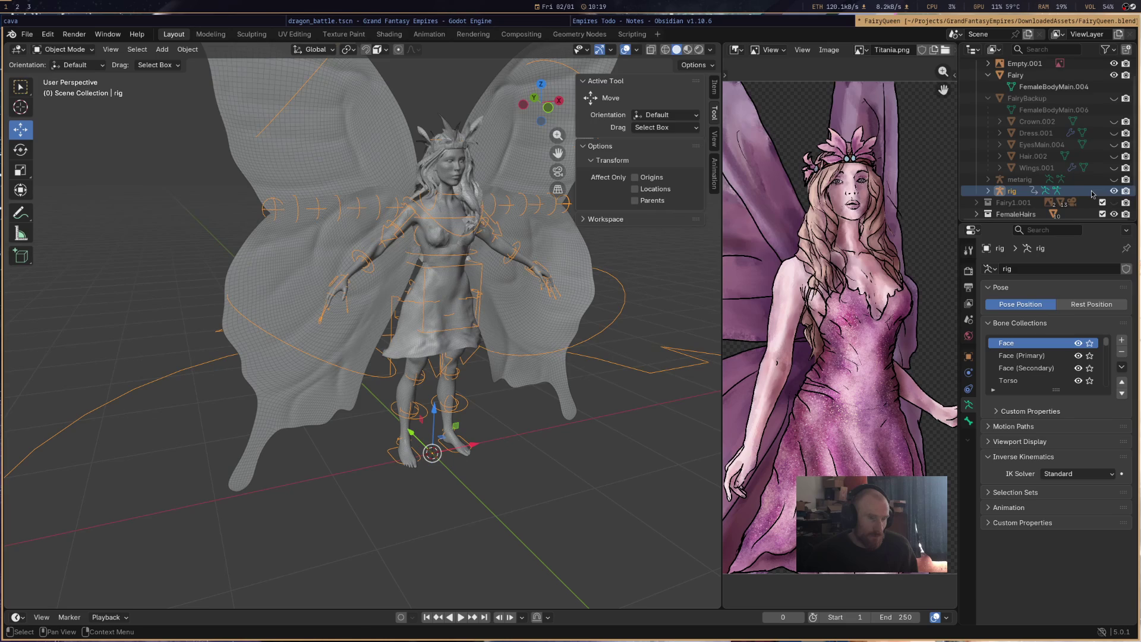
pyautogui.scroll(2, 1092, 194)
# - Hide and show the Fairy mesh to inspect the rig alone, then select the generated rig
pyautogui.click(1103, 101)
pyautogui.click(1115, 99)
pyautogui.click(1114, 99)
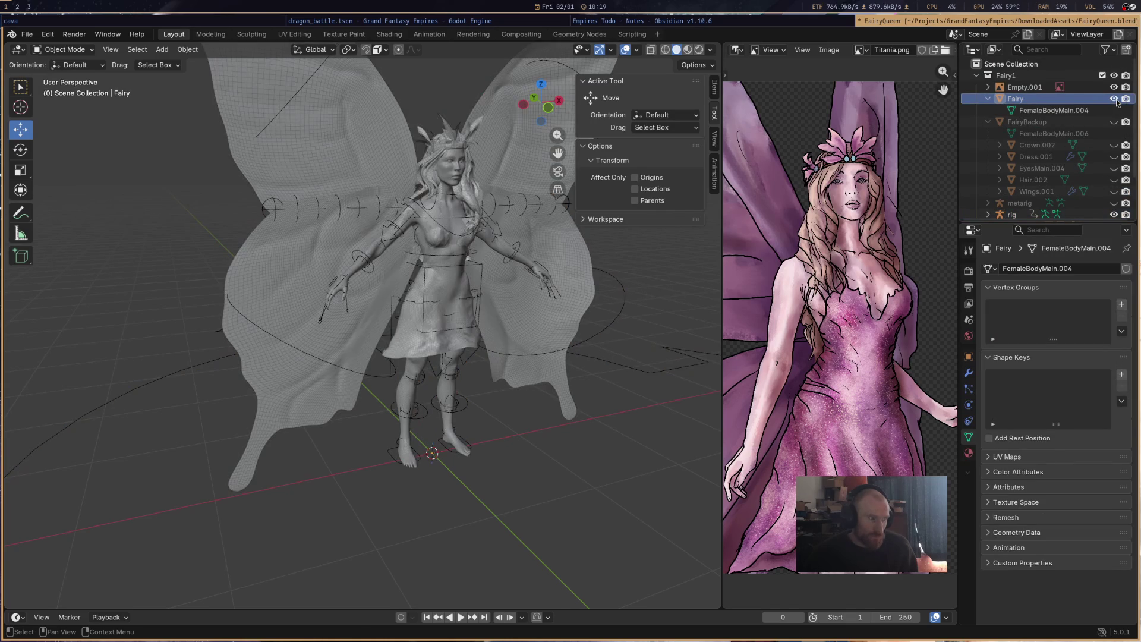
pyautogui.click(1023, 100)
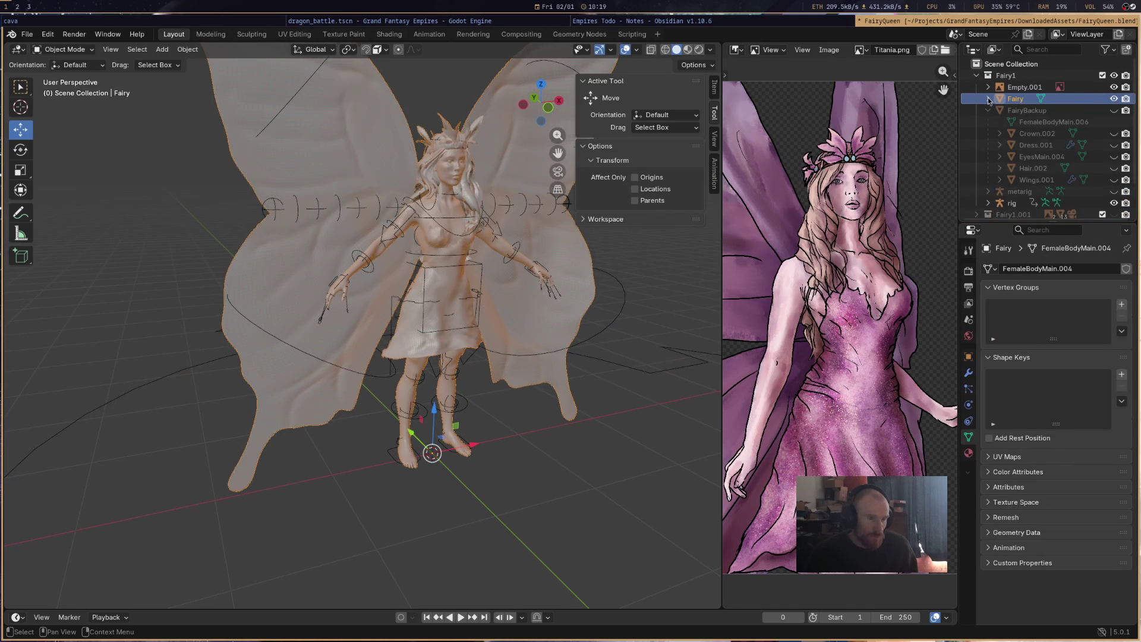
pyautogui.click(1114, 99)
pyautogui.click(1114, 99)
pyautogui.click(1114, 99)
pyautogui.click(1114, 99)
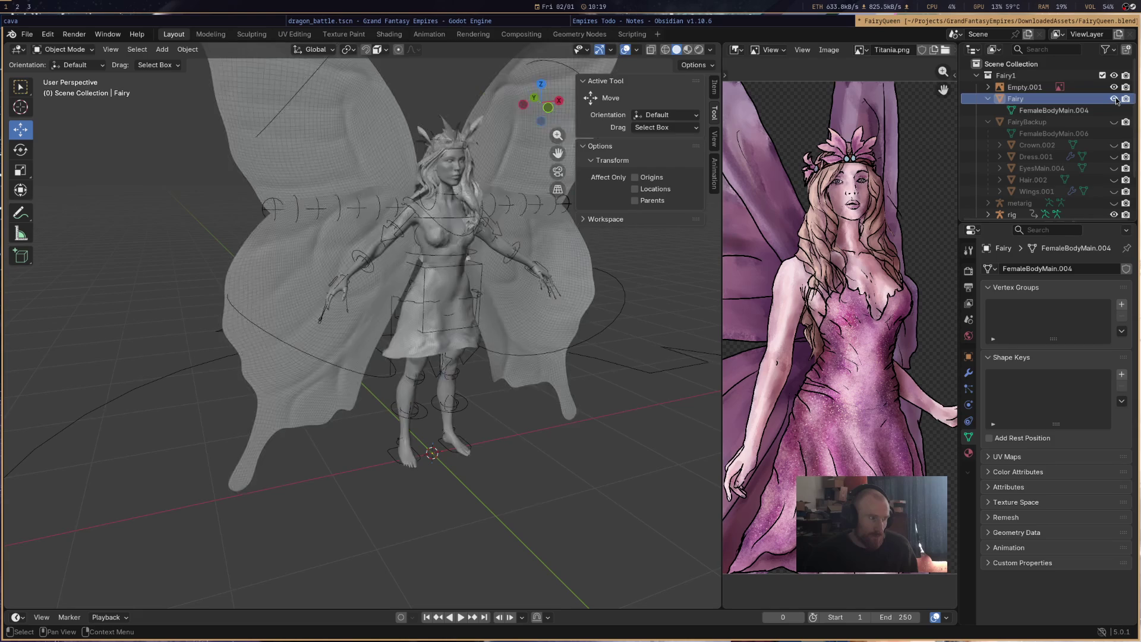
pyautogui.scroll(-3, 1098, 135)
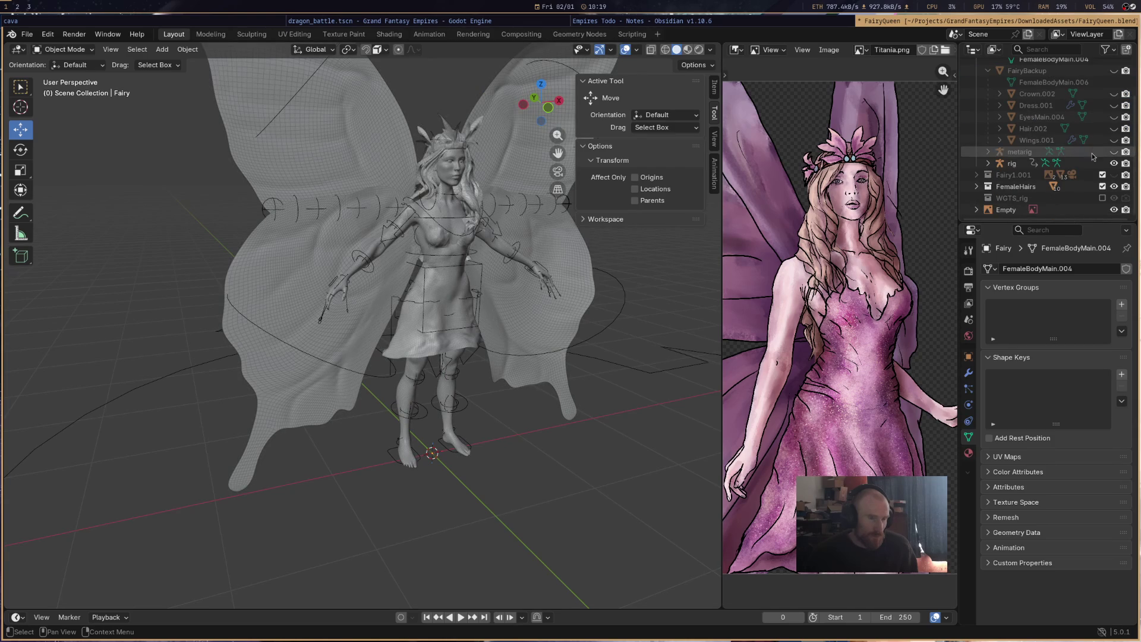
pyautogui.click(988, 163)
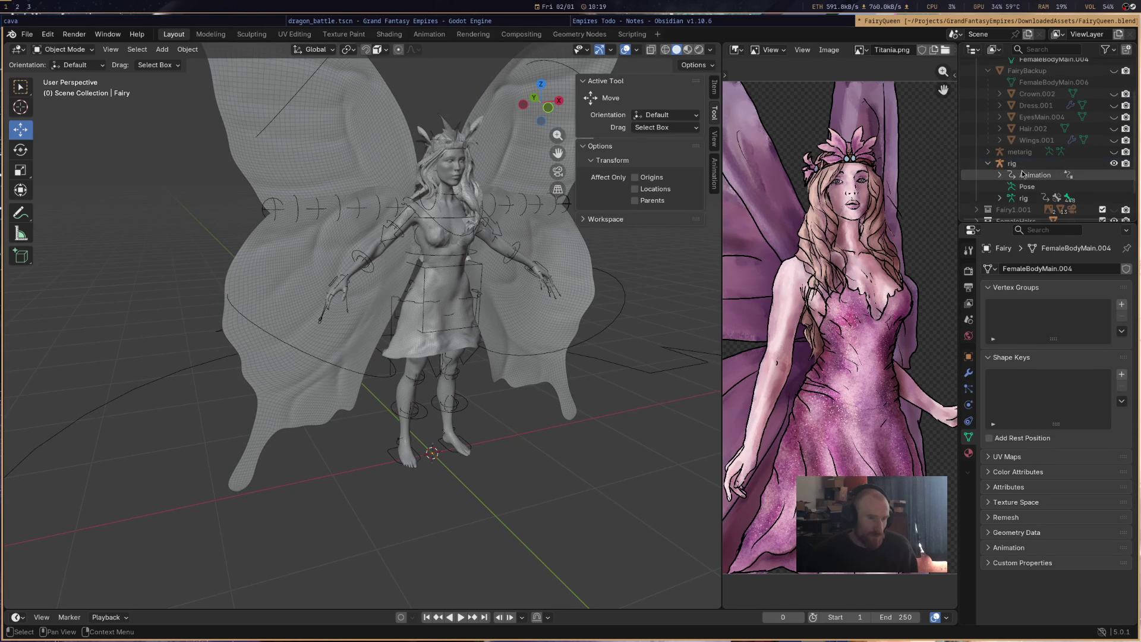
pyautogui.click(1005, 162)
pyautogui.scroll(4, 484, 267)
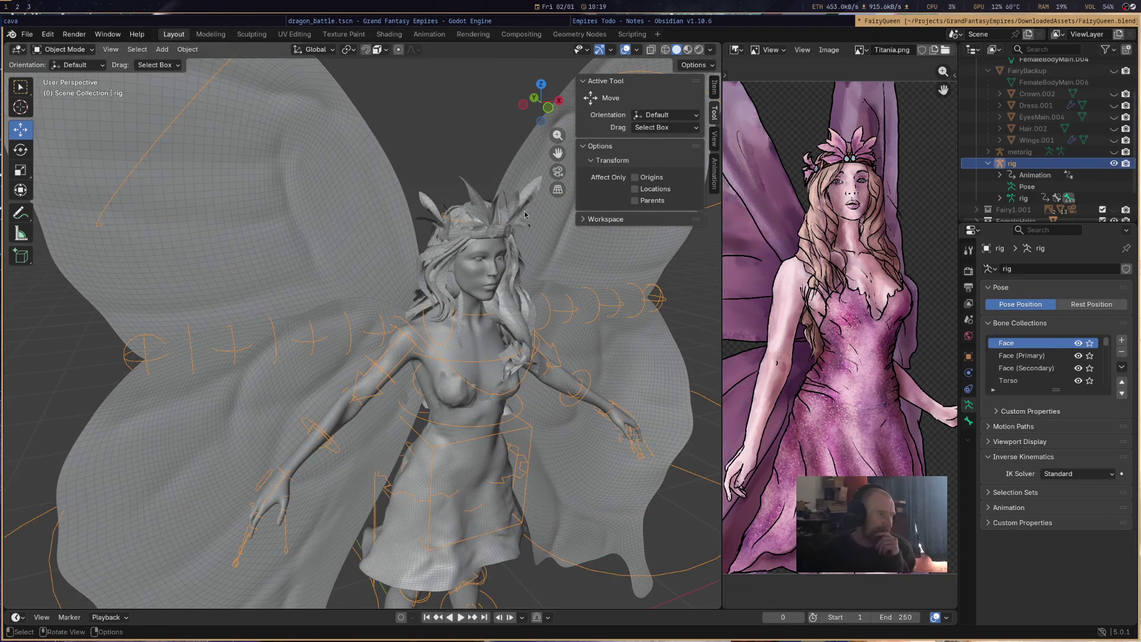
# - Select the FemaleBodyMain.004 body mesh, view it from several angles and enter Edit Mode
pyautogui.click(484, 266)
pyautogui.scroll(3, 1040, 119)
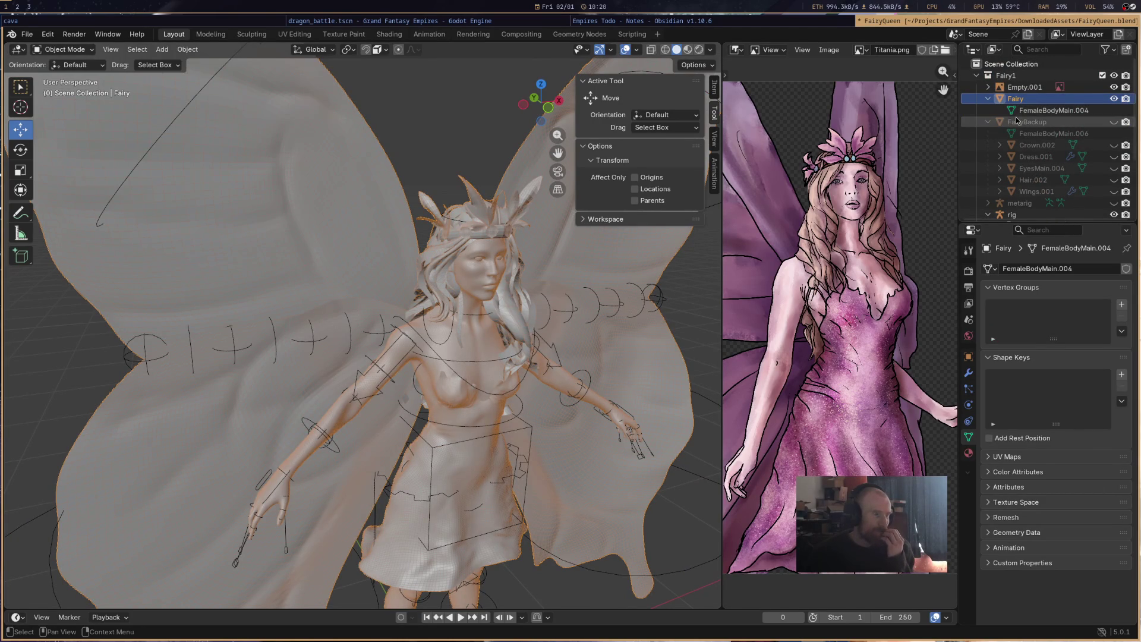
pyautogui.moveTo(484, 345); pyautogui.dragTo(543, 331, button='middle')
pyautogui.scroll(5, 543, 332)
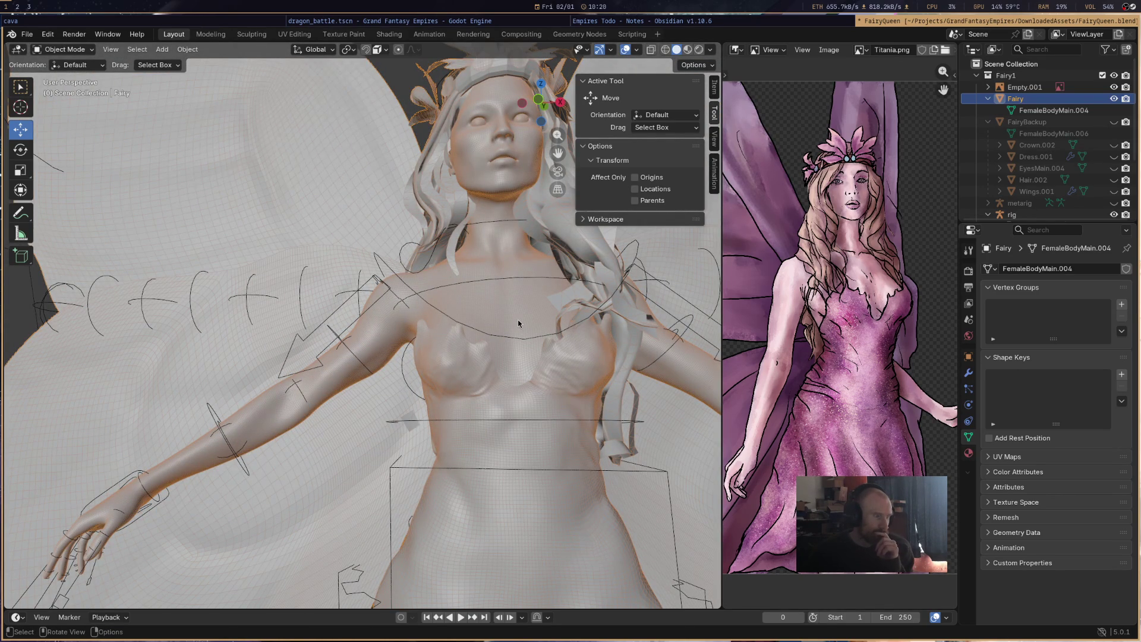
pyautogui.scroll(-5, 518, 323)
pyautogui.moveTo(515, 323)
pyautogui.mouseDown(button='middle')
pyautogui.moveTo(540, 358)
pyautogui.moveTo(545, 349)
pyautogui.mouseUp(button='middle')
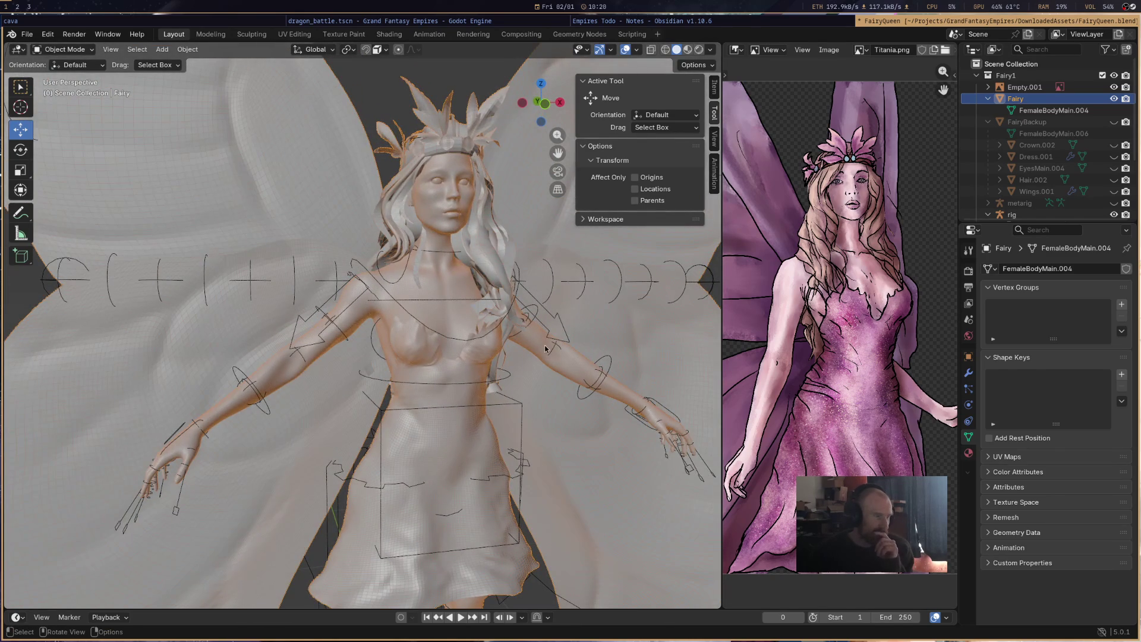
pyautogui.moveTo(464, 245)
pyautogui.mouseDown(button='middle')
pyautogui.moveTo(480, 133)
pyautogui.moveTo(458, 141)
pyautogui.mouseUp(button='middle')
pyautogui.scroll(3, 480, 133)
pyautogui.scroll(-5, 458, 141)
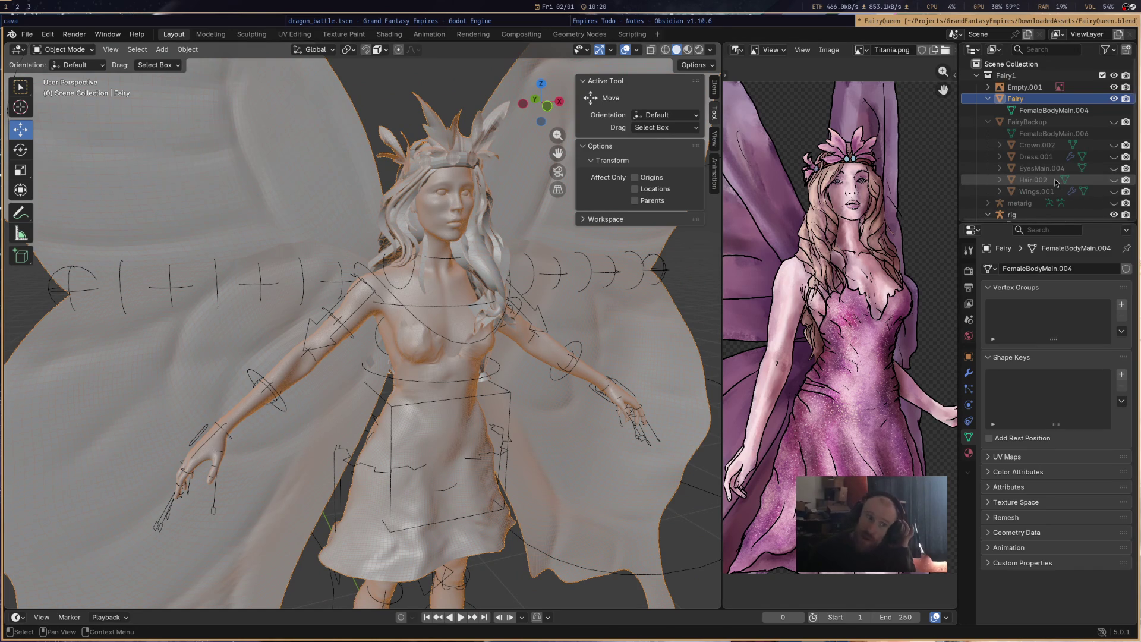
pyautogui.moveTo(440, 273)
pyautogui.mouseDown(button='middle')
pyautogui.moveTo(465, 275)
pyautogui.moveTo(417, 275)
pyautogui.mouseUp(button='middle')
pyautogui.press('Tab')
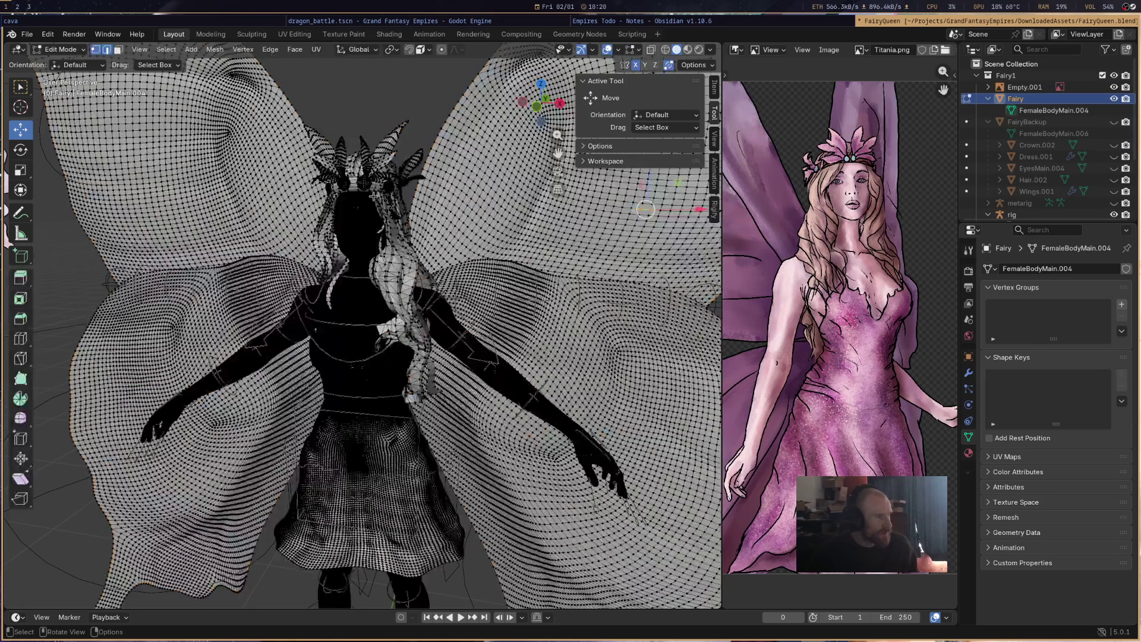
# - Return to Object Mode and delete the generated rig from the Outliner
pyautogui.press('l')
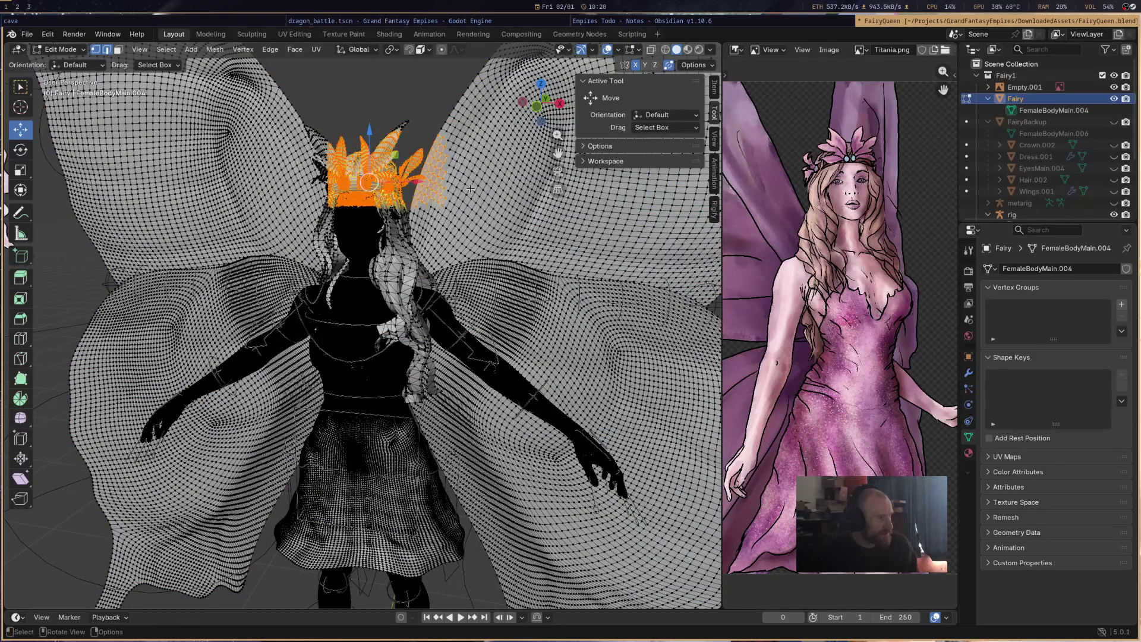
pyautogui.click(466, 141)
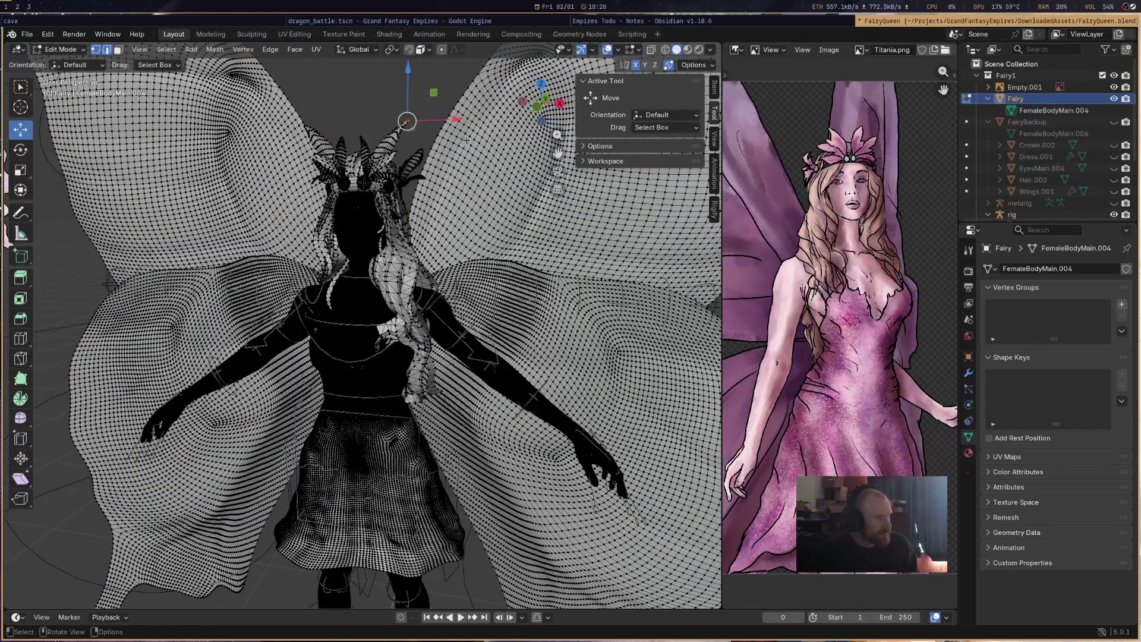
pyautogui.press('Tab')
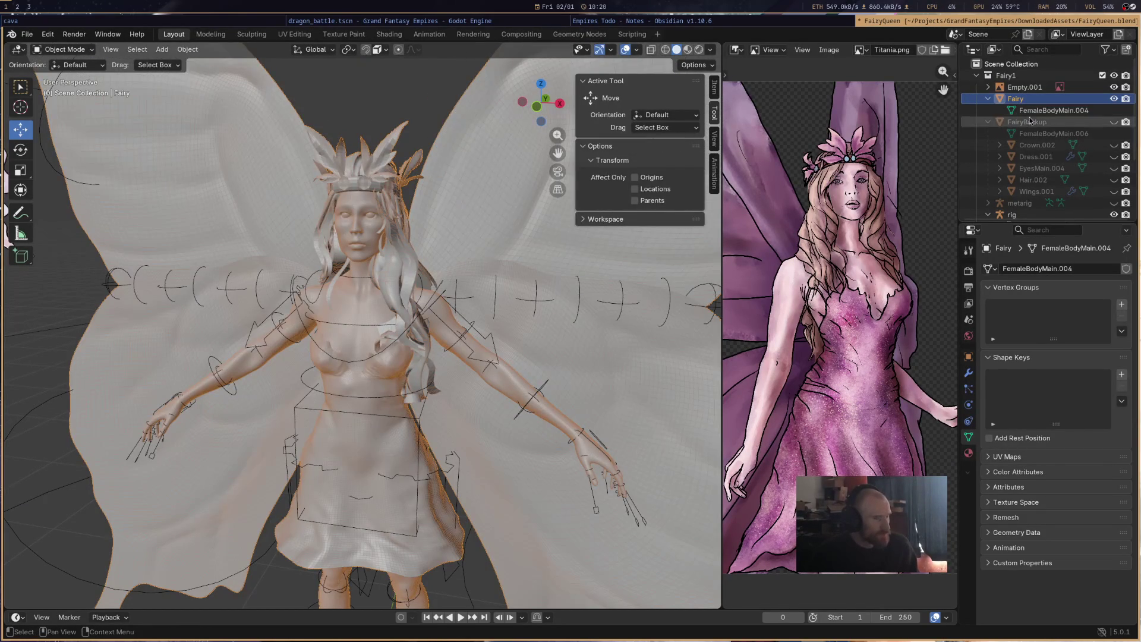
pyautogui.scroll(-4, 1038, 119)
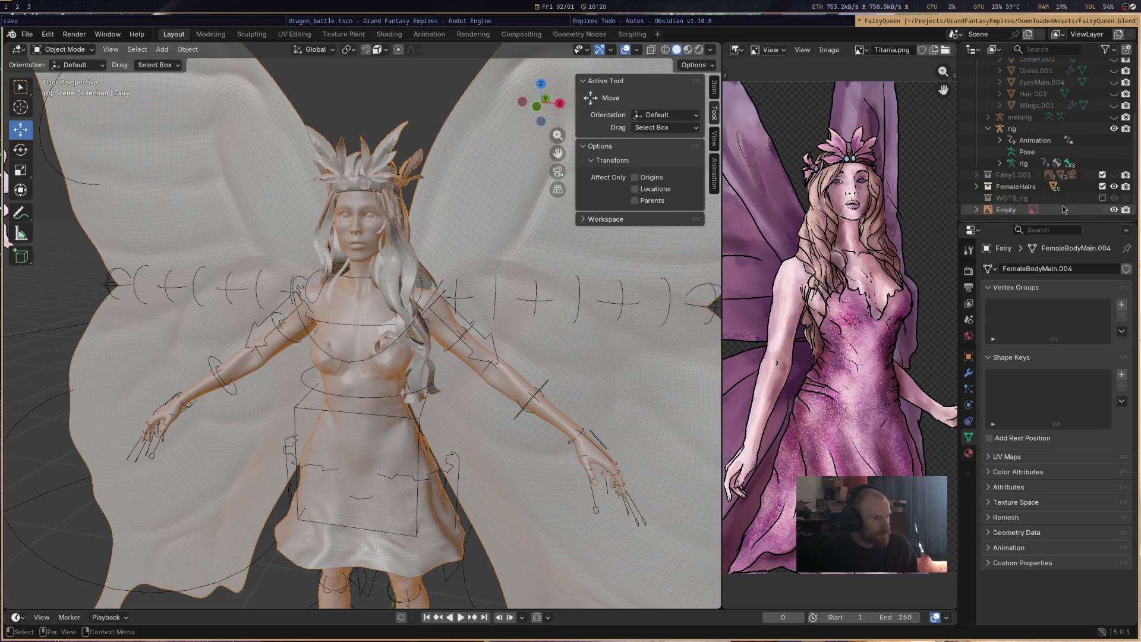
pyautogui.rightClick(1041, 134)
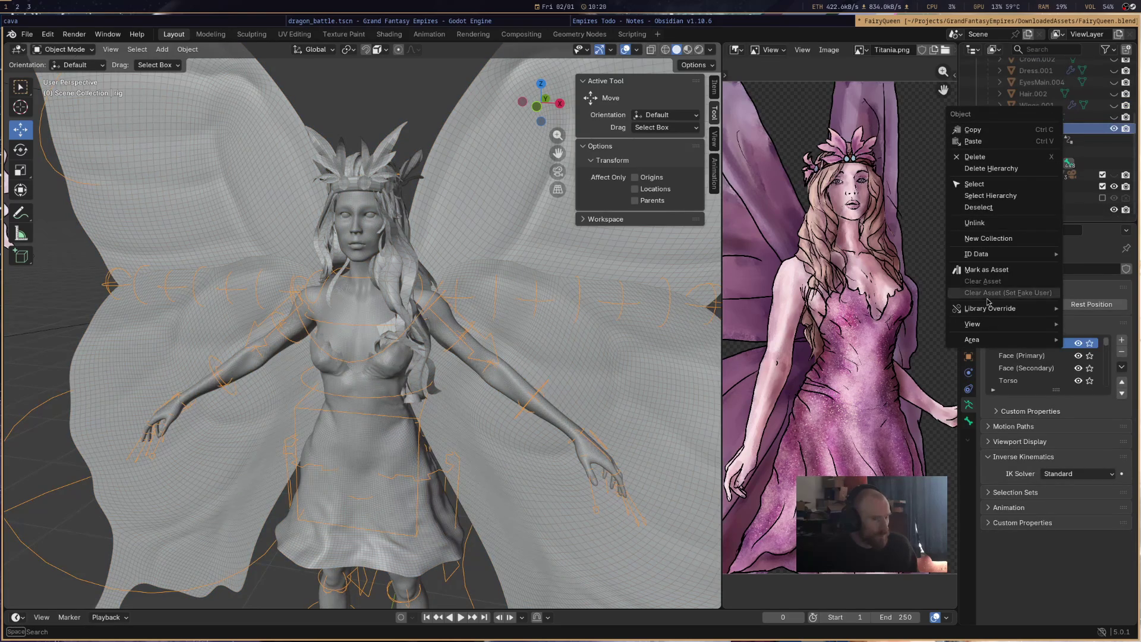
pyautogui.click(993, 156)
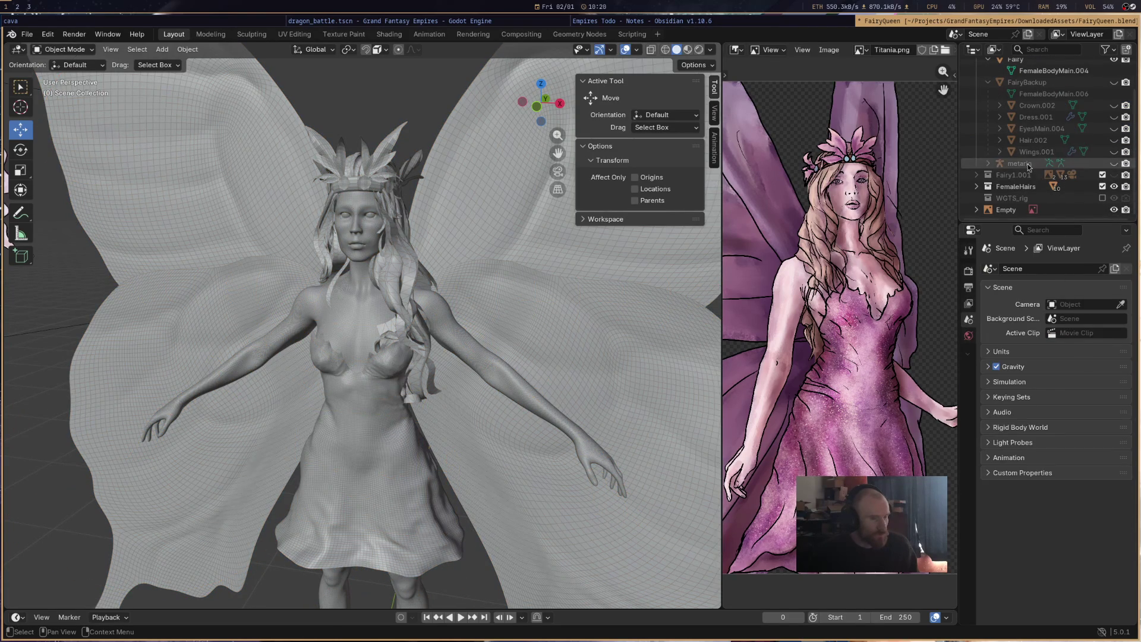
# - Select the metarig, make it visible and frame it in the viewport
pyautogui.click(1068, 164)
pyautogui.click(1114, 164)
pyautogui.press('KP_Decimal')
pyautogui.moveTo(541, 297)
pyautogui.mouseDown(button='middle')
pyautogui.moveTo(507, 293)
pyautogui.moveTo(530, 317)
pyautogui.mouseUp(button='middle')
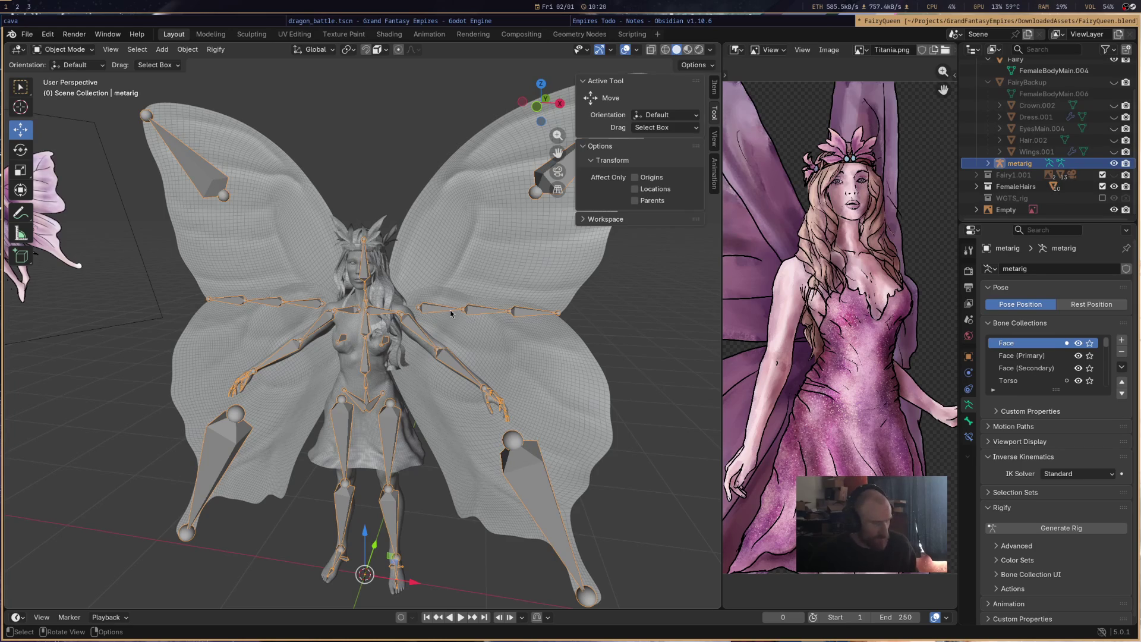
# - Delete the wing.01.L, wing.02.L and wing.03.L bones in the metarig's Edit Mode
pyautogui.press('Tab')
pyautogui.click(441, 309)
pyautogui.keyDown('shift'); pyautogui.click(491, 310); pyautogui.keyUp('shift')
pyautogui.keyDown('shift'); pyautogui.click(529, 313); pyautogui.keyUp('shift')
pyautogui.press('x')
pyautogui.press('Return')
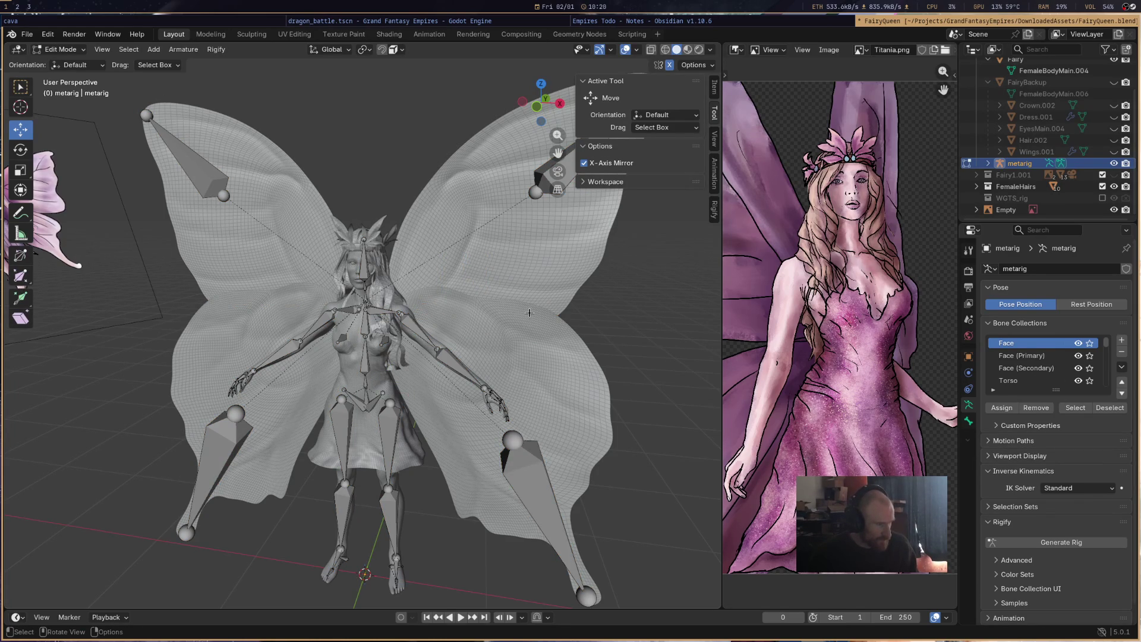
# - Check the remaining wing bones, selecting lower_wing_tip.L, and undo a stray added bone
pyautogui.moveTo(534, 412)
pyautogui.mouseDown(button='middle')
pyautogui.moveTo(469, 330)
pyautogui.moveTo(641, 378)
pyautogui.moveTo(516, 441)
pyautogui.moveTo(571, 428)
pyautogui.moveTo(511, 404)
pyautogui.moveTo(571, 386)
pyautogui.moveTo(521, 357)
pyautogui.moveTo(616, 350)
pyautogui.mouseUp(button='middle')
pyautogui.click(515, 441)
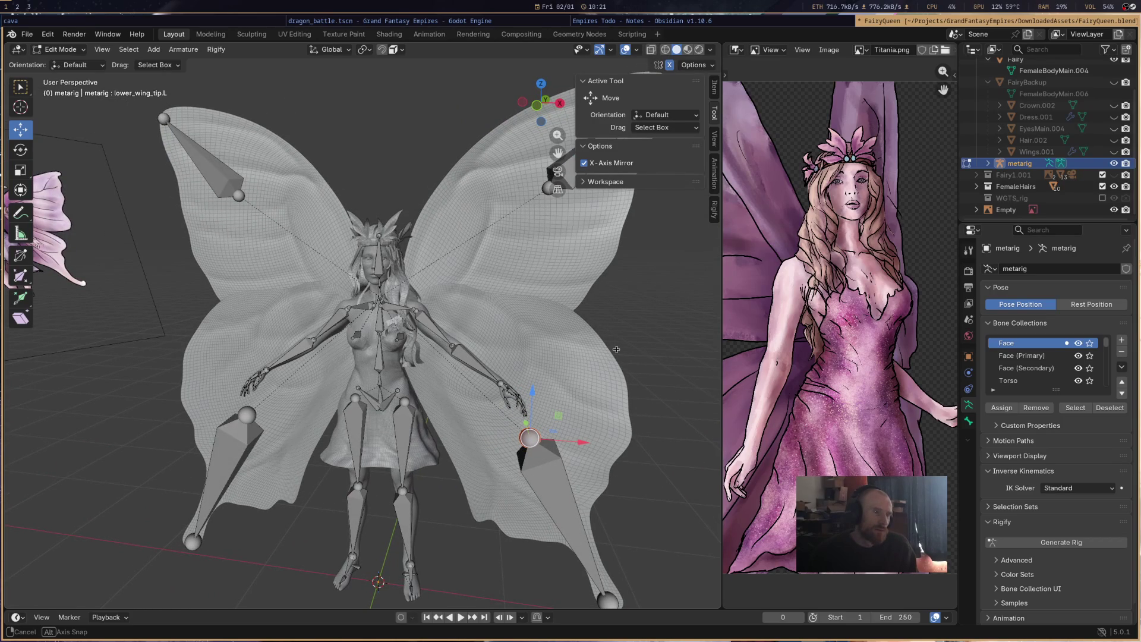
pyautogui.moveTo(617, 350); pyautogui.dragTo(616, 349, button='middle')
pyautogui.hotkey('shift', 'a')
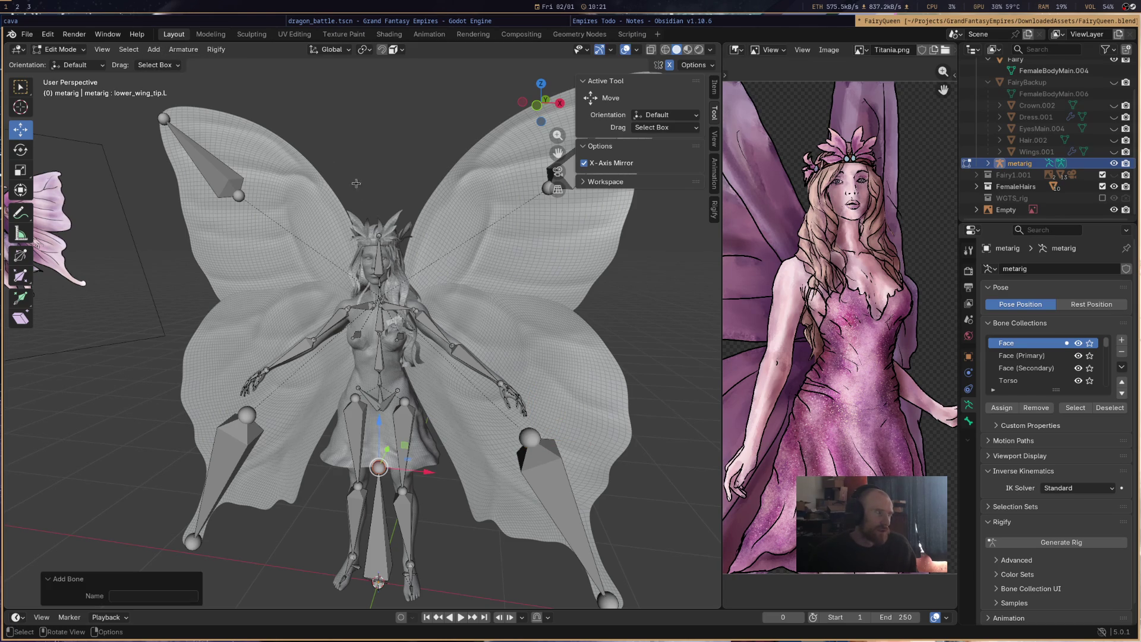
pyautogui.hotkey('ctrl', 'z')
pyautogui.click(215, 49)
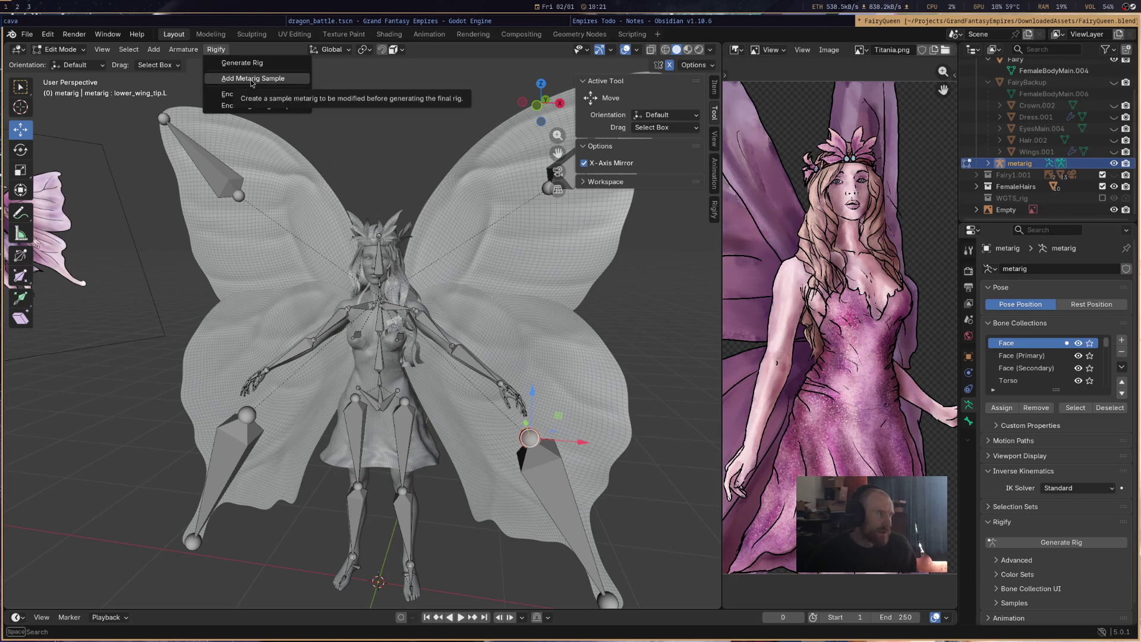
# - Add a basic.super_copy Rigify metarig sample bone
pyautogui.click(250, 82)
pyautogui.click(224, 97)
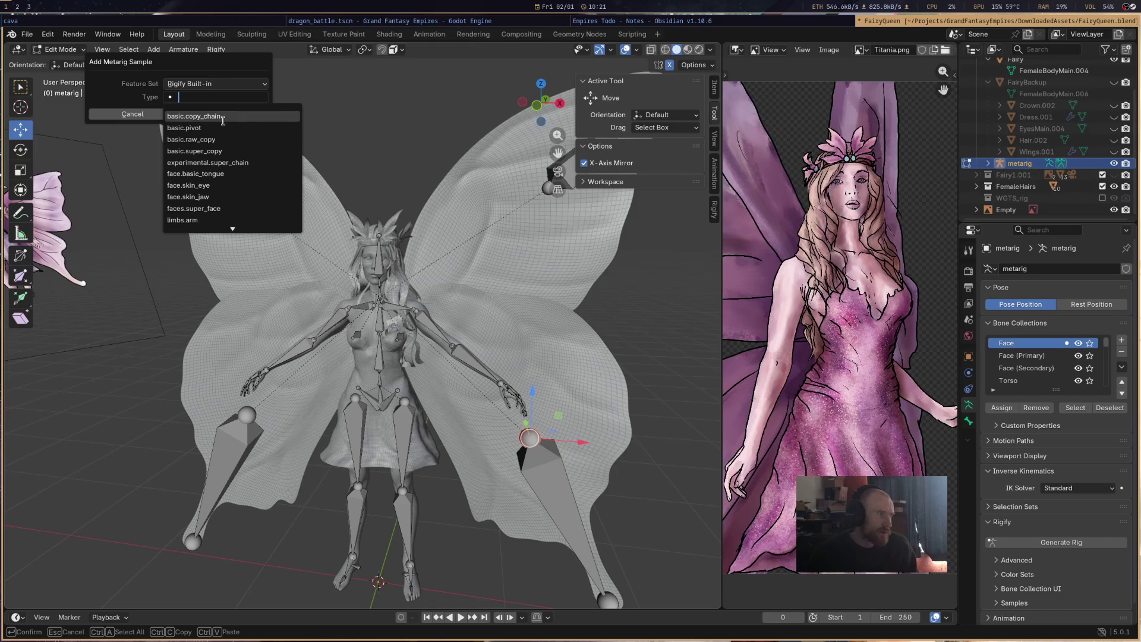
pyautogui.click(223, 151)
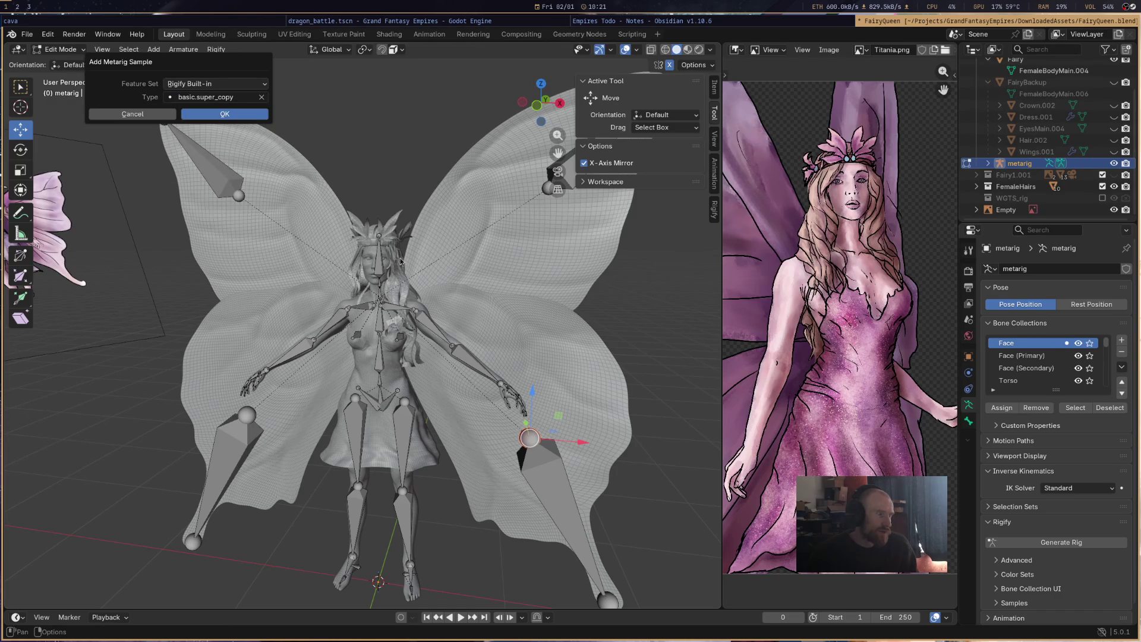
pyautogui.click(255, 119)
# - Raise the new bone from the feet to shoulder height and slide it out toward the wing
pyautogui.moveTo(375, 524); pyautogui.dragTo(375, 248)
pyautogui.moveTo(424, 302); pyautogui.dragTo(621, 282)
pyautogui.click(436, 281)
pyautogui.moveTo(589, 247); pyautogui.dragTo(589, 278)
# - Adjust the new bone along Y from a side view, finishing with a 0.14487 m shift
pyautogui.click(410, 309)
pyautogui.moveTo(410, 308)
pyautogui.mouseDown(button='middle')
pyautogui.moveTo(513, 338)
pyautogui.moveTo(530, 331)
pyautogui.mouseUp(button='middle')
pyautogui.click(513, 337)
pyautogui.moveTo(530, 330); pyautogui.dragTo(551, 274)
pyautogui.moveTo(550, 274); pyautogui.dragTo(494, 223, button='middle')
pyautogui.click(490, 221)
pyautogui.moveTo(490, 220); pyautogui.dragTo(512, 221)
pyautogui.moveTo(512, 222); pyautogui.dragTo(601, 189, button='middle')
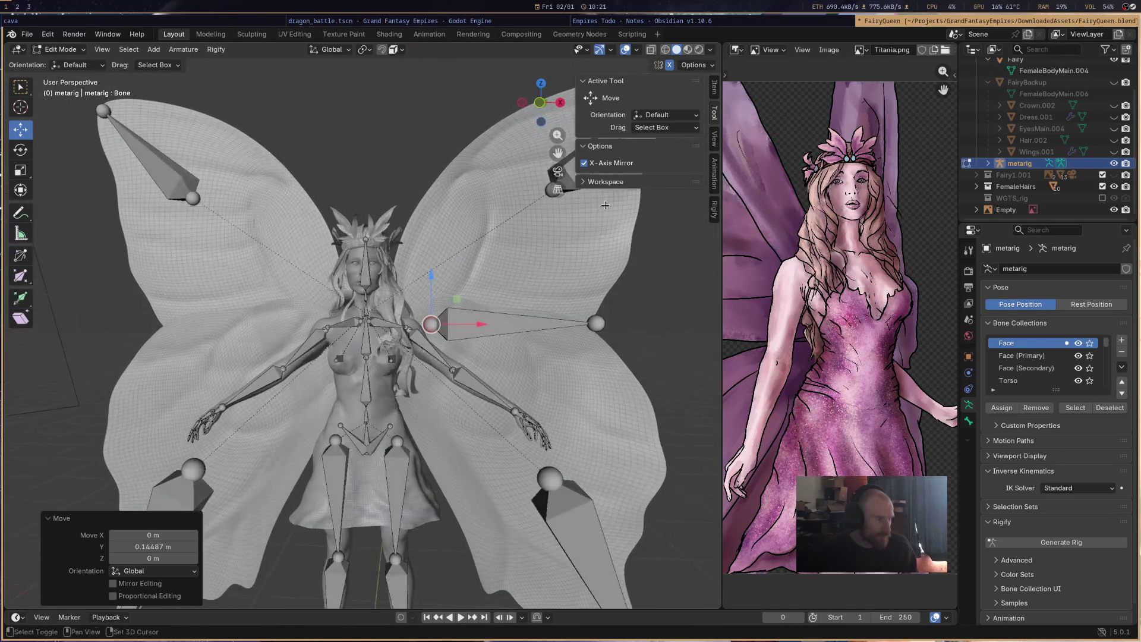
# - Parent upper_wing_tip.L and the new bone together with Keep Offset
pyautogui.scroll(2, 601, 189)
pyautogui.click(497, 162)
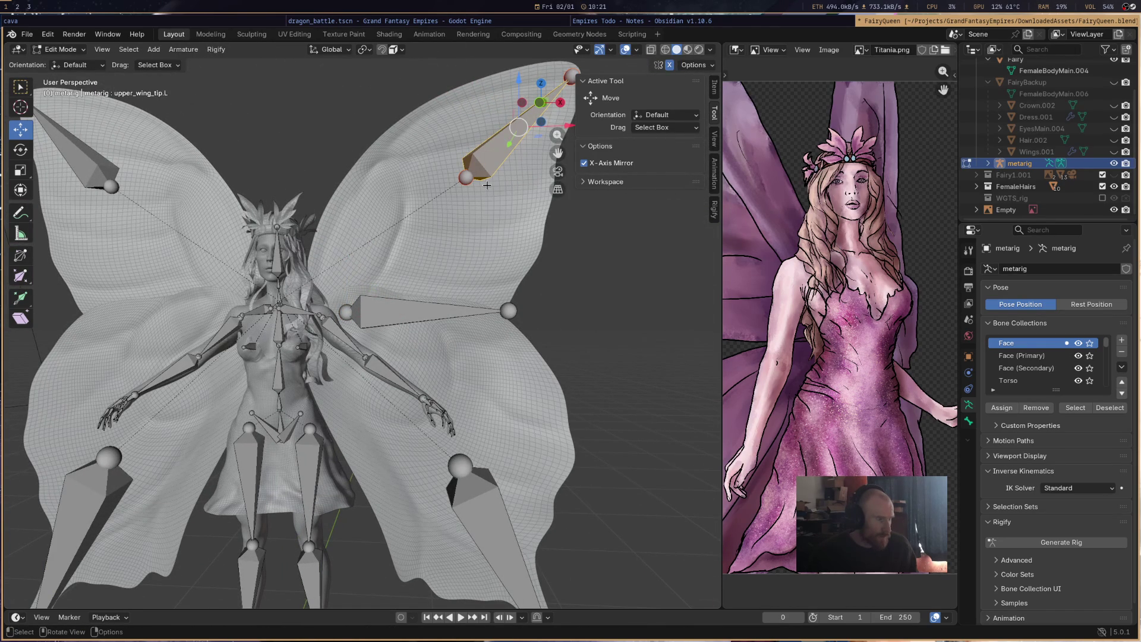
pyautogui.keyDown('shift'); pyautogui.click(406, 314); pyautogui.keyUp('shift')
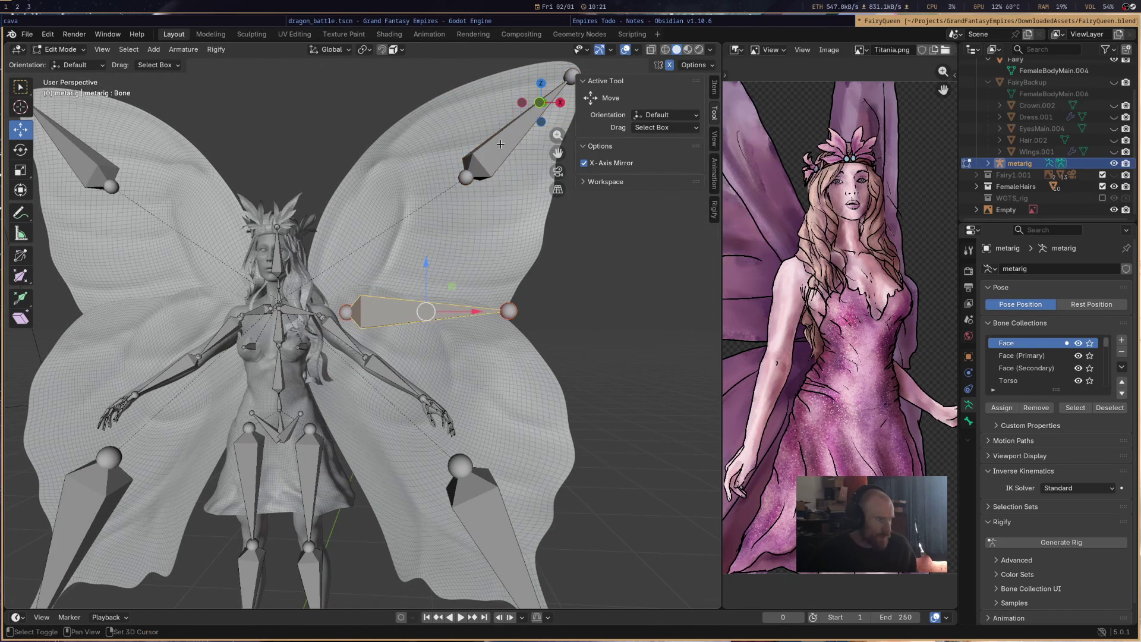
pyautogui.rightClick(502, 144)
pyautogui.moveTo(487, 185)
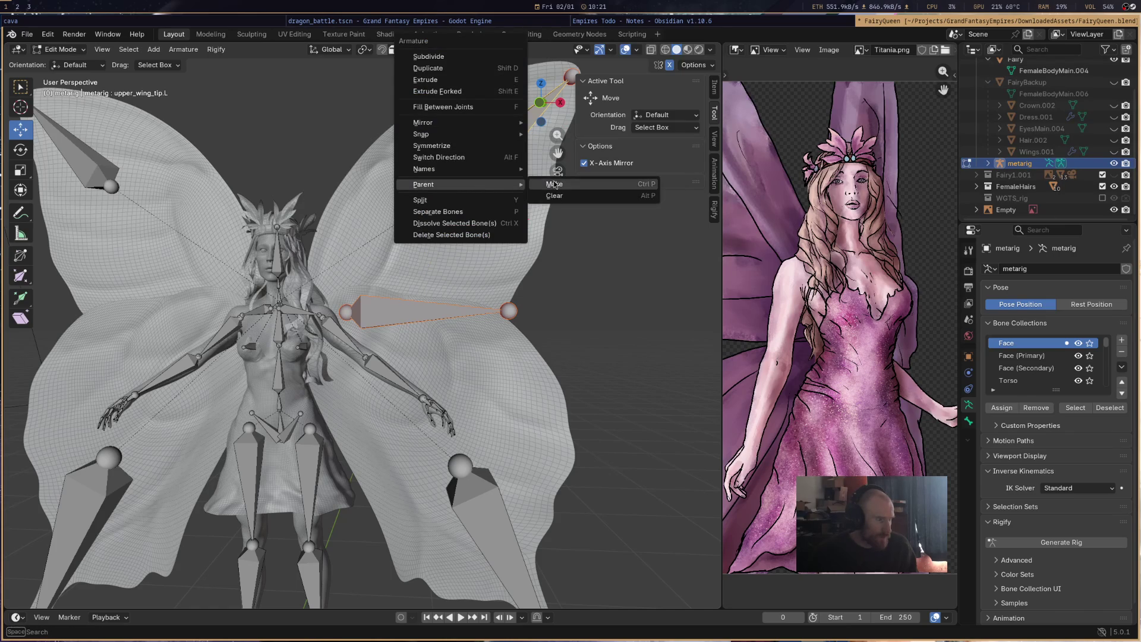
pyautogui.click(554, 183)
pyautogui.click(555, 182)
# - Select the spine bone and clear the wing bone's parent link
pyautogui.moveTo(318, 295); pyautogui.dragTo(235, 352, button='middle')
pyautogui.scroll(5, 235, 353)
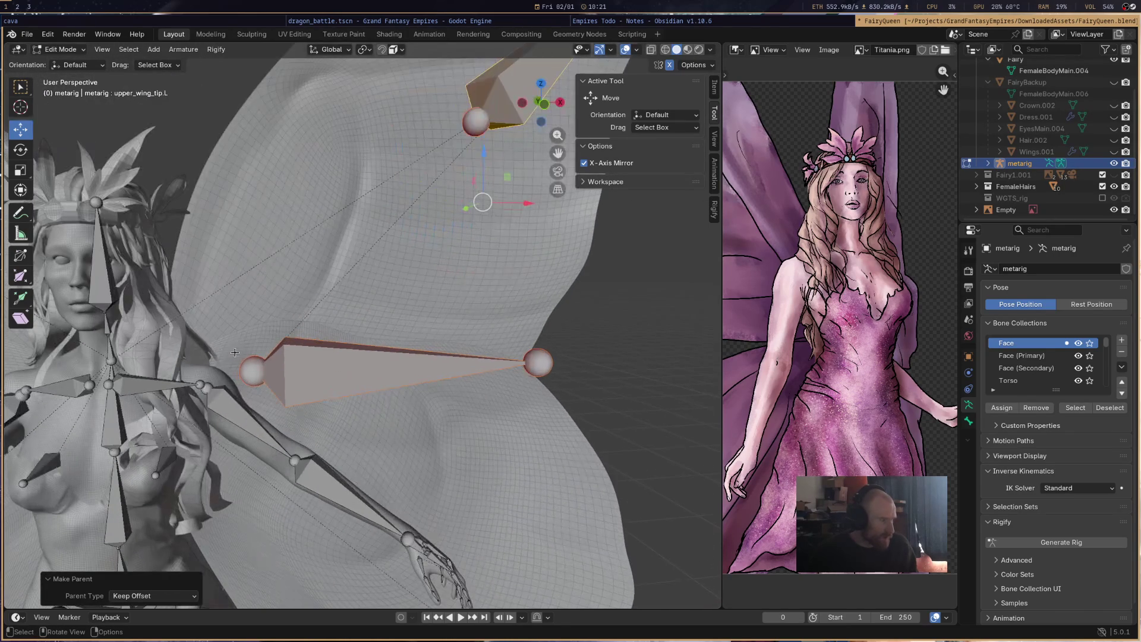
pyautogui.keyDown('shift'); pyautogui.click(118, 391); pyautogui.keyUp('shift')
pyautogui.scroll(-5, 117, 391)
pyautogui.rightClick(448, 193)
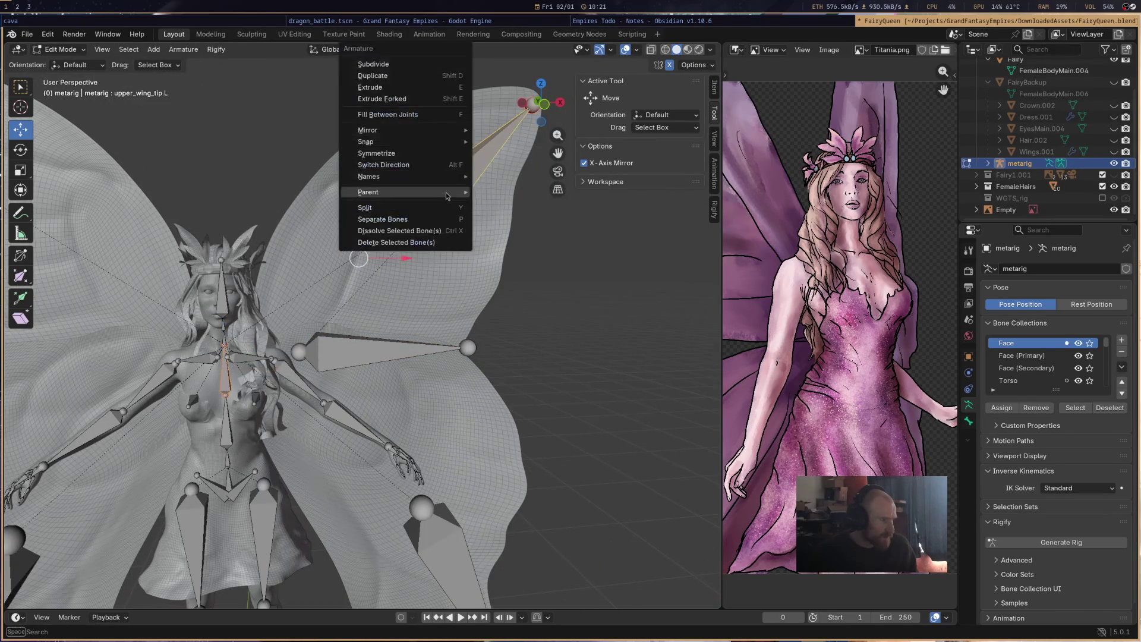
pyautogui.moveTo(449, 196)
pyautogui.click(500, 203)
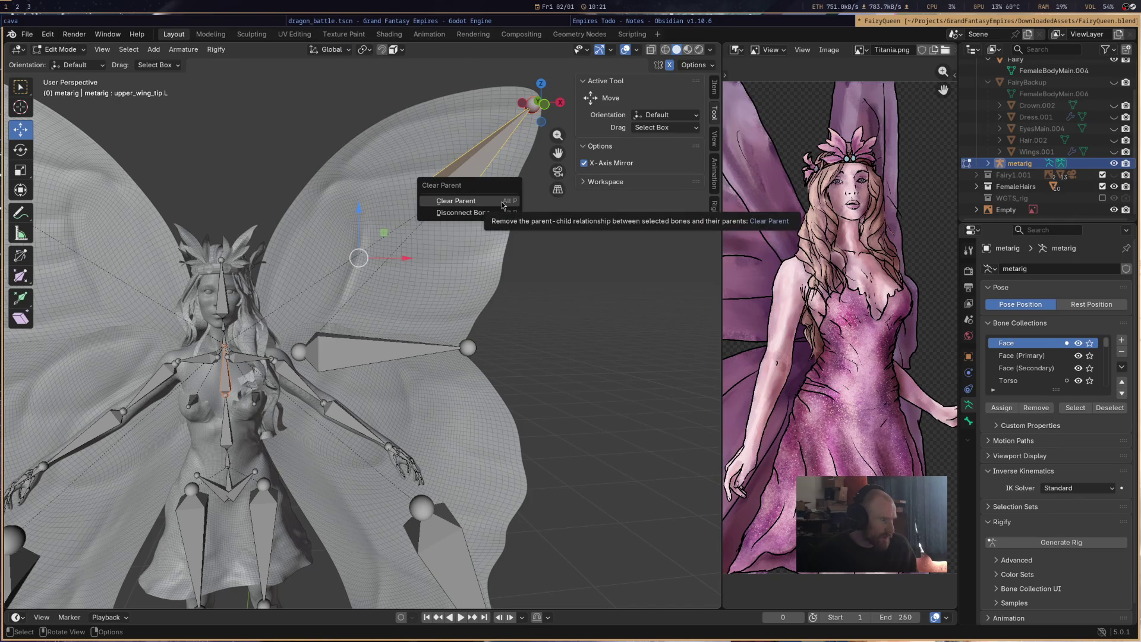
pyautogui.click(503, 202)
# - Clear the parent of the centre bone and the lower wing tip
pyautogui.moveTo(489, 227); pyautogui.dragTo(366, 264, button='middle')
pyautogui.click(337, 294)
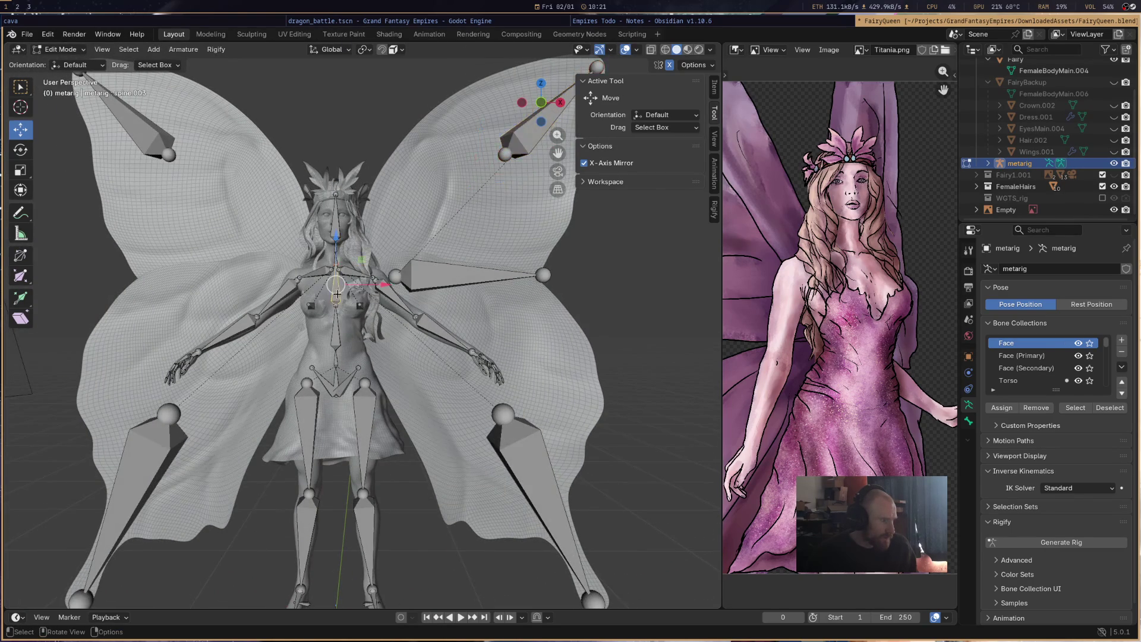
pyautogui.keyDown('shift'); pyautogui.click(538, 487); pyautogui.keyUp('shift')
pyautogui.rightClick(513, 447)
pyautogui.moveTo(515, 447)
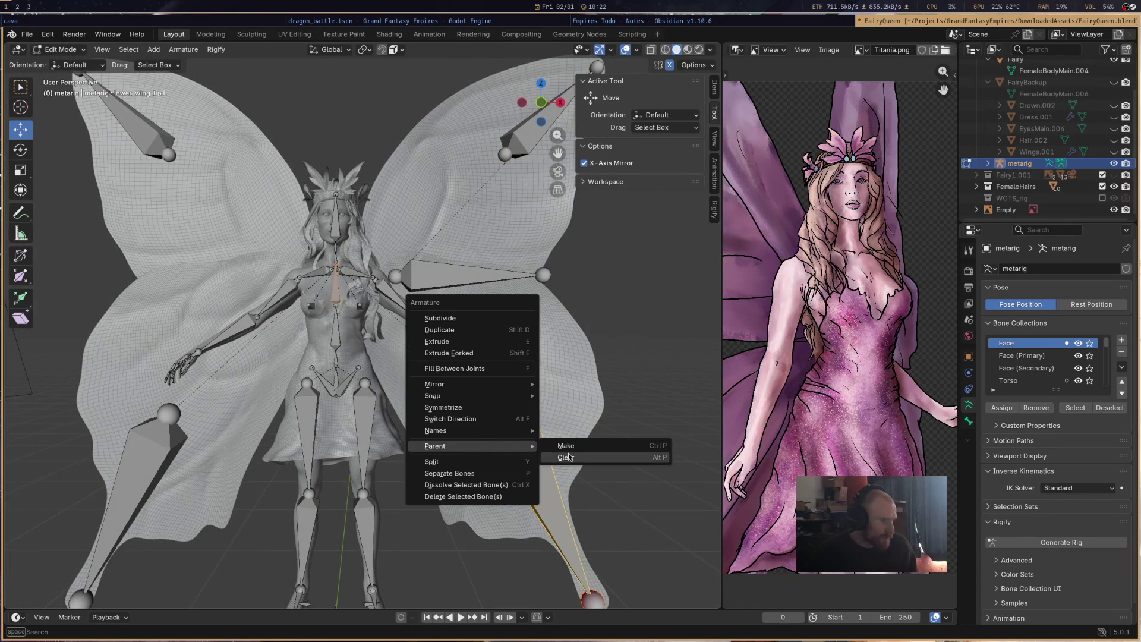
pyautogui.click(567, 456)
pyautogui.click(533, 455)
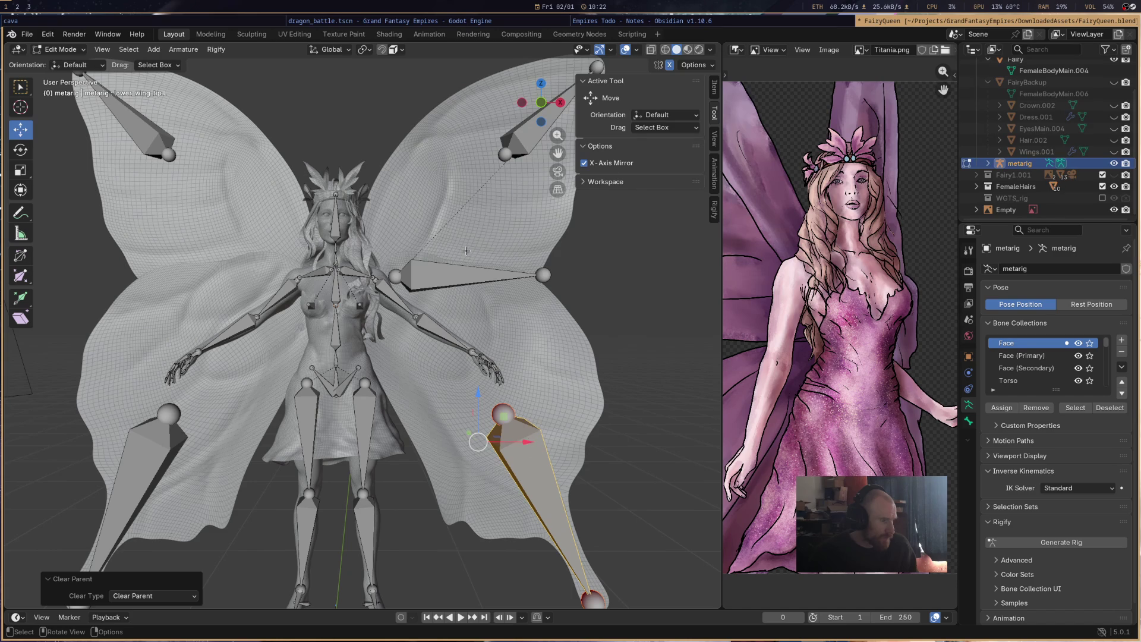
# - Add the upper wing bone to the selection and parent with Keep Offset
pyautogui.keyDown('shift'); pyautogui.click(466, 273); pyautogui.keyUp('shift')
pyautogui.rightClick(538, 459)
pyautogui.moveTo(538, 460)
pyautogui.click(594, 462)
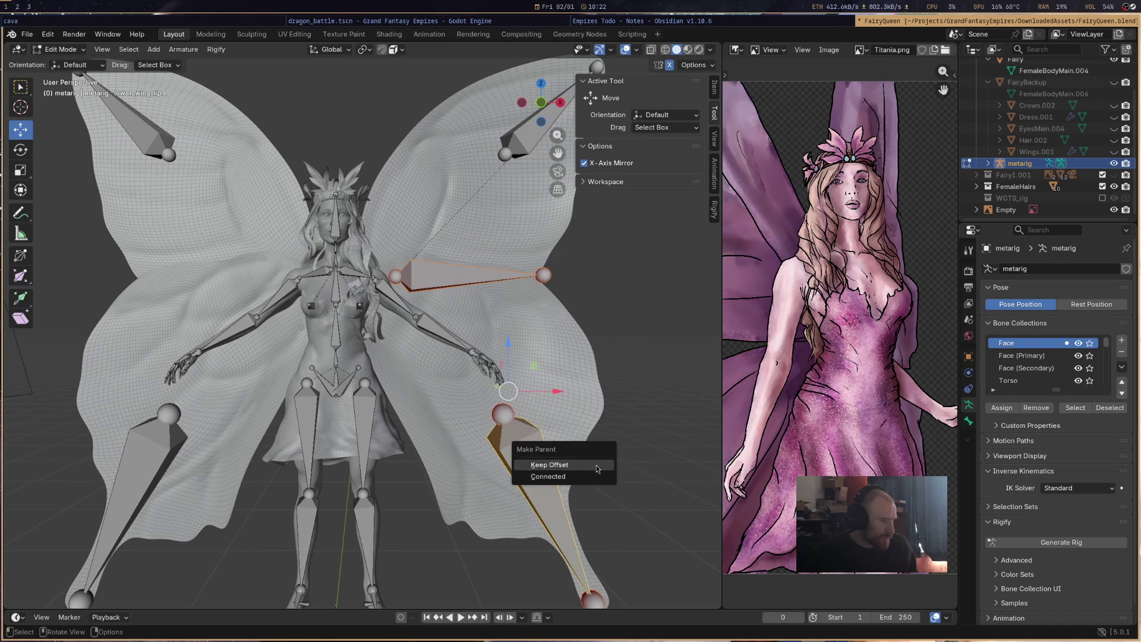
pyautogui.click(564, 462)
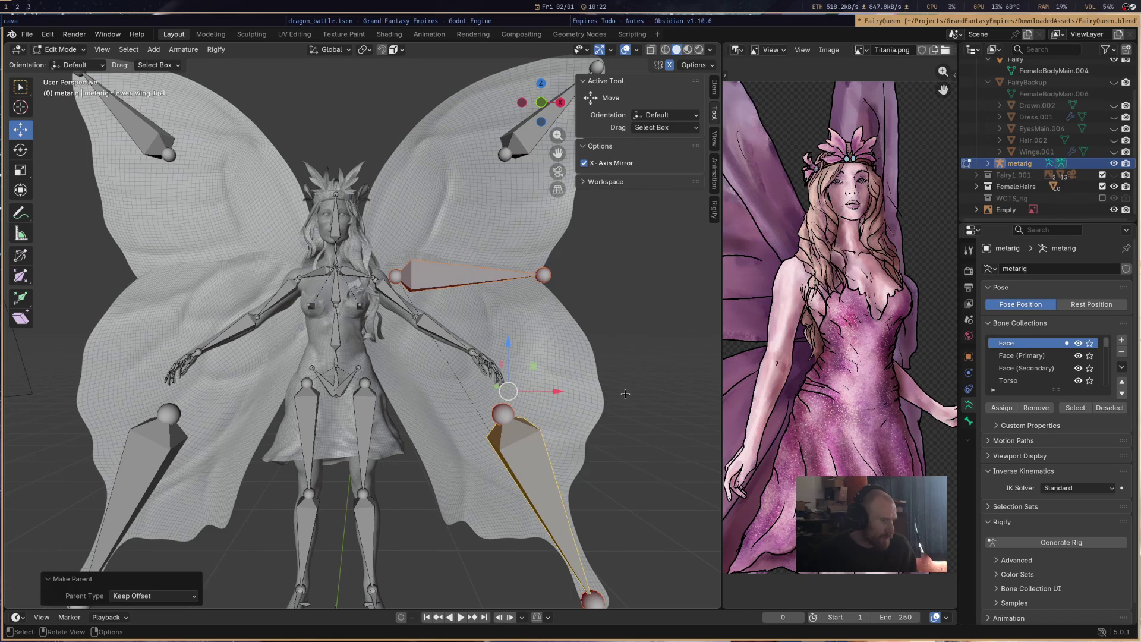
# - Parent the upper wing-tip bone with Keep Offset
pyautogui.click(484, 282)
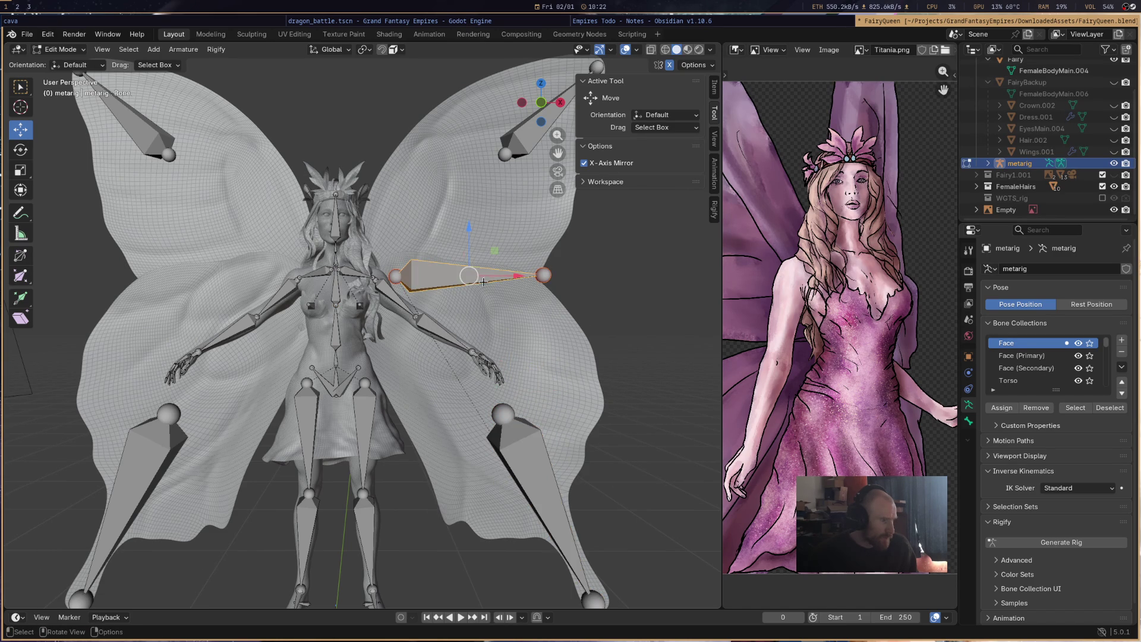
pyautogui.rightClick(523, 159)
pyautogui.moveTo(526, 189)
pyautogui.click(575, 184)
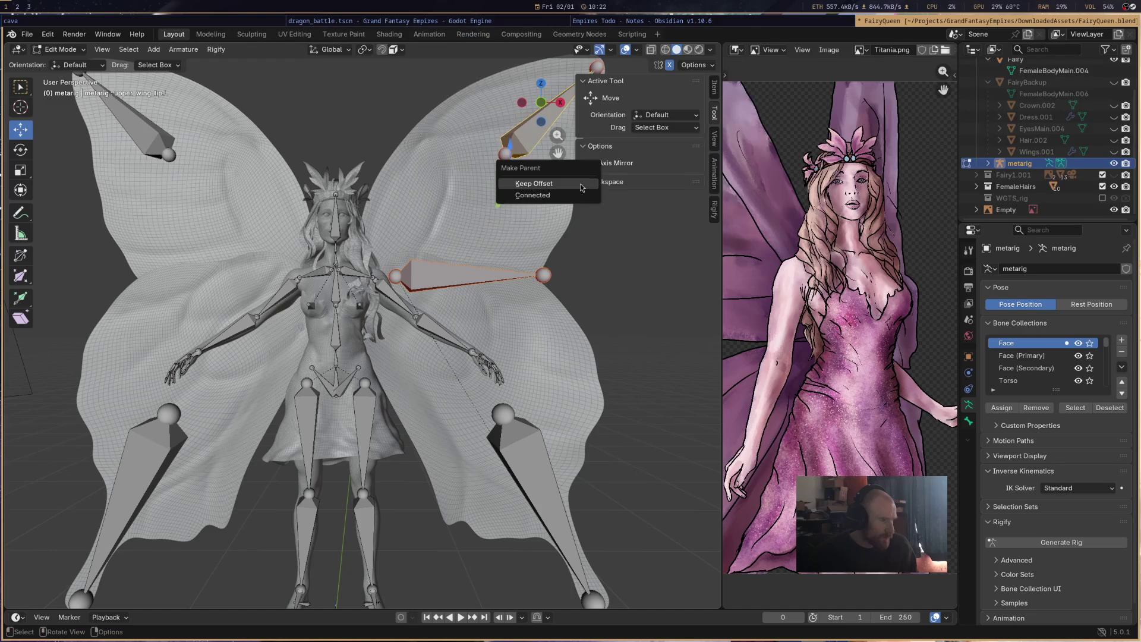
pyautogui.click(581, 188)
# - Select the horizontal wing bone and lower_wing_tip.L, then cancel the Ctrl+P parenting menu
pyautogui.moveTo(562, 288)
pyautogui.mouseDown(button='middle')
pyautogui.moveTo(586, 315)
pyautogui.moveTo(560, 319)
pyautogui.moveTo(515, 262)
pyautogui.moveTo(578, 284)
pyautogui.mouseUp(button='middle')
pyautogui.click(447, 351)
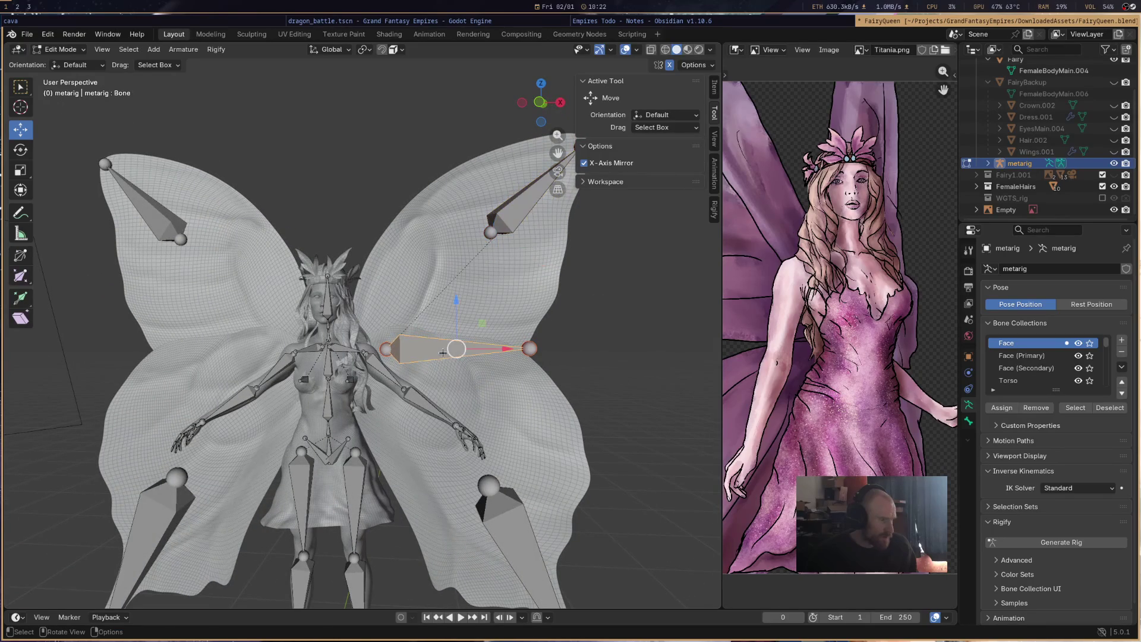
pyautogui.keyDown('shift'); pyautogui.click(512, 531); pyautogui.keyUp('shift')
pyautogui.rightClick(512, 530)
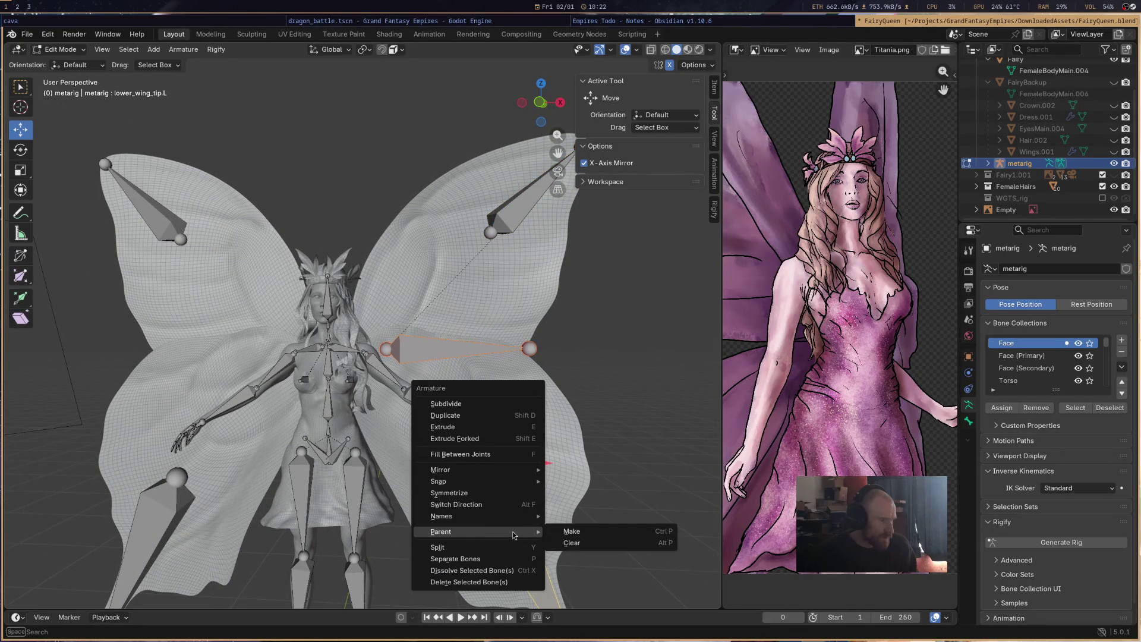
pyautogui.hotkey('ctrl', 'p')
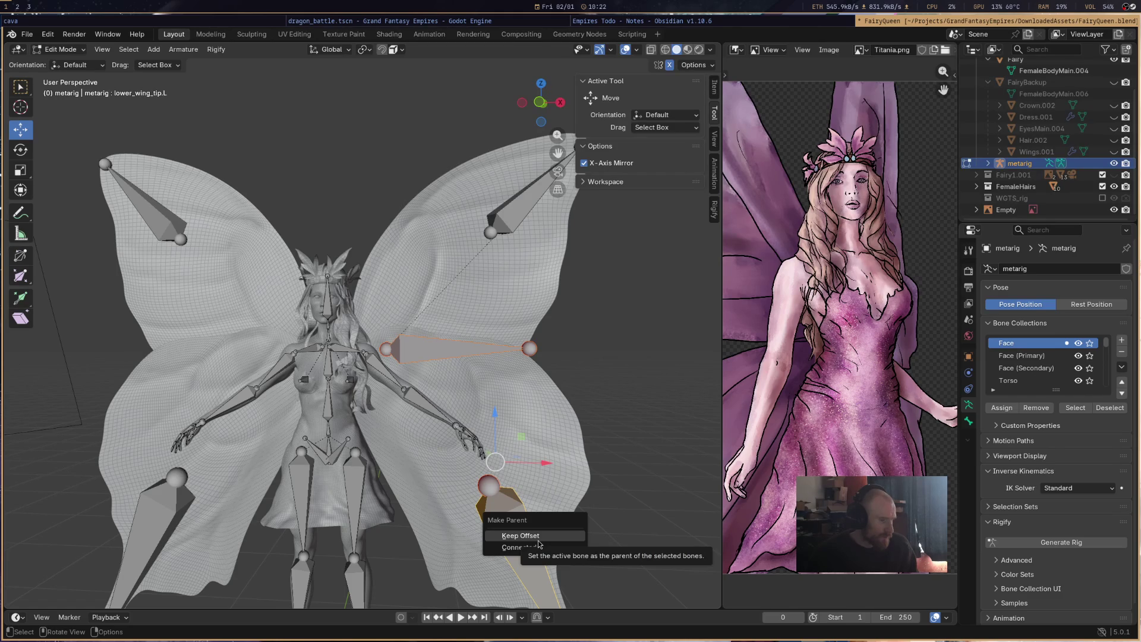
pyautogui.click(539, 542)
# - Parent both wing tips with lower_wing_tip.L active using Keep Offset, then undo it
pyautogui.click(459, 349)
pyautogui.keyDown('shift'); pyautogui.click(511, 220); pyautogui.keyUp('shift')
pyautogui.keyDown('shift'); pyautogui.click(505, 528); pyautogui.keyUp('shift')
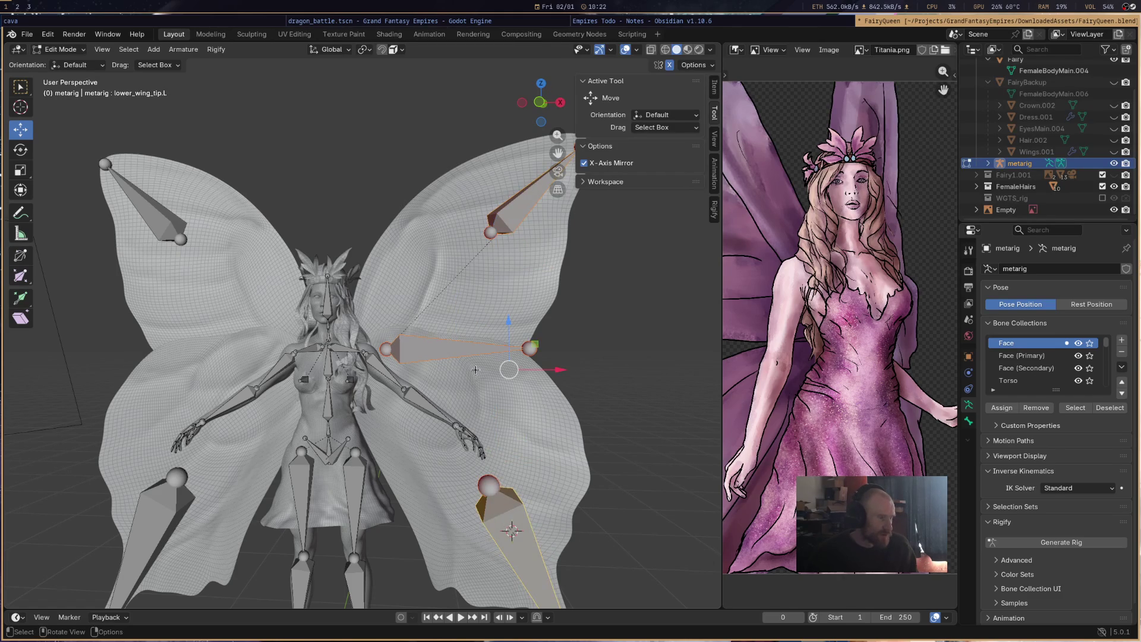
pyautogui.rightClick(489, 521)
pyautogui.moveTo(483, 535)
pyautogui.click(537, 533)
pyautogui.click(541, 536)
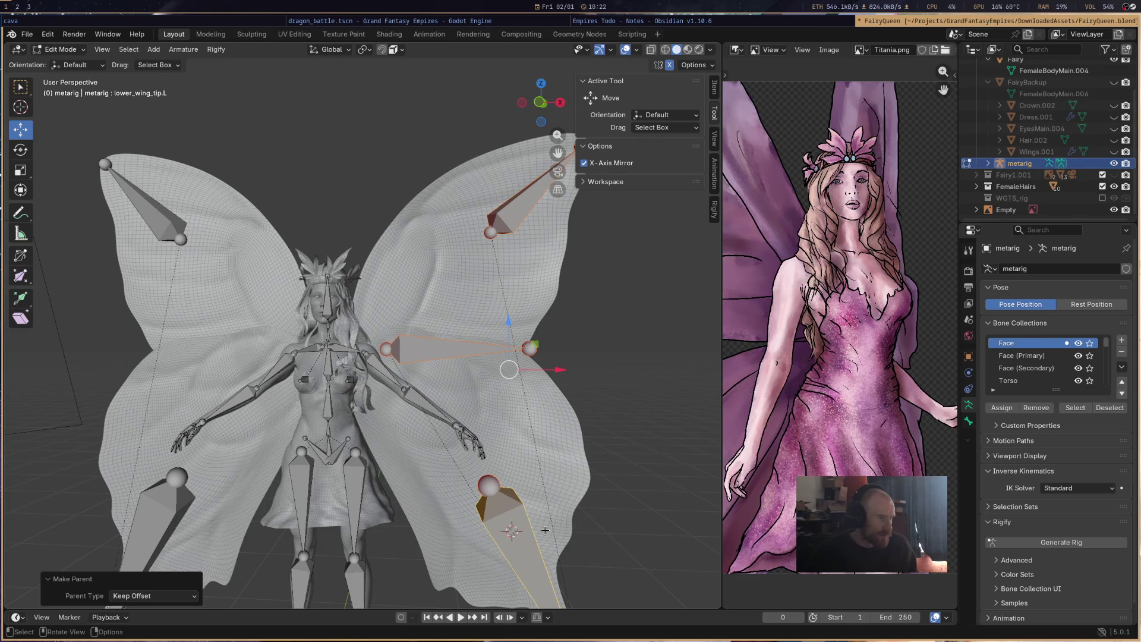
pyautogui.hotkey('ctrl', 'z')
# - Parent both wing tips to the horizontal wing bone with Keep Offset, then undo it
pyautogui.click(524, 542)
pyautogui.keyDown('shift'); pyautogui.click(520, 214); pyautogui.keyUp('shift')
pyautogui.keyDown('shift'); pyautogui.click(517, 348); pyautogui.keyUp('shift')
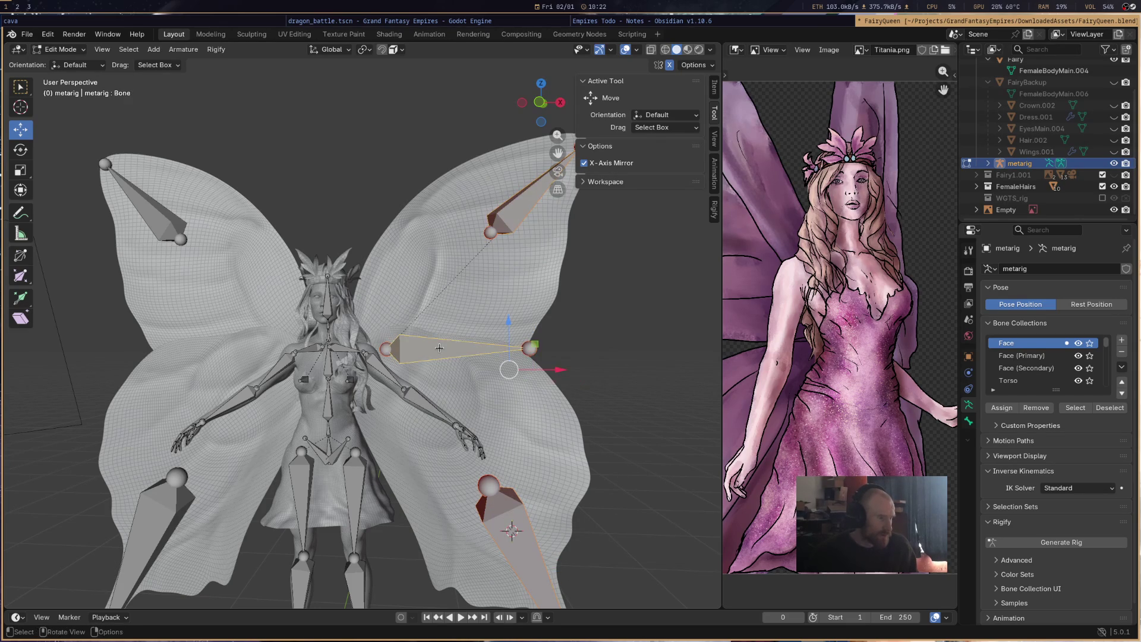
pyautogui.rightClick(400, 348)
pyautogui.moveTo(452, 348)
pyautogui.click(501, 353)
pyautogui.click(484, 349)
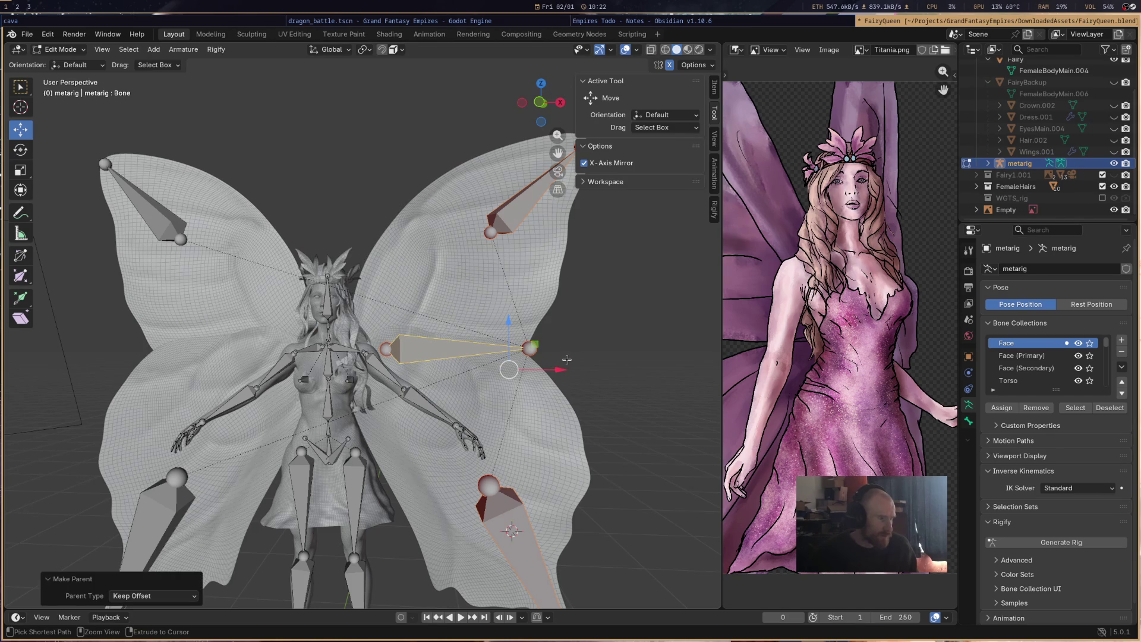
pyautogui.hotkey('ctrl', 'z')
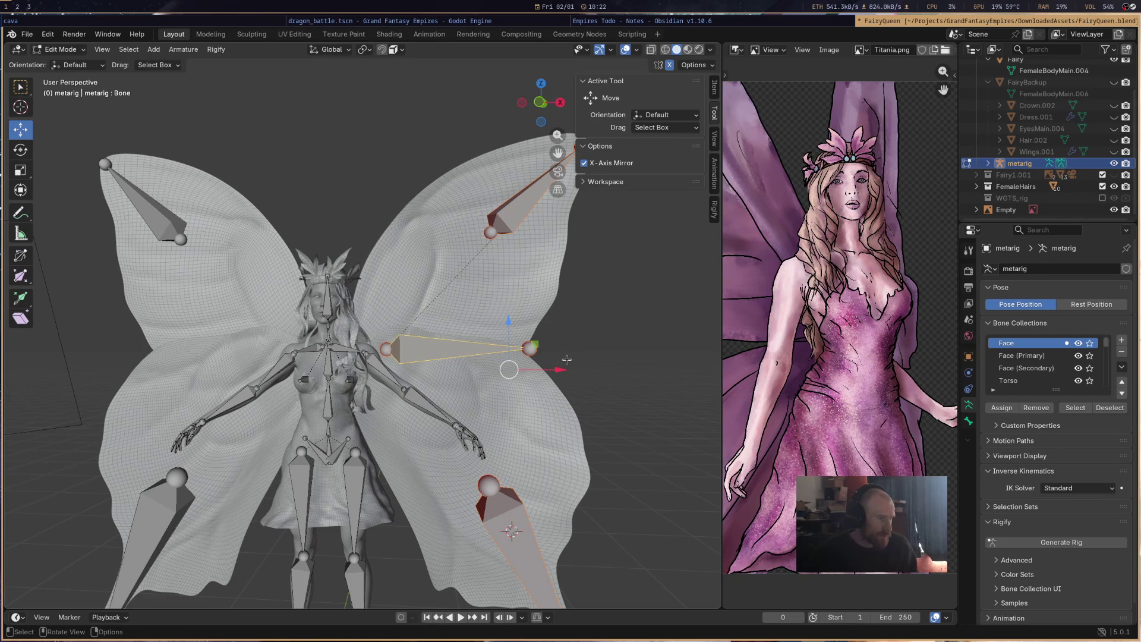
# - Clear the parent link from upper_wing_tip.L
pyautogui.keyDown('shift'); pyautogui.scroll(-2, 512, 206); pyautogui.keyUp('shift')
pyautogui.click(512, 206)
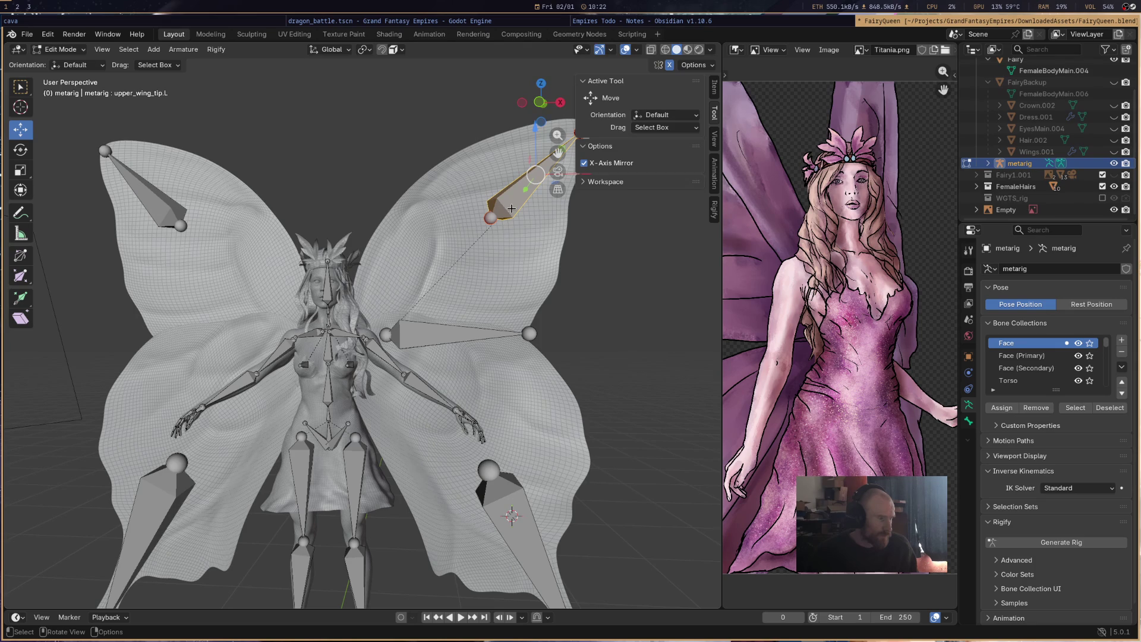
pyautogui.moveTo(512, 209)
pyautogui.mouseDown(button='middle')
pyautogui.moveTo(526, 236)
pyautogui.moveTo(515, 208)
pyautogui.mouseUp(button='middle')
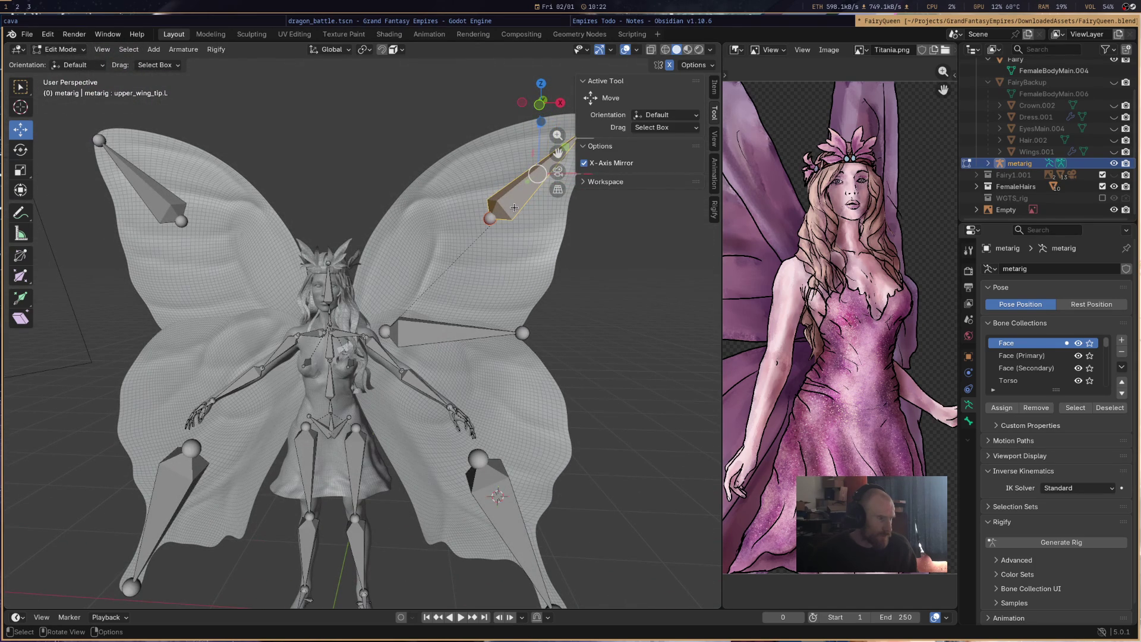
pyautogui.rightClick(514, 208)
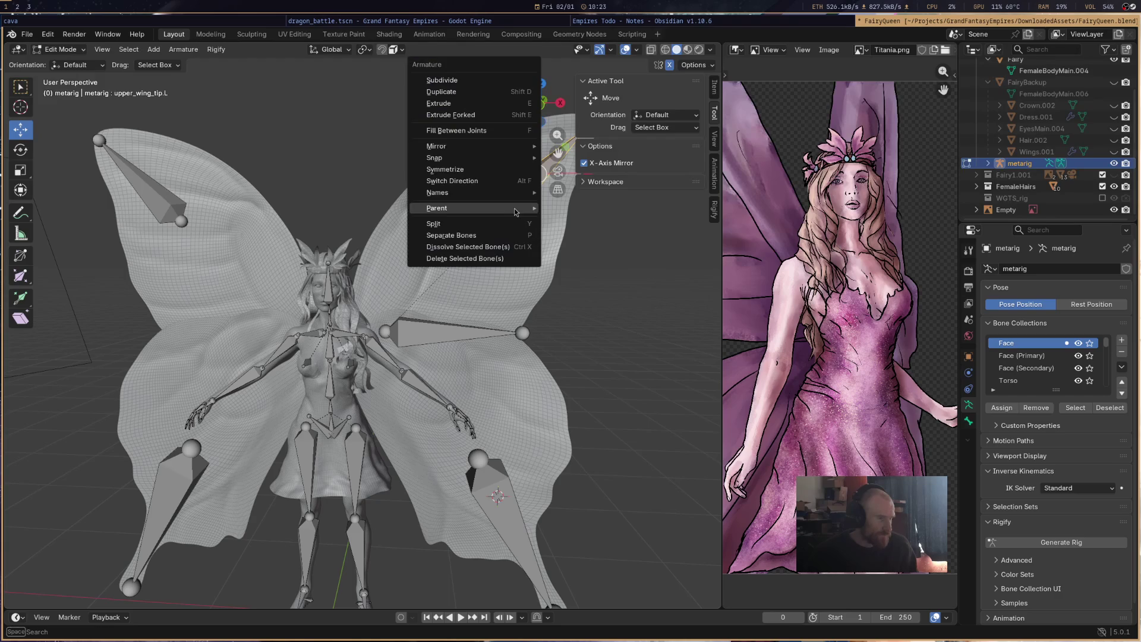
pyautogui.click(567, 219)
pyautogui.click(426, 340)
pyautogui.keyDown('shift'); pyautogui.click(514, 217); pyautogui.keyUp('shift')
pyautogui.rightClick(515, 217)
pyautogui.moveTo(515, 209)
pyautogui.click(568, 221)
pyautogui.click(505, 229)
# - Select the horizontal wing bone and open its bone operations menu
pyautogui.click(448, 334)
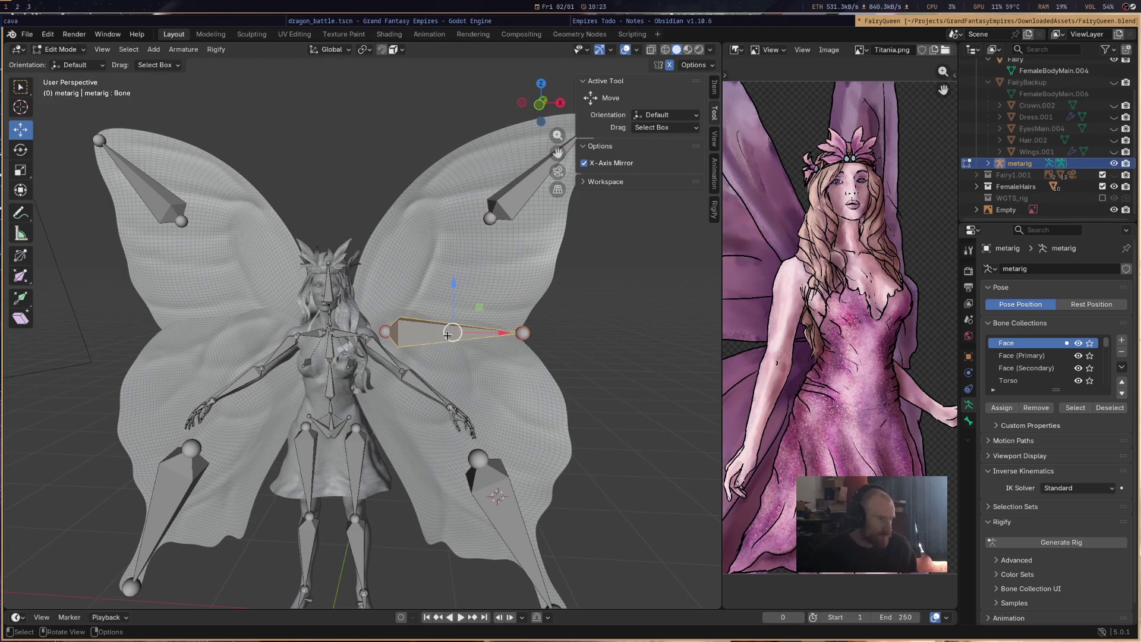
pyautogui.rightClick(478, 335)
pyautogui.click(535, 335)
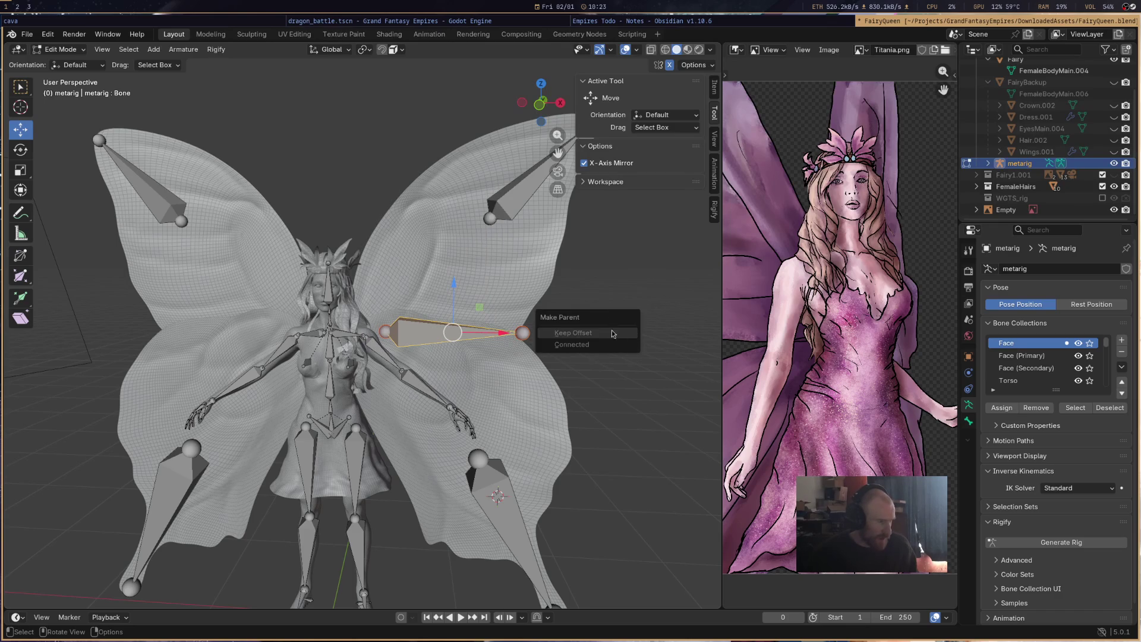
pyautogui.rightClick(428, 332)
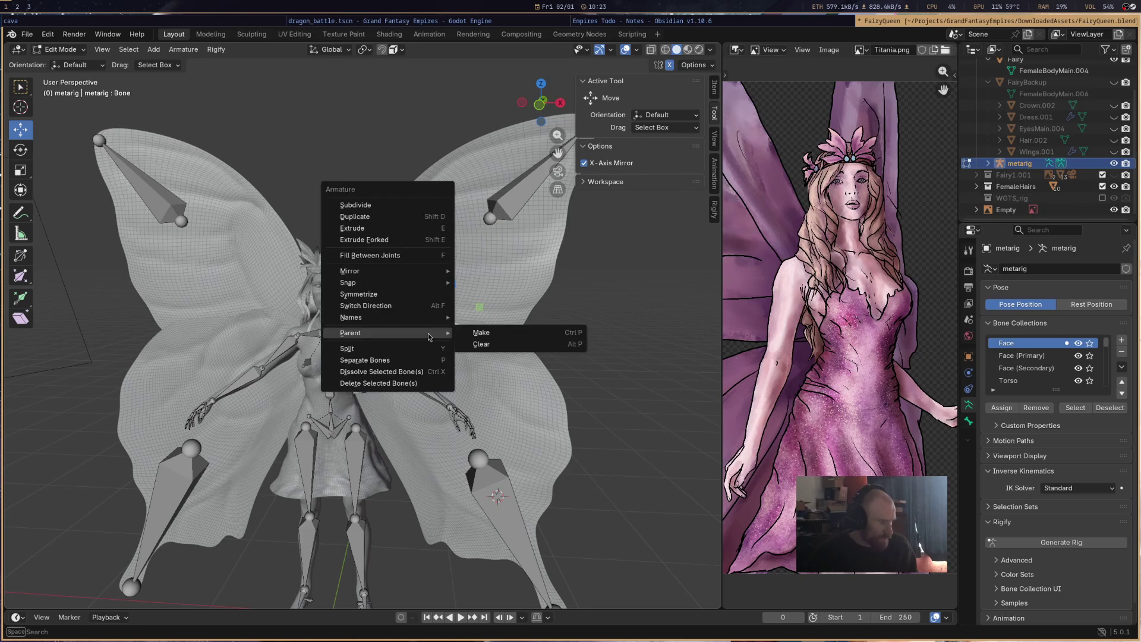
# - Rename the wing bone Wing.L, save FairyQueen.blend, and symmetrize it to create Wing.R
pyautogui.click(470, 330)
pyautogui.press('F2')
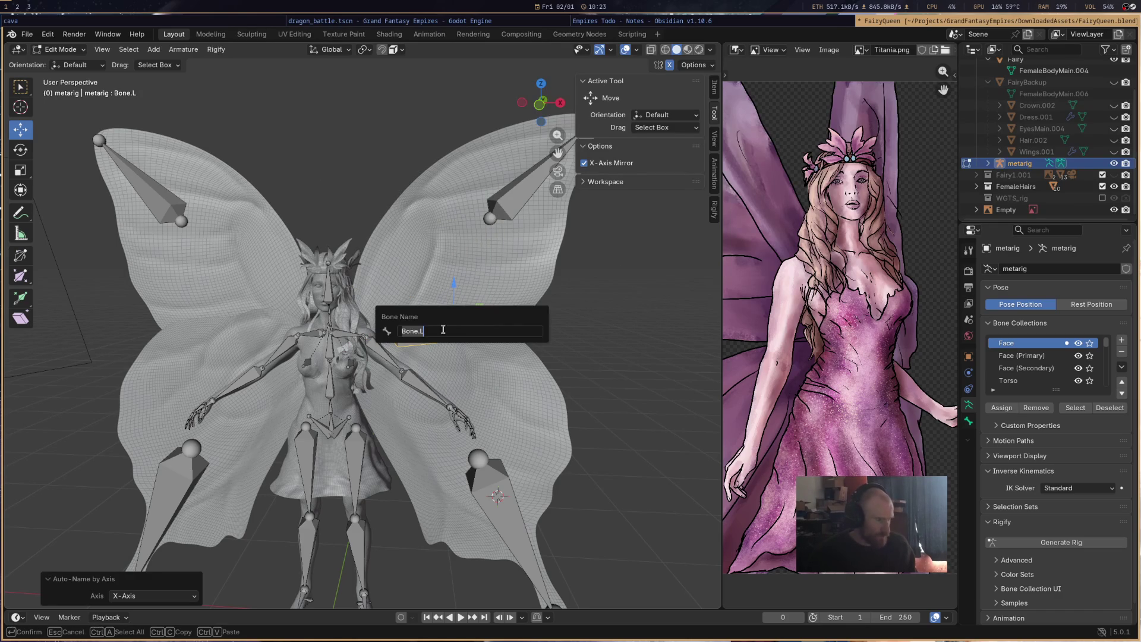
pyautogui.write('Wing')
pyautogui.press('Return')
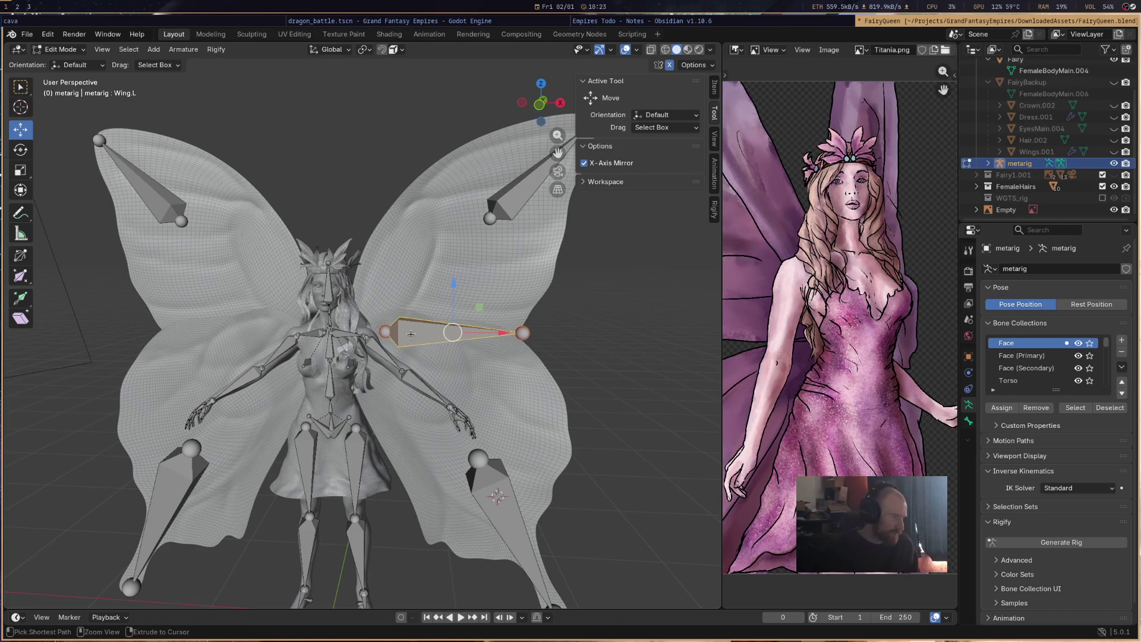
pyautogui.hotkey('ctrl', 's')
pyautogui.rightClick(443, 333)
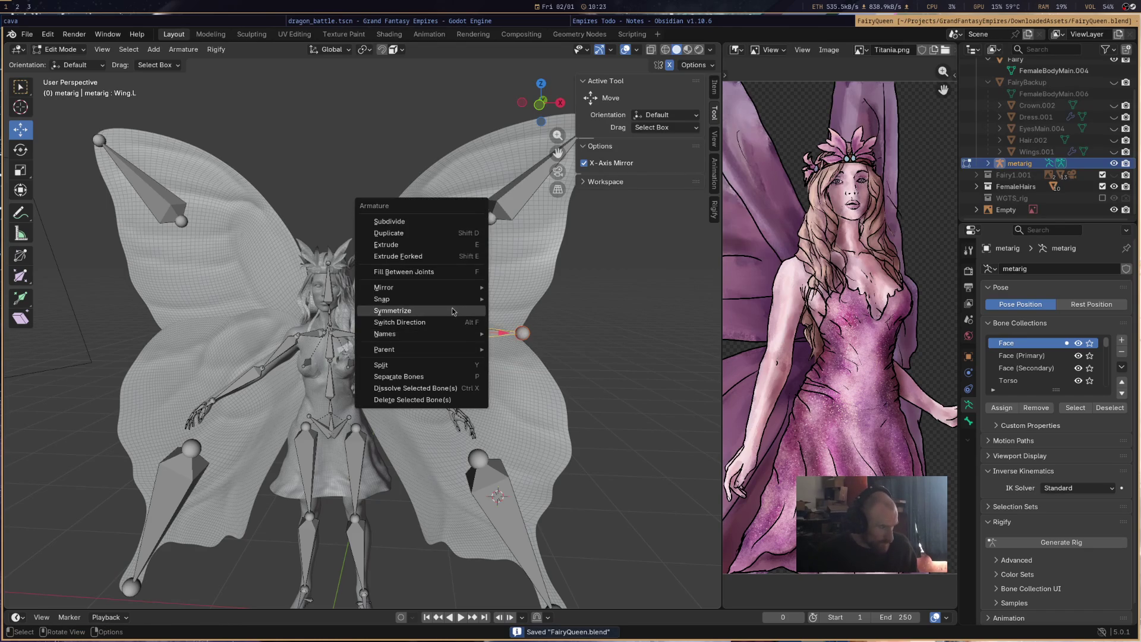
pyautogui.click(454, 310)
# - Parent the wing-tip bones with Keep Offset, with lower_wing_tip.L active
pyautogui.click(538, 268)
pyautogui.click(451, 332)
pyautogui.keyDown('shift'); pyautogui.click(514, 199); pyautogui.keyUp('shift')
pyautogui.keyDown('shift'); pyautogui.click(498, 476); pyautogui.keyUp('shift')
pyautogui.rightClick(499, 476)
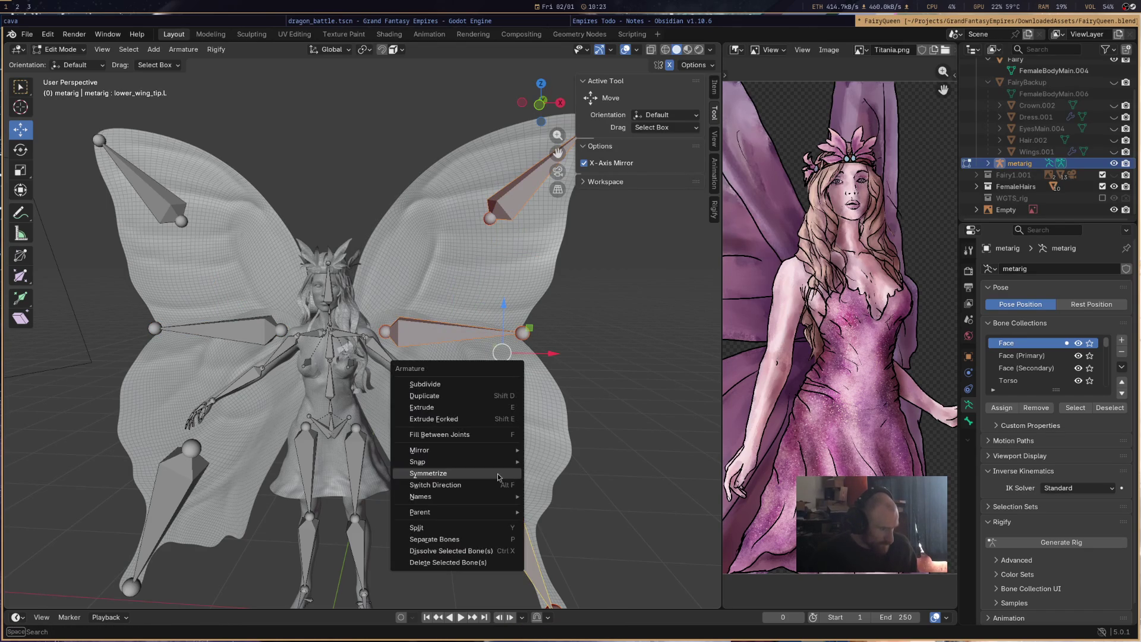
pyautogui.moveTo(483, 515)
pyautogui.click(547, 512)
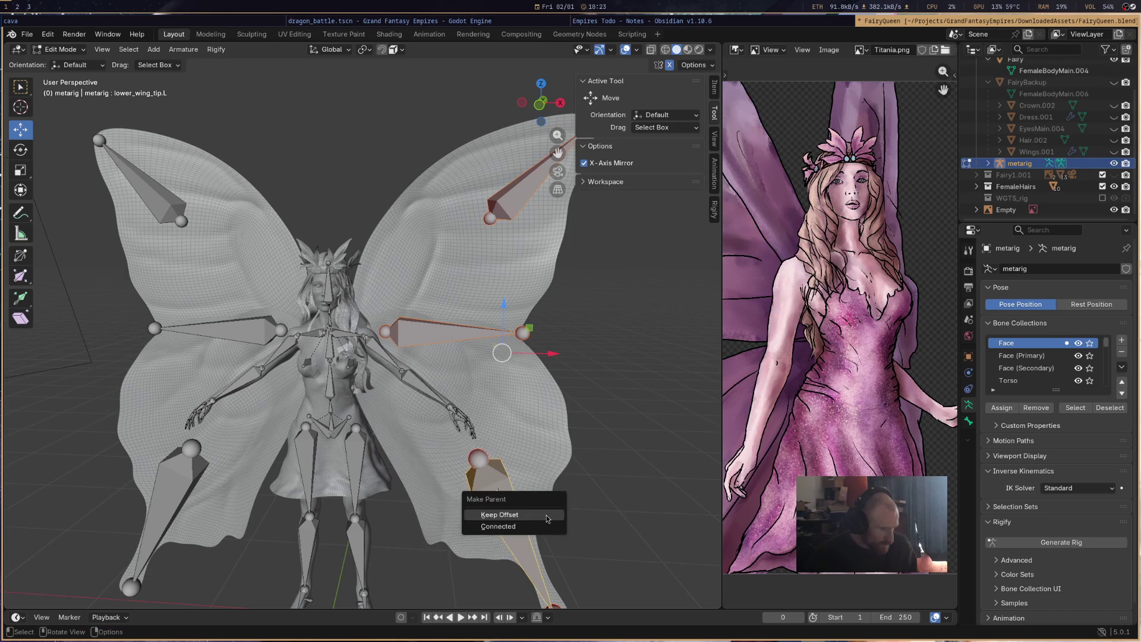
pyautogui.click(548, 517)
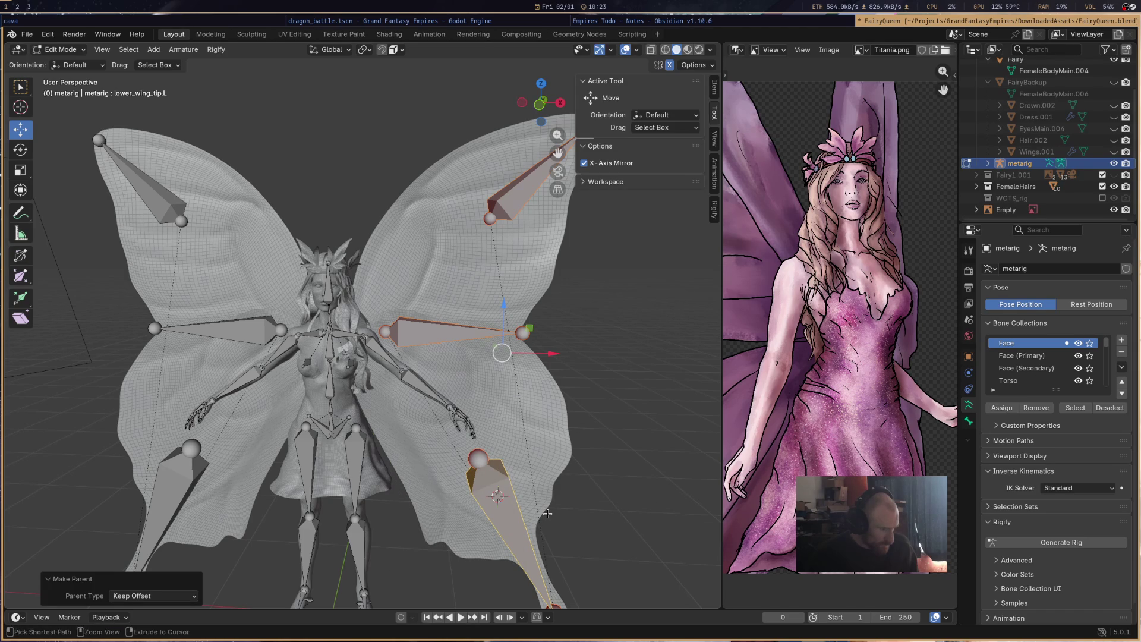
# - Parent lower_wing_tip.L to Wing.L with Keep Offset and save the file
pyautogui.click(547, 514)
pyautogui.keyDown('shift'); pyautogui.click(524, 202); pyautogui.keyUp('shift')
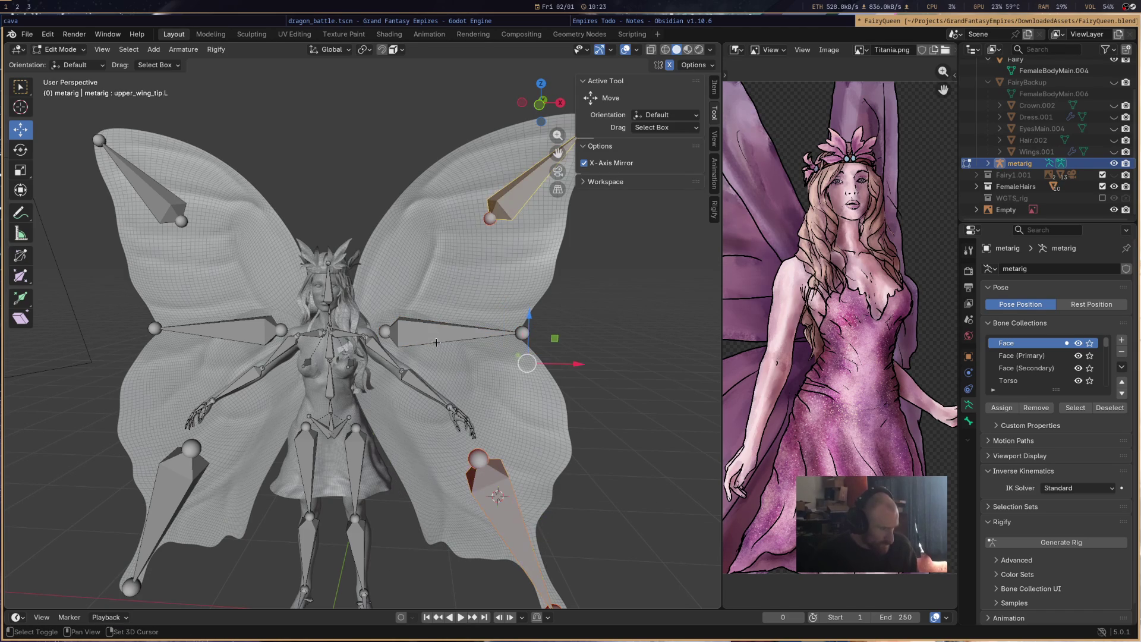
pyautogui.rightClick(436, 339)
pyautogui.moveTo(443, 339)
pyautogui.click(510, 343)
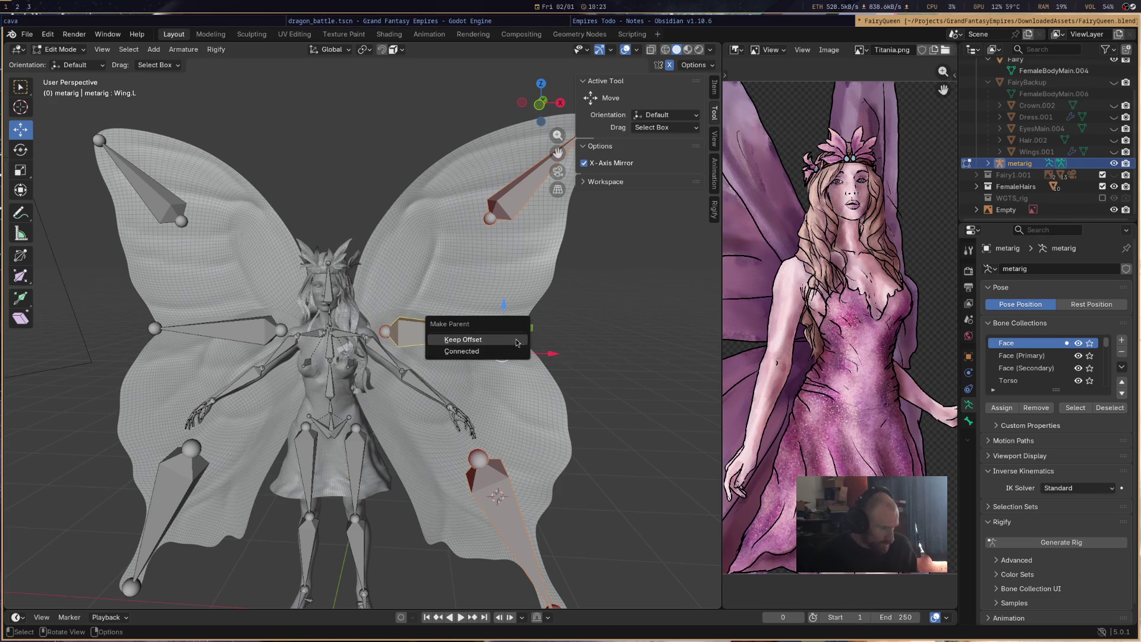
pyautogui.click(509, 346)
pyautogui.click(440, 334)
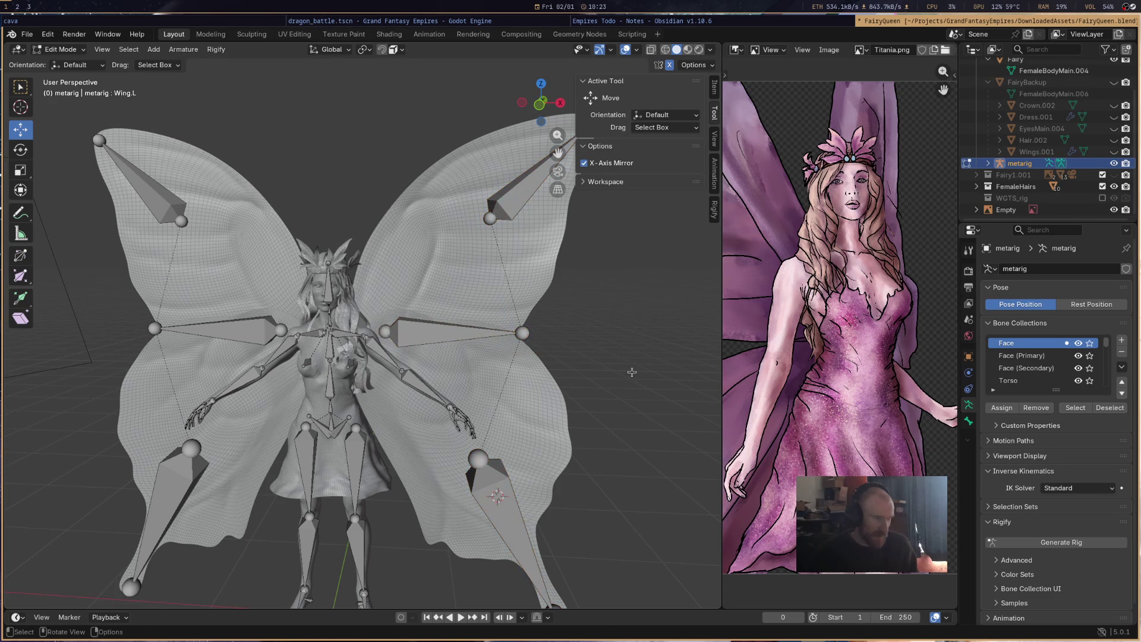
pyautogui.hotkey('ctrl', 's')
# - Parent Wing.L to spine.003 with Keep Offset
pyautogui.moveTo(440, 336); pyautogui.dragTo(427, 345, button='middle')
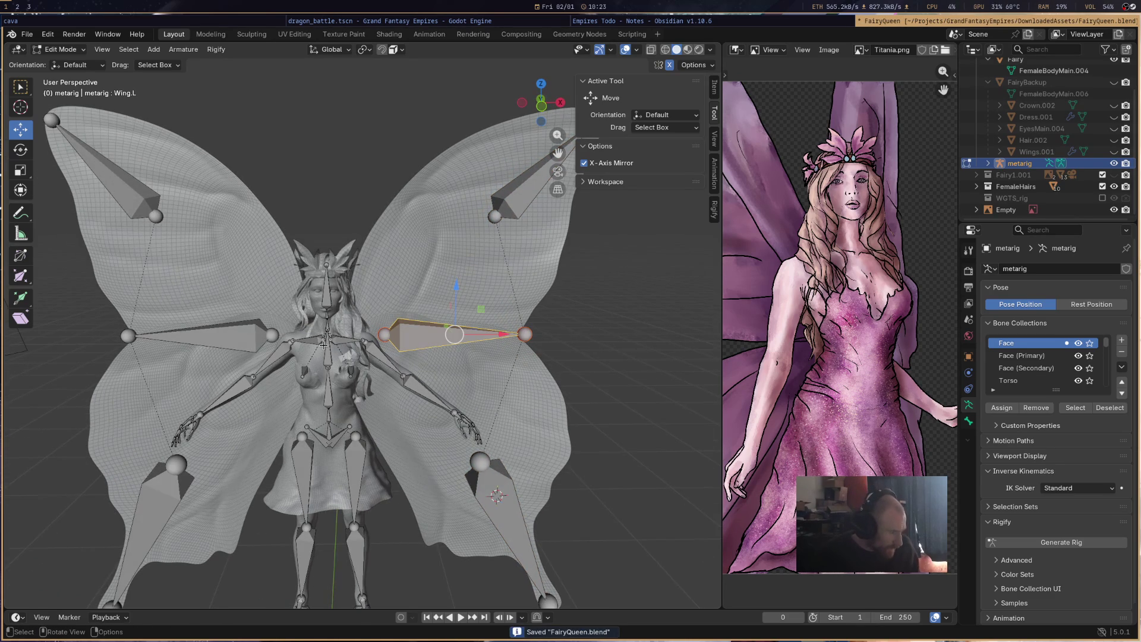
pyautogui.scroll(4, 320, 346)
pyautogui.keyDown('shift'); pyautogui.click(273, 381); pyautogui.keyUp('shift')
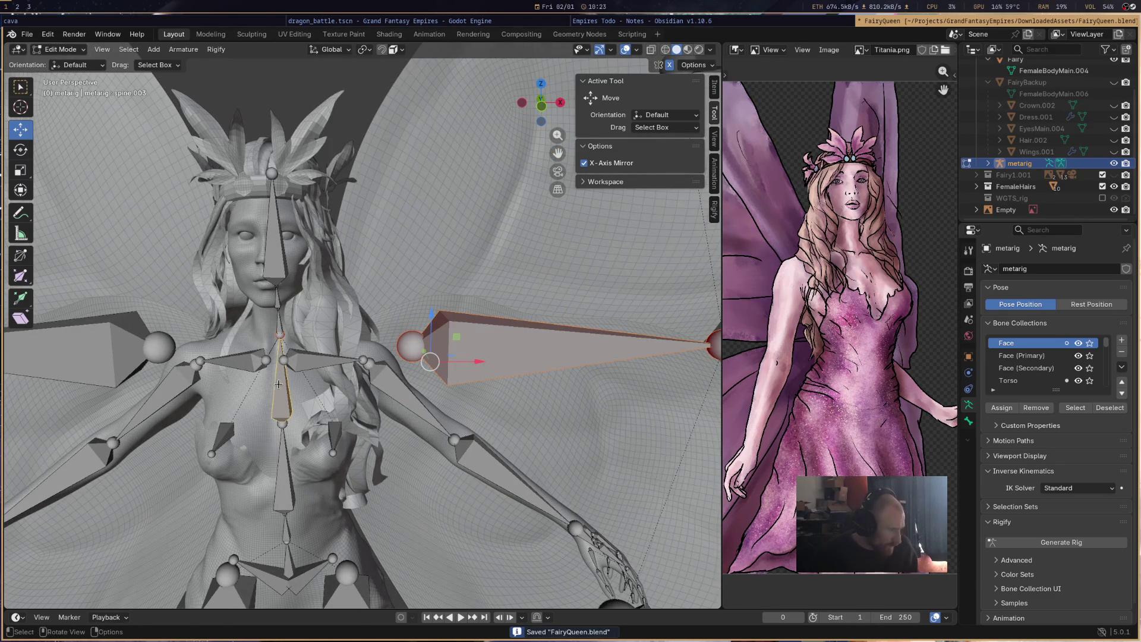
pyautogui.rightClick(274, 385)
pyautogui.moveTo(280, 388)
pyautogui.click(336, 385)
pyautogui.click(342, 387)
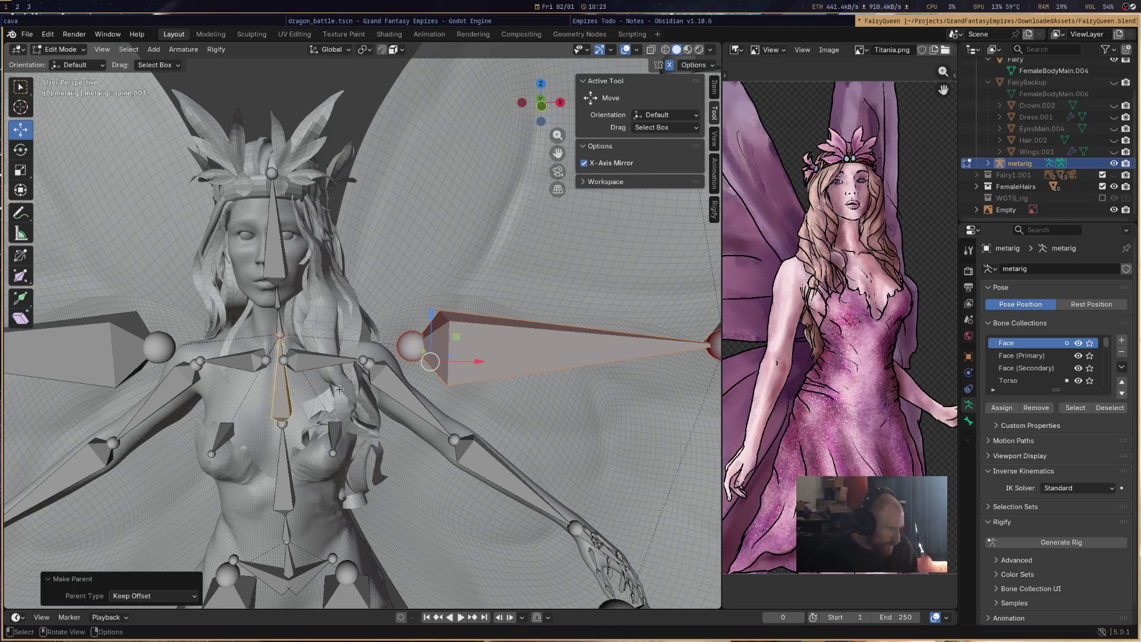
pyautogui.moveTo(339, 389)
pyautogui.keyDown('ctrl'); pyautogui.mouseDown(button='middle')
pyautogui.moveTo(357, 428)
pyautogui.moveTo(378, 397)
pyautogui.moveTo(543, 349)
pyautogui.moveTo(419, 355)
pyautogui.moveTo(436, 371)
pyautogui.moveTo(403, 415)
pyautogui.mouseUp(button='middle'); pyautogui.keyUp('ctrl')
pyautogui.keyDown('shift'); pyautogui.moveTo(433, 503); pyautogui.dragTo(452, 428, button='middle'); pyautogui.keyUp('shift')
# - Move the knee and hip joints along X and thigh.R along Y into the leg mesh
pyautogui.scroll(3, 470, 381)
pyautogui.moveTo(512, 371); pyautogui.dragTo(529, 355)
pyautogui.click(470, 89)
pyautogui.moveTo(519, 87); pyautogui.dragTo(504, 89)
pyautogui.moveTo(505, 333)
pyautogui.mouseDown(button='middle')
pyautogui.moveTo(509, 384)
pyautogui.moveTo(533, 367)
pyautogui.moveTo(484, 336)
pyautogui.mouseUp(button='middle')
pyautogui.moveTo(484, 336); pyautogui.dragTo(497, 337)
pyautogui.moveTo(497, 337)
pyautogui.mouseDown(button='middle')
pyautogui.moveTo(420, 393)
pyautogui.moveTo(351, 291)
pyautogui.mouseUp(button='middle')
pyautogui.click(342, 280)
pyautogui.moveTo(343, 280); pyautogui.dragTo(348, 279)
# - Slide the ankle, heel and toe bones along Y, then shift toe.R to fit the foot
pyautogui.moveTo(348, 280)
pyautogui.mouseDown(button='middle')
pyautogui.moveTo(440, 231)
pyautogui.moveTo(521, 152)
pyautogui.mouseUp(button='middle')
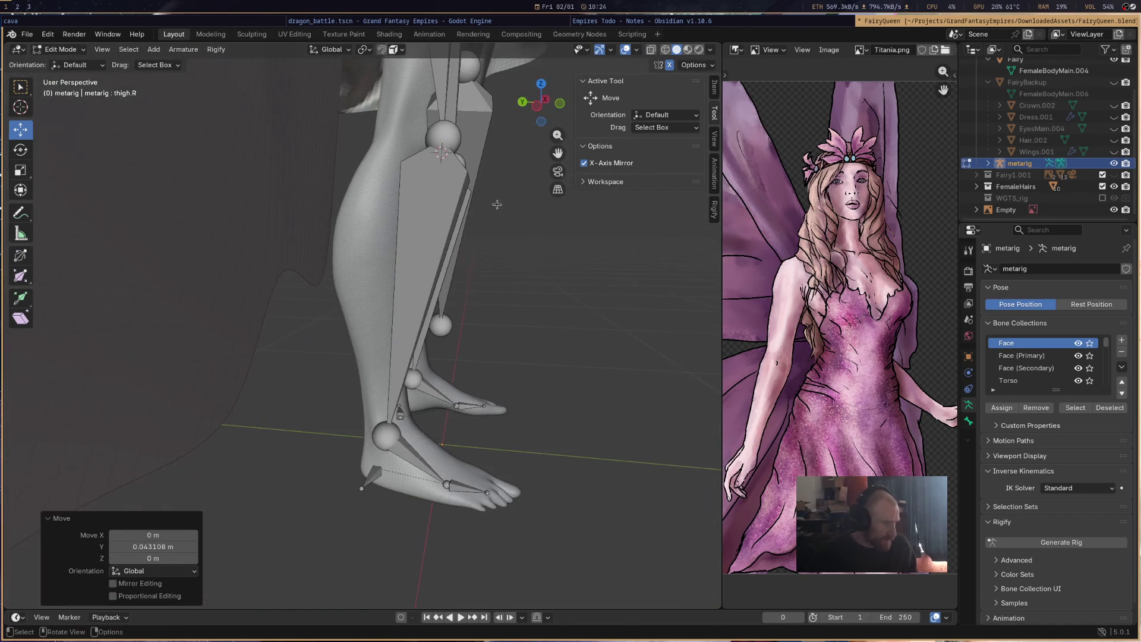
pyautogui.moveTo(325, 531); pyautogui.dragTo(613, 416)
pyautogui.moveTo(369, 454); pyautogui.dragTo(349, 450)
pyautogui.click(424, 483)
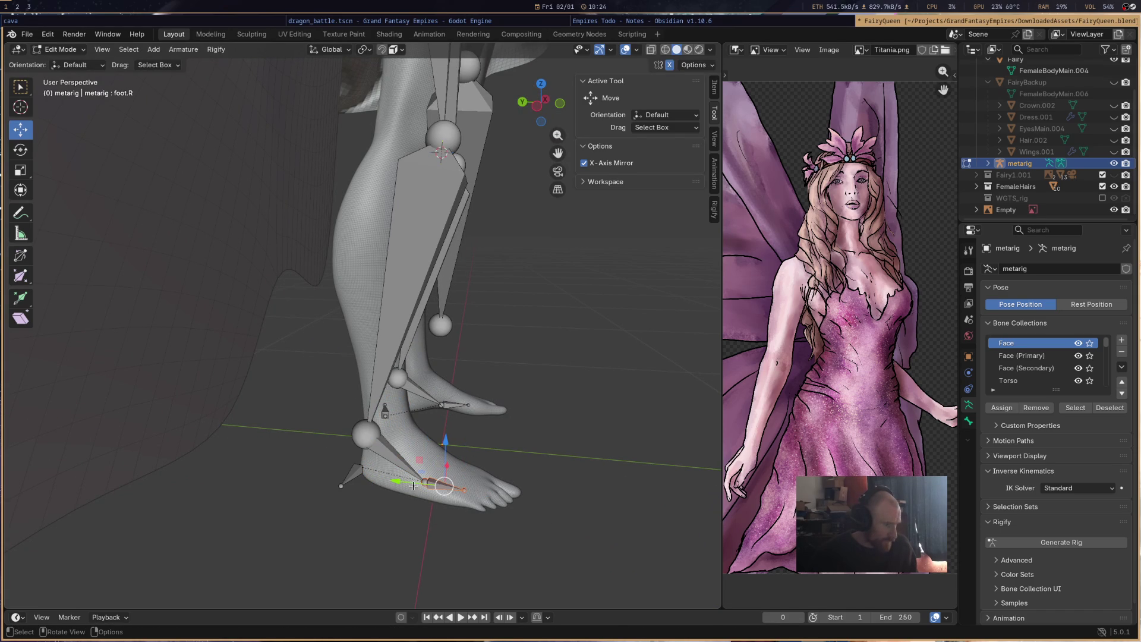
pyautogui.moveTo(439, 490); pyautogui.dragTo(478, 494)
pyautogui.scroll(3, 478, 494)
pyautogui.moveTo(476, 309)
pyautogui.mouseDown(button='middle')
pyautogui.moveTo(471, 282)
pyautogui.moveTo(495, 290)
pyautogui.moveTo(452, 280)
pyautogui.moveTo(365, 319)
pyautogui.moveTo(293, 319)
pyautogui.moveTo(467, 340)
pyautogui.moveTo(368, 287)
pyautogui.moveTo(423, 282)
pyautogui.moveTo(319, 238)
pyautogui.moveTo(412, 298)
pyautogui.moveTo(492, 220)
pyautogui.moveTo(401, 381)
pyautogui.moveTo(493, 333)
pyautogui.moveTo(446, 348)
pyautogui.moveTo(372, 315)
pyautogui.moveTo(397, 309)
pyautogui.mouseUp(button='middle')
pyautogui.scroll(-5, 492, 261)
pyautogui.scroll(6, 369, 294)
# - Raise and rotate the right ring-finger bone so it lines up with the hand
pyautogui.click(407, 379)
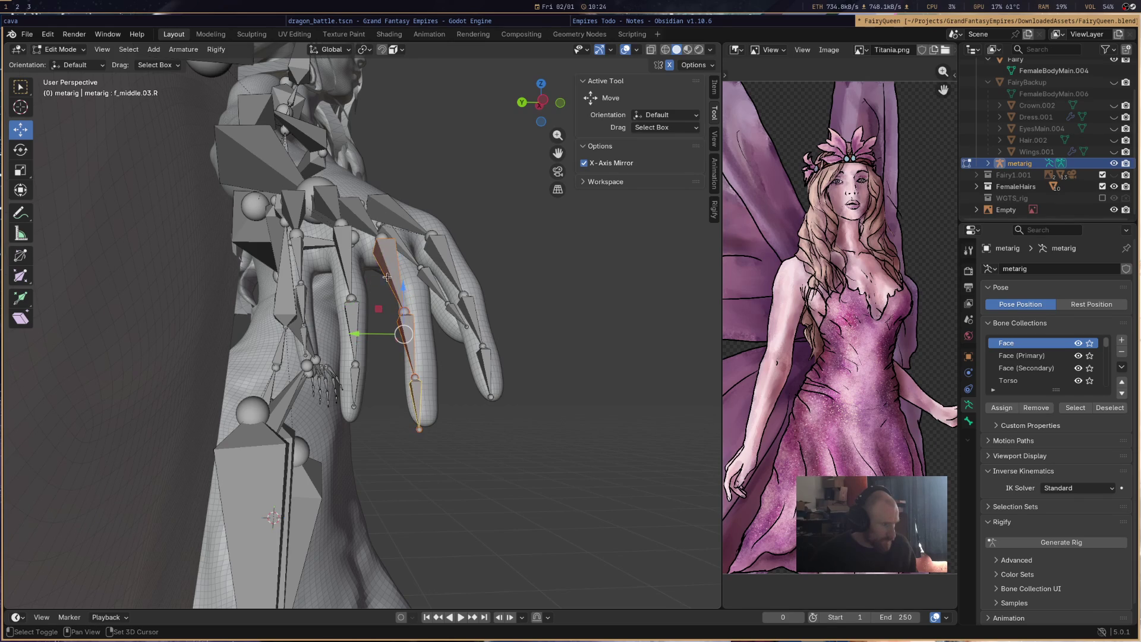
pyautogui.moveTo(387, 262); pyautogui.dragTo(388, 252)
pyautogui.moveTo(388, 253); pyautogui.dragTo(582, 262, button='middle')
pyautogui.press('r')
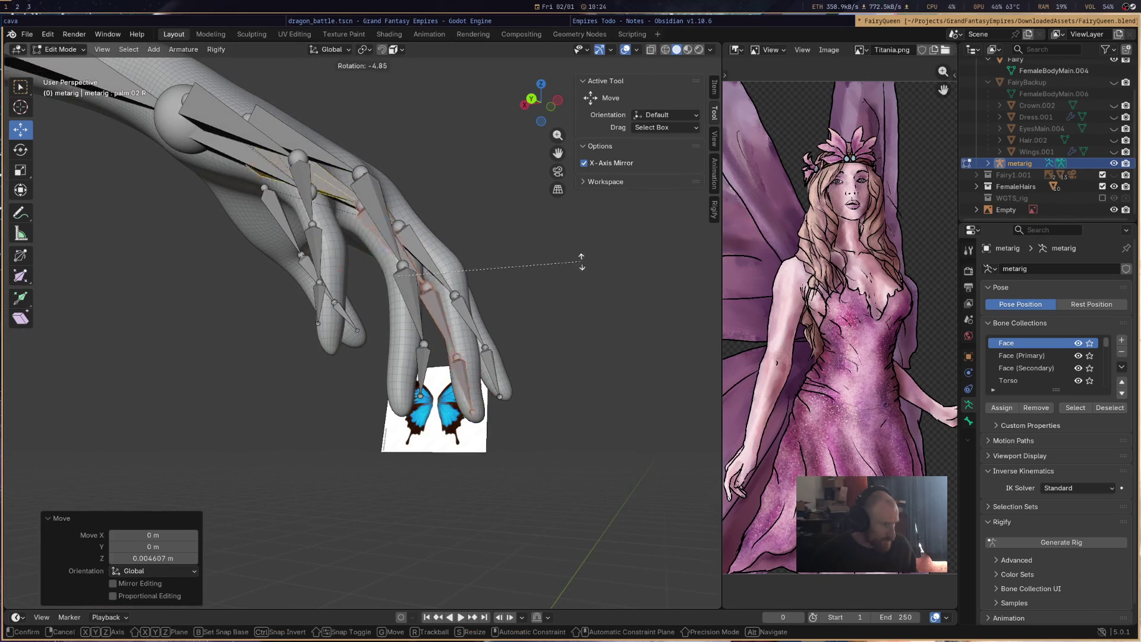
pyautogui.click(566, 276)
pyautogui.moveTo(388, 227); pyautogui.dragTo(390, 210)
pyautogui.moveTo(391, 209); pyautogui.dragTo(388, 322, button='middle')
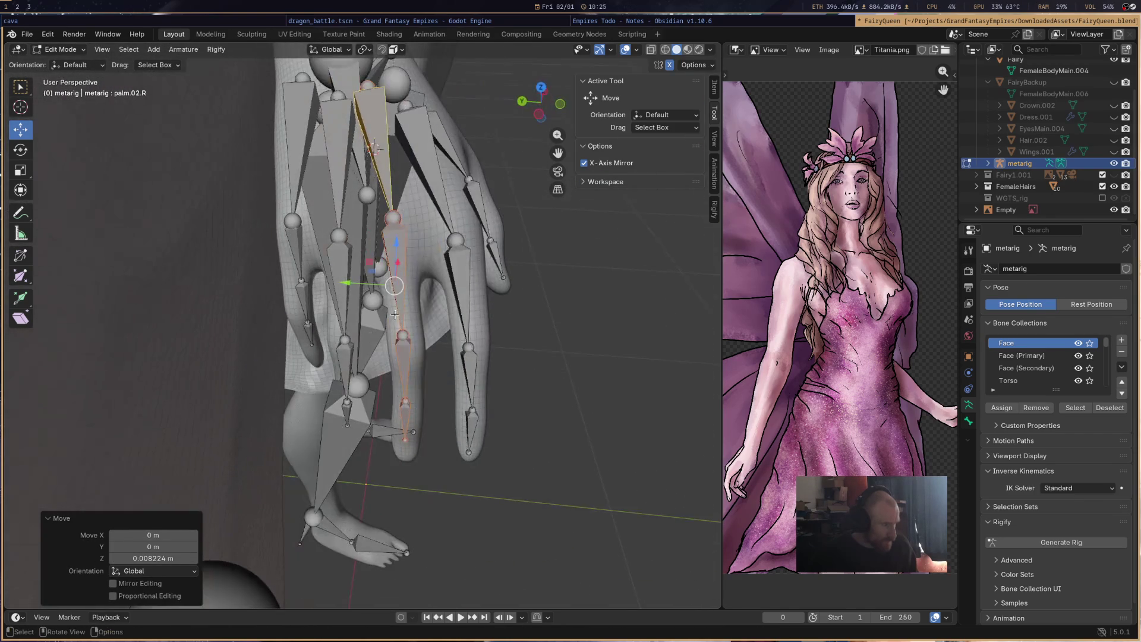
# - Nudge the palm joint and pull a hand joint up into the mesh
pyautogui.moveTo(395, 286); pyautogui.dragTo(396, 292)
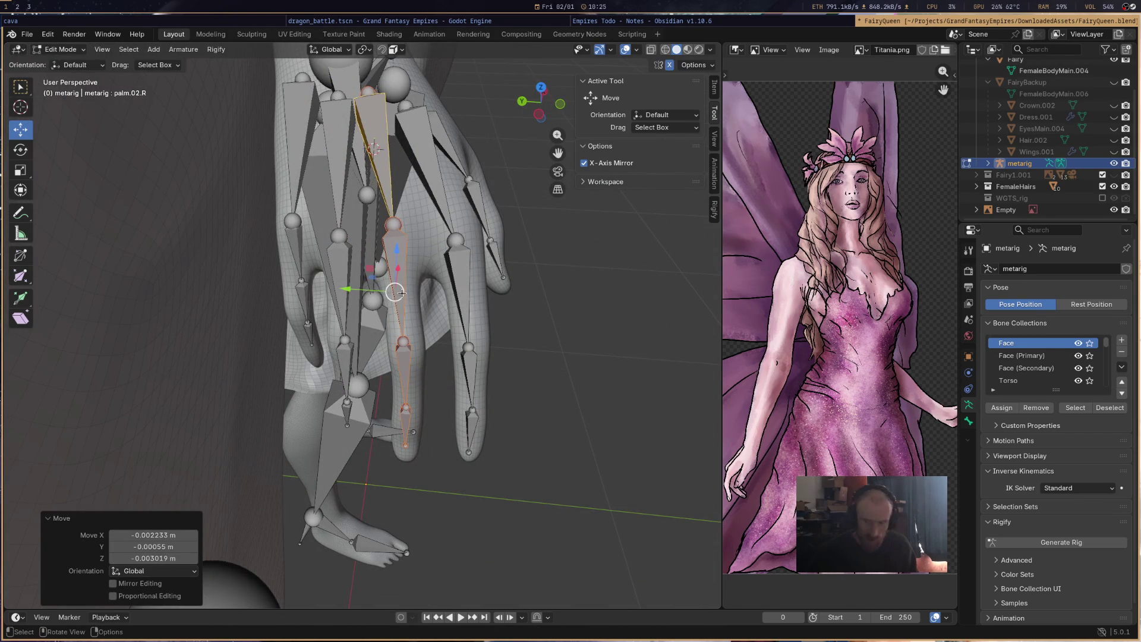
pyautogui.moveTo(402, 274)
pyautogui.mouseDown(button='middle')
pyautogui.moveTo(465, 326)
pyautogui.moveTo(423, 316)
pyautogui.moveTo(370, 251)
pyautogui.moveTo(434, 257)
pyautogui.mouseUp(button='middle')
pyautogui.moveTo(435, 257)
pyautogui.mouseDown()
pyautogui.moveTo(437, 246)
pyautogui.moveTo(452, 254)
pyautogui.mouseUp()
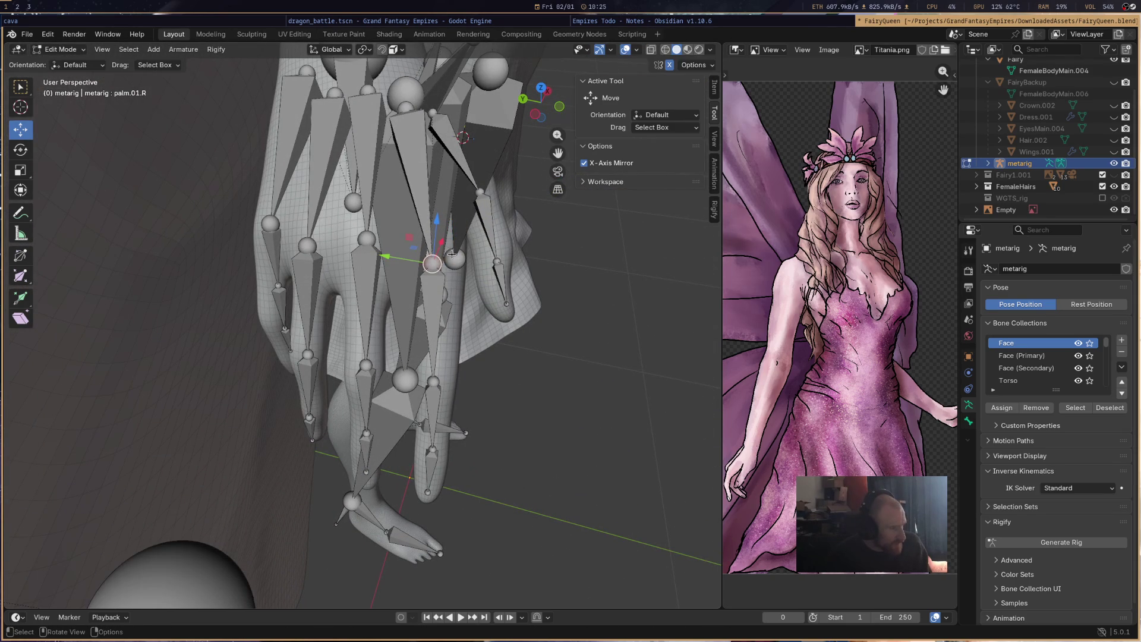
pyautogui.moveTo(413, 277); pyautogui.dragTo(482, 325, button='middle')
pyautogui.moveTo(437, 337); pyautogui.dragTo(441, 322)
pyautogui.moveTo(284, 340)
pyautogui.mouseDown(button='middle')
pyautogui.moveTo(342, 316)
pyautogui.moveTo(325, 341)
pyautogui.moveTo(335, 350)
pyautogui.mouseUp(button='middle')
# - Place the f_ring.01.R joint inside the fairy's ring finger
pyautogui.click(322, 329)
pyautogui.click(329, 328)
pyautogui.moveTo(315, 340); pyautogui.dragTo(316, 340)
pyautogui.moveTo(317, 340)
pyautogui.mouseDown(button='middle')
pyautogui.moveTo(339, 332)
pyautogui.moveTo(356, 281)
pyautogui.mouseUp(button='middle')
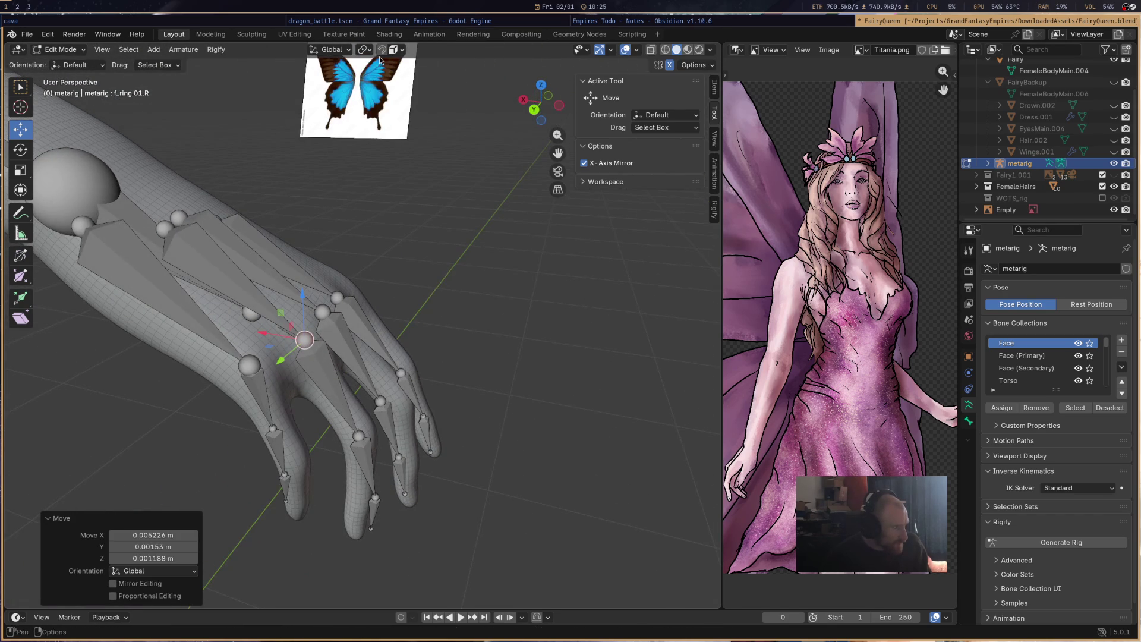
pyautogui.moveTo(300, 339); pyautogui.dragTo(301, 331, button='middle')
pyautogui.moveTo(300, 334); pyautogui.dragTo(301, 333)
pyautogui.moveTo(302, 334); pyautogui.dragTo(301, 336, button='middle')
pyautogui.moveTo(301, 337); pyautogui.dragTo(232, 369)
pyautogui.rightClick(232, 368)
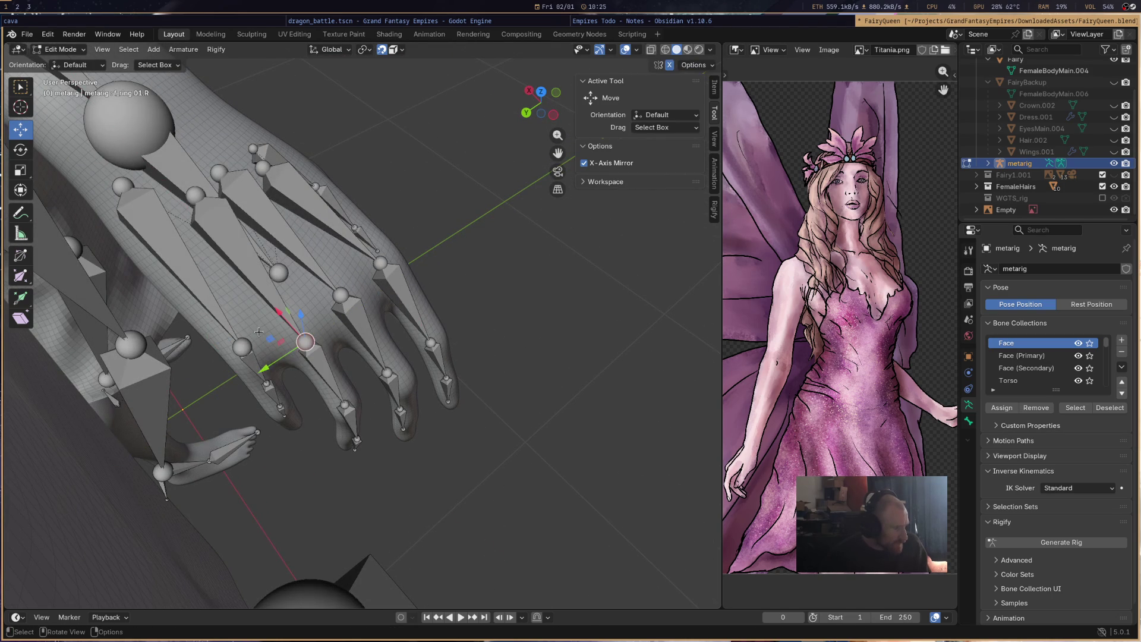
pyautogui.moveTo(258, 333)
pyautogui.mouseDown(button='middle')
pyautogui.moveTo(273, 348)
pyautogui.moveTo(249, 350)
pyautogui.mouseUp(button='middle')
pyautogui.moveTo(248, 349); pyautogui.dragTo(250, 352)
pyautogui.moveTo(250, 352)
pyautogui.mouseDown(button='middle')
pyautogui.moveTo(324, 344)
pyautogui.moveTo(212, 325)
pyautogui.mouseUp(button='middle')
pyautogui.click(212, 325)
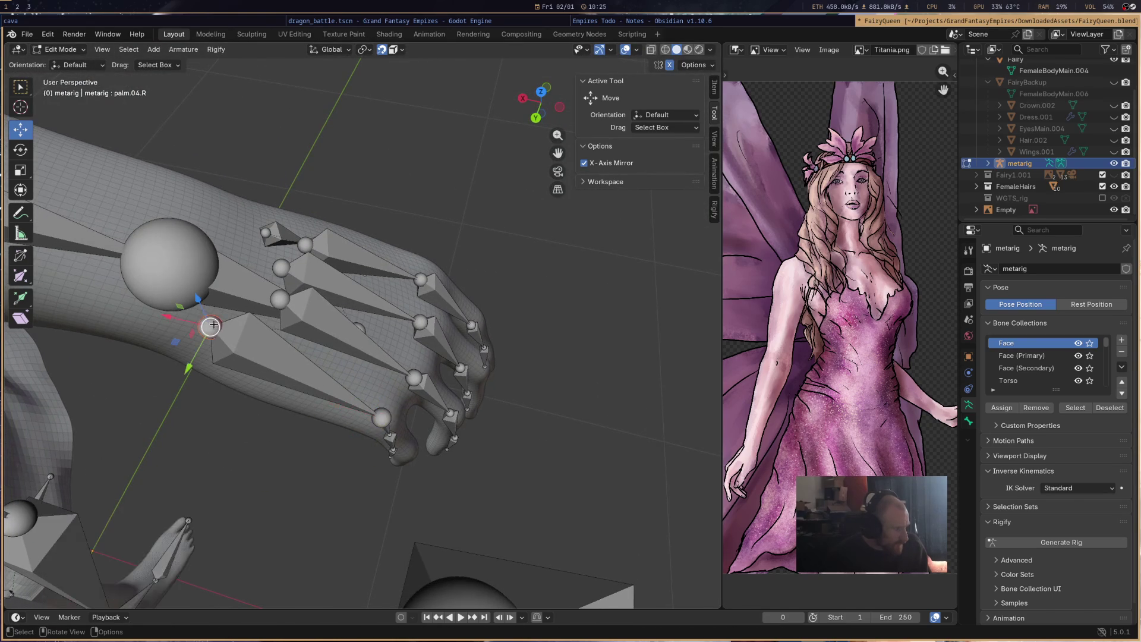
# - Move the palm.04.R and palm.01.R joints into place within the hand
pyautogui.scroll(2, 212, 325)
pyautogui.moveTo(212, 325)
pyautogui.mouseDown()
pyautogui.moveTo(246, 328)
pyautogui.moveTo(288, 298)
pyautogui.moveTo(278, 285)
pyautogui.moveTo(308, 226)
pyautogui.mouseUp()
pyautogui.click(337, 232)
pyautogui.moveTo(308, 226)
pyautogui.mouseDown(button='middle')
pyautogui.moveTo(238, 212)
pyautogui.moveTo(322, 240)
pyautogui.mouseUp(button='middle')
pyautogui.moveTo(472, 444)
pyautogui.keyDown('shift'); pyautogui.mouseDown(button='middle')
pyautogui.moveTo(360, 293)
pyautogui.moveTo(345, 292)
pyautogui.mouseUp(button='middle'); pyautogui.keyUp('shift')
pyautogui.scroll(3, 351, 282)
# - Shift a finger joint slightly along the Y axis
pyautogui.moveTo(328, 288); pyautogui.dragTo(349, 291)
pyautogui.press('g')
pyautogui.press('y')
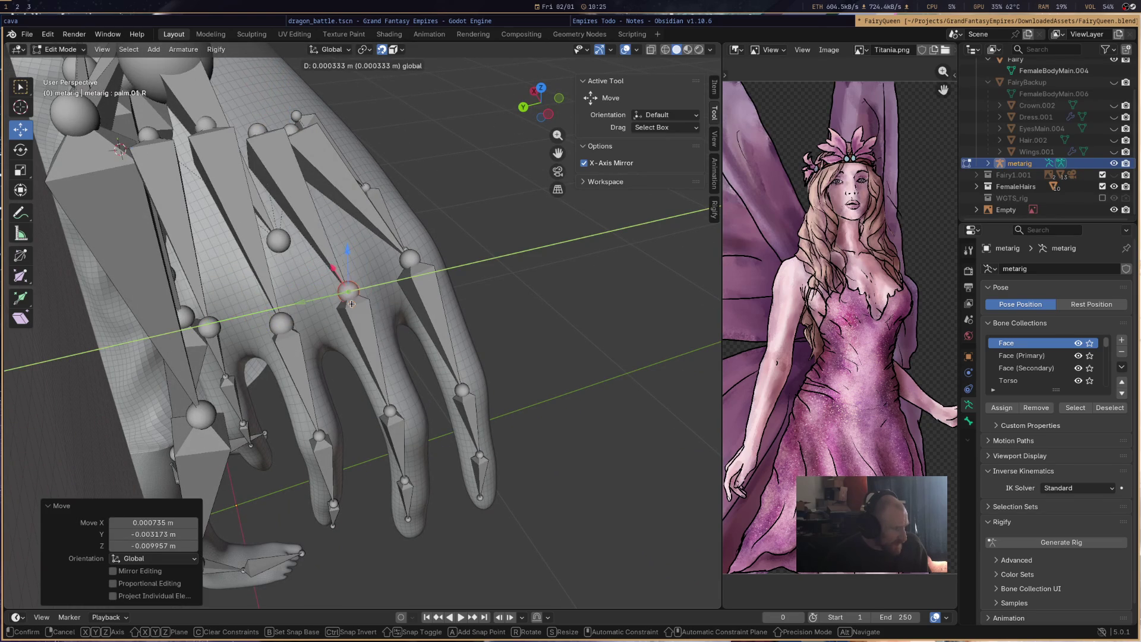
pyautogui.click(356, 303)
# - Reposition a fingertip joint so it sits inside the fairy's finger
pyautogui.moveTo(484, 264); pyautogui.dragTo(539, 390, button='middle')
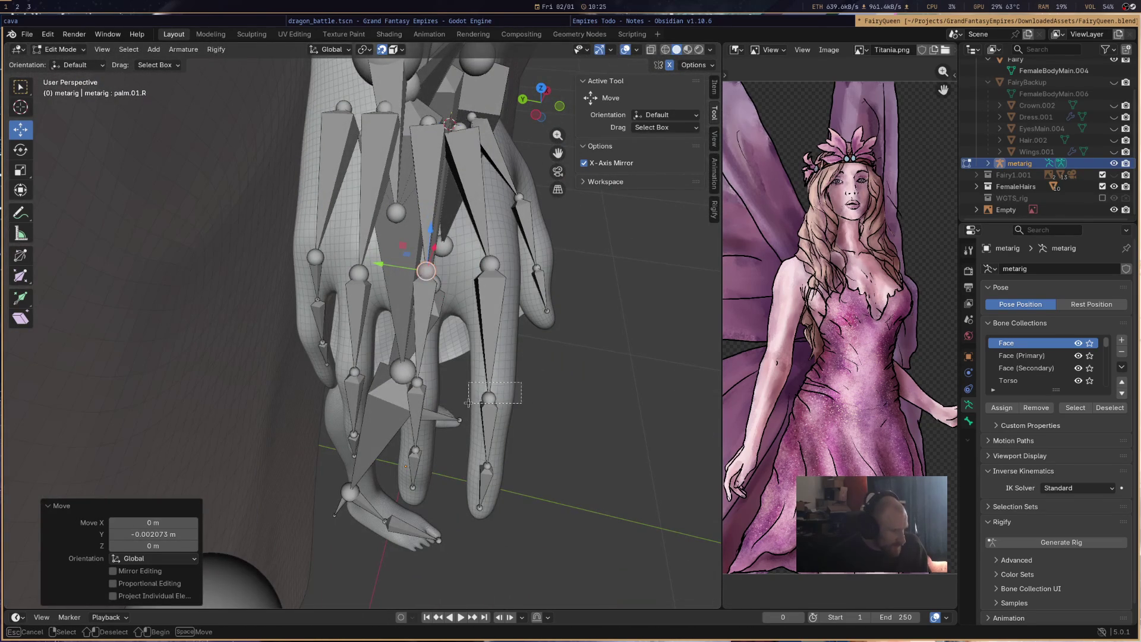
pyautogui.moveTo(468, 402); pyautogui.dragTo(475, 399)
pyautogui.press('g')
pyautogui.click(512, 402)
pyautogui.moveTo(512, 401)
pyautogui.mouseDown(button='middle')
pyautogui.moveTo(438, 339)
pyautogui.moveTo(408, 337)
pyautogui.mouseUp(button='middle')
pyautogui.scroll(3, 408, 336)
pyautogui.press('g')
pyautogui.click(472, 470)
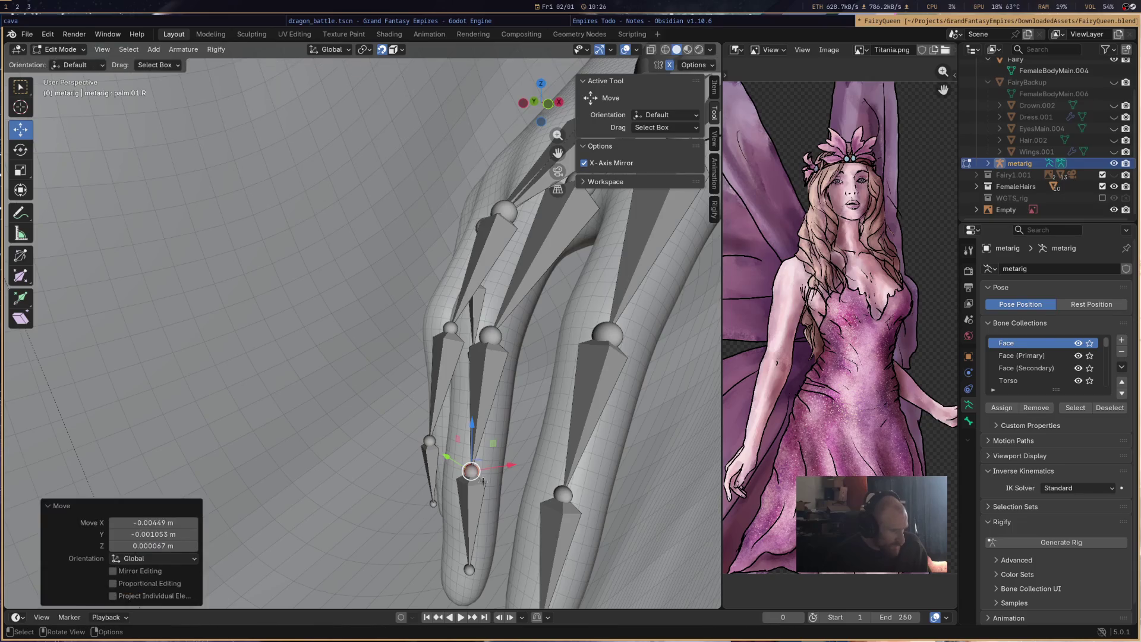
# - Move the f_middle.03.R fingertip by 0.00823, 0.002347, -0.007501 m
pyautogui.click(470, 571)
pyautogui.press('g')
pyautogui.click(462, 588)
pyautogui.moveTo(464, 585)
pyautogui.mouseDown(button='middle')
pyautogui.moveTo(485, 380)
pyautogui.moveTo(474, 370)
pyautogui.mouseUp(button='middle')
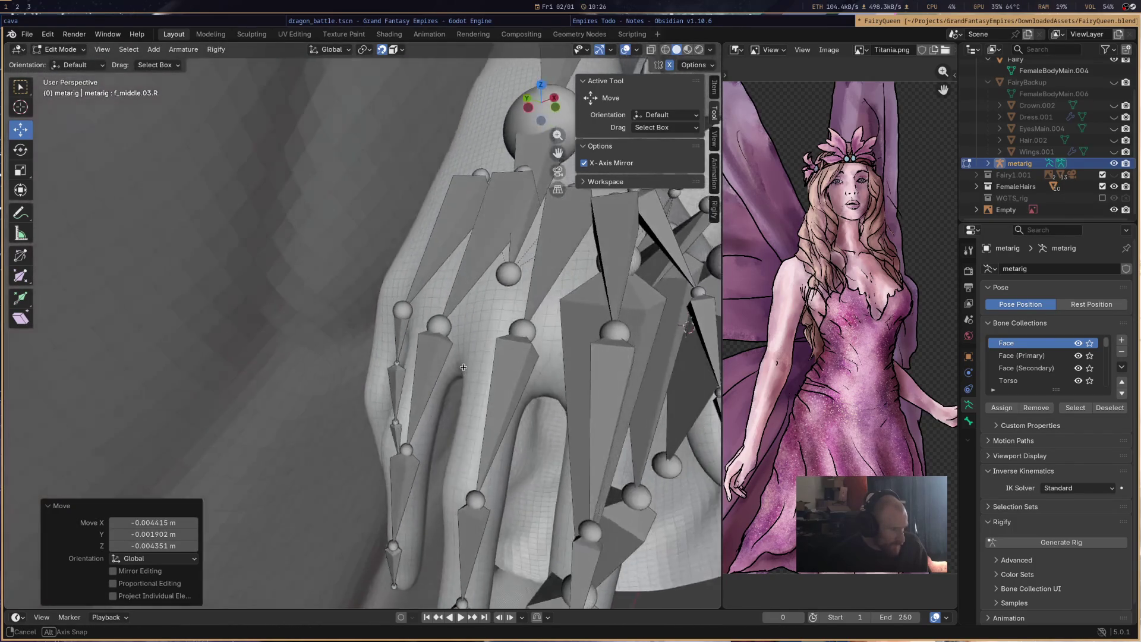
pyautogui.scroll(2, 463, 359)
pyautogui.press('Escape')
# - Adjust the remaining finger bone tips to sit within the fingertips
pyautogui.moveTo(394, 458)
pyautogui.mouseDown(button='middle')
pyautogui.moveTo(369, 466)
pyautogui.moveTo(357, 509)
pyautogui.moveTo(468, 519)
pyautogui.mouseUp(button='middle')
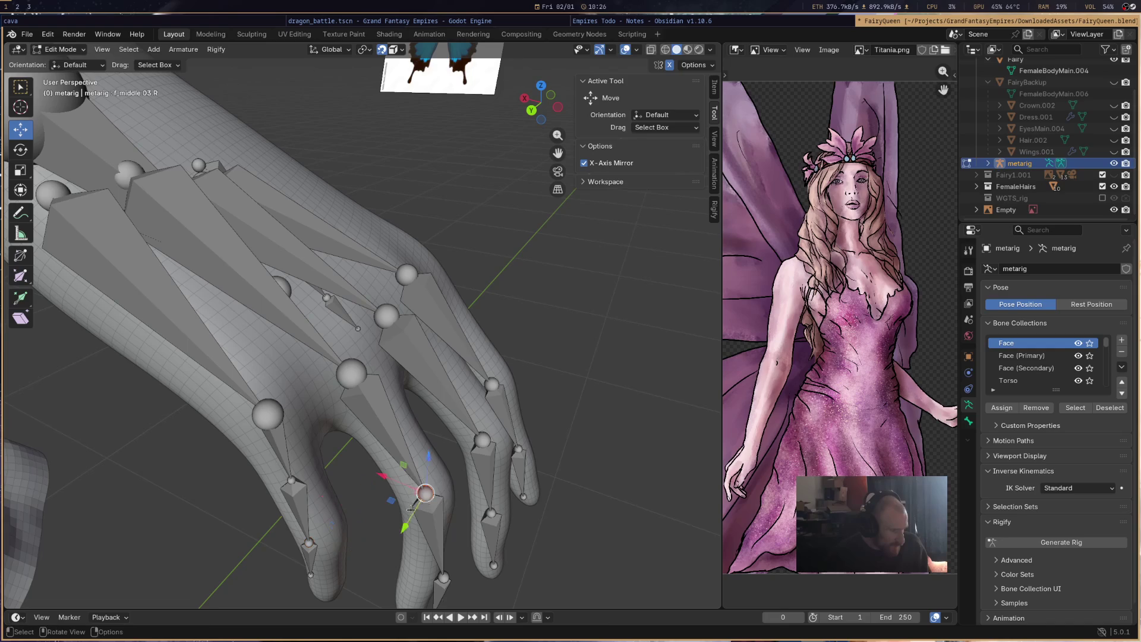
pyautogui.moveTo(410, 509); pyautogui.dragTo(410, 510)
pyautogui.press('g')
pyautogui.click(428, 497)
pyautogui.moveTo(428, 497); pyautogui.dragTo(402, 396, button='middle')
pyautogui.moveTo(402, 395); pyautogui.dragTo(377, 392)
pyautogui.moveTo(377, 392)
pyautogui.mouseDown(button='middle')
pyautogui.moveTo(372, 411)
pyautogui.moveTo(389, 433)
pyautogui.mouseUp(button='middle')
pyautogui.moveTo(389, 433); pyautogui.dragTo(356, 451)
pyautogui.press('g')
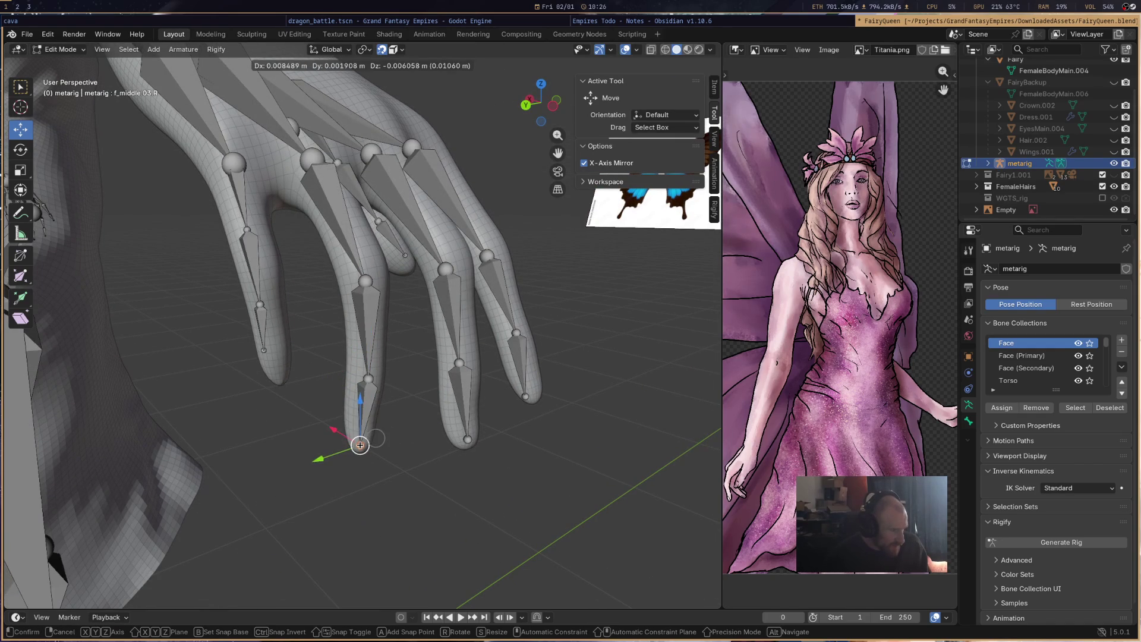
pyautogui.click(359, 448)
# - Move a finger joint down and right, checking from a side view
pyautogui.moveTo(360, 448)
pyautogui.mouseDown(button='middle')
pyautogui.moveTo(430, 420)
pyautogui.moveTo(367, 107)
pyautogui.mouseUp(button='middle')
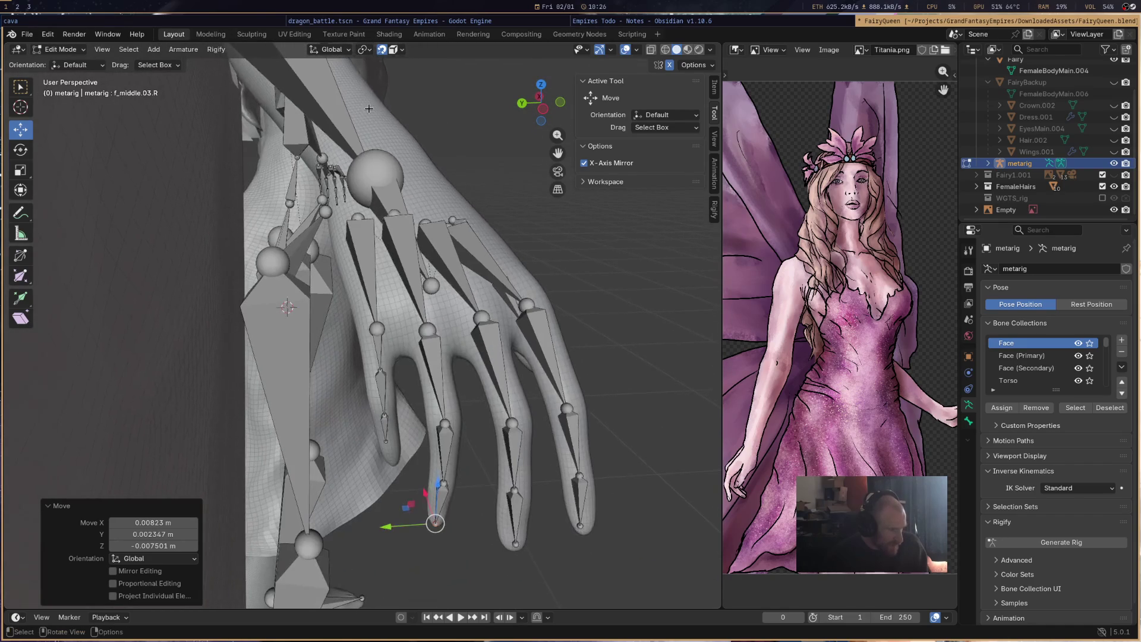
pyautogui.scroll(3, 452, 459)
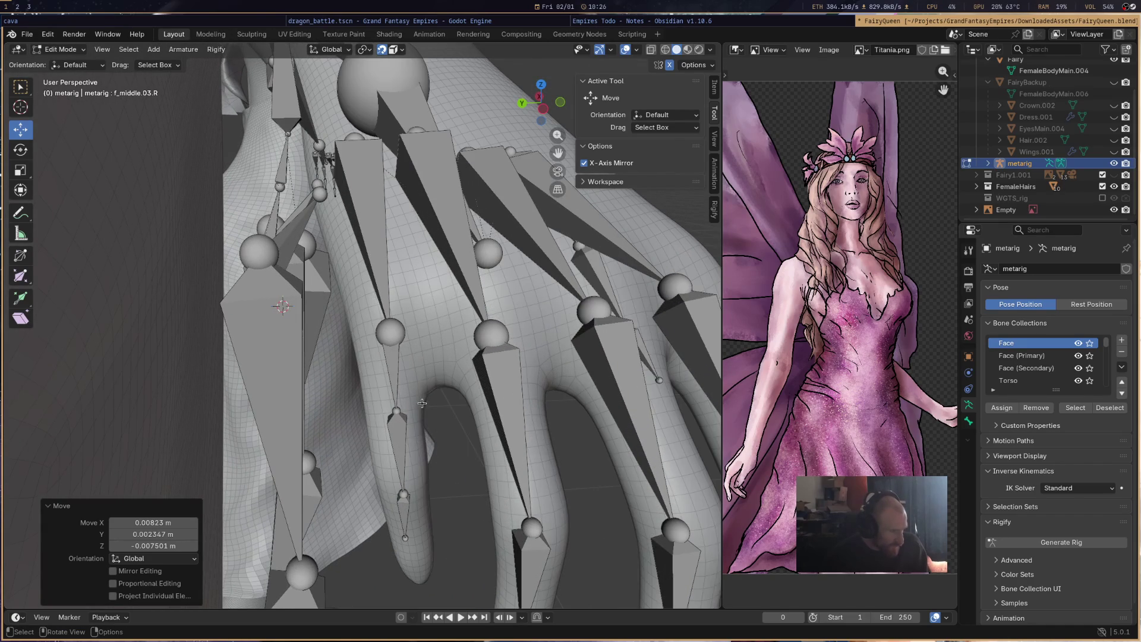
pyautogui.click(397, 411)
pyautogui.moveTo(397, 411); pyautogui.dragTo(378, 345, button='middle')
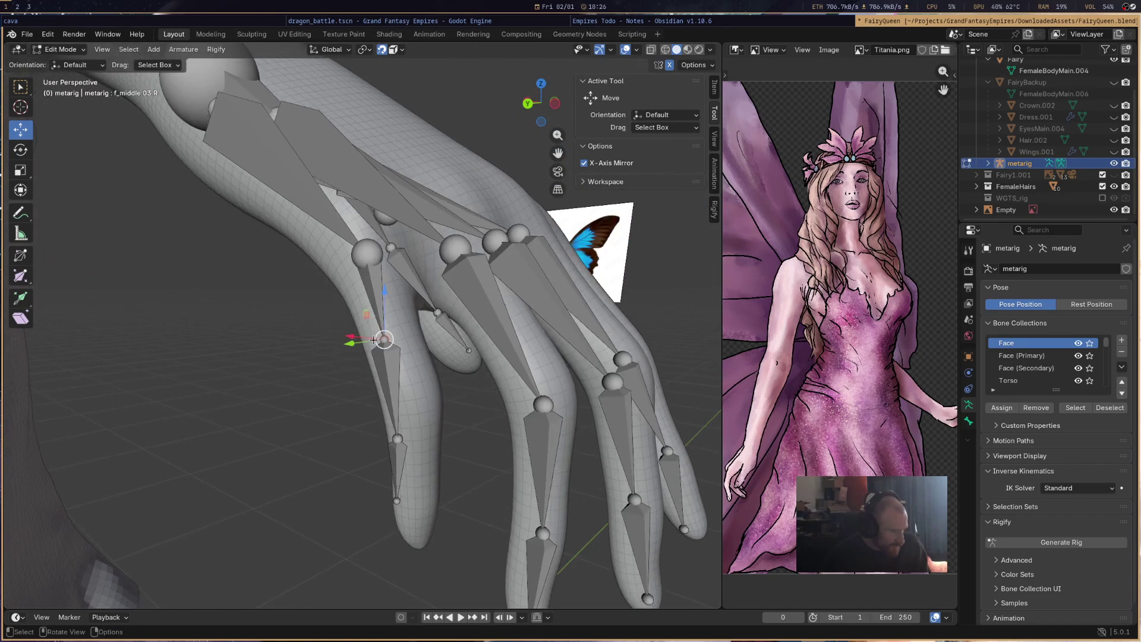
pyautogui.moveTo(384, 340); pyautogui.dragTo(408, 393)
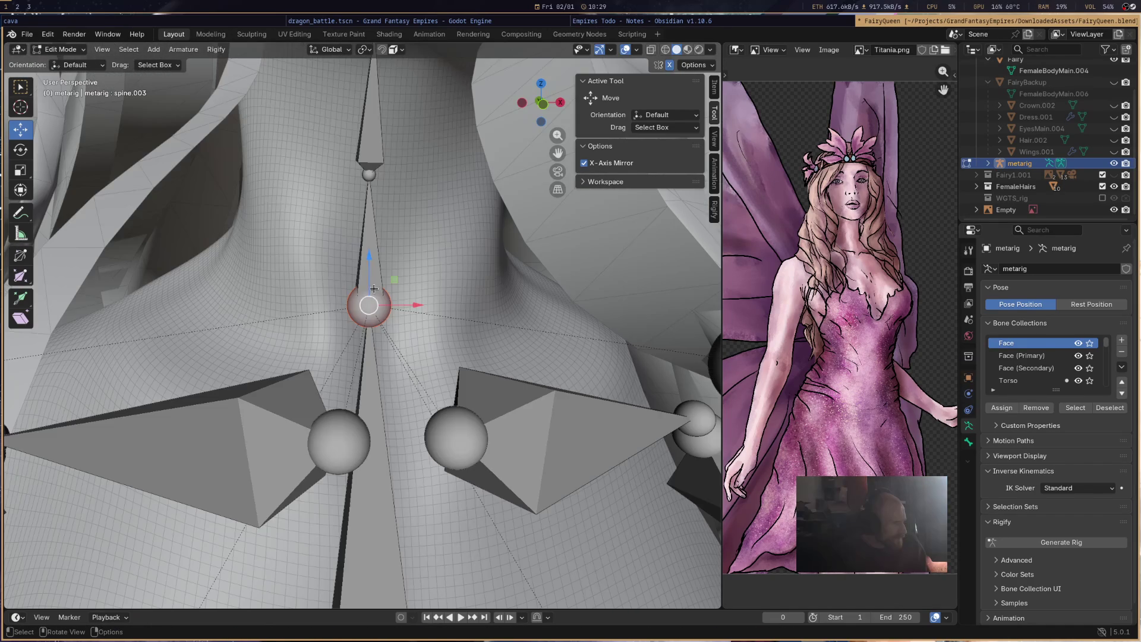
# - Pull the neck spine joint down and select the spine.004 neck bones
pyautogui.moveTo(365, 301)
pyautogui.mouseDown()
pyautogui.moveTo(415, 345)
pyautogui.moveTo(370, 347)
pyautogui.mouseUp()
pyautogui.click(368, 306)
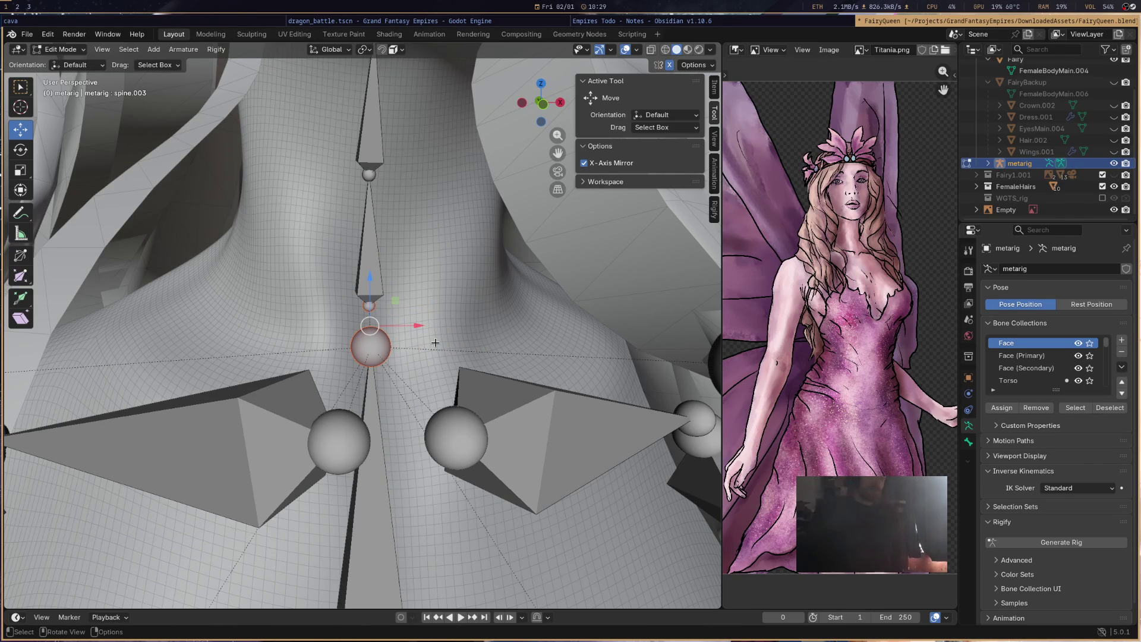
pyautogui.click(369, 238)
# - Rename the top spine bone spine.006 to 'head'
pyautogui.click(369, 149)
pyautogui.scroll(-2, 369, 168)
pyautogui.click(375, 172)
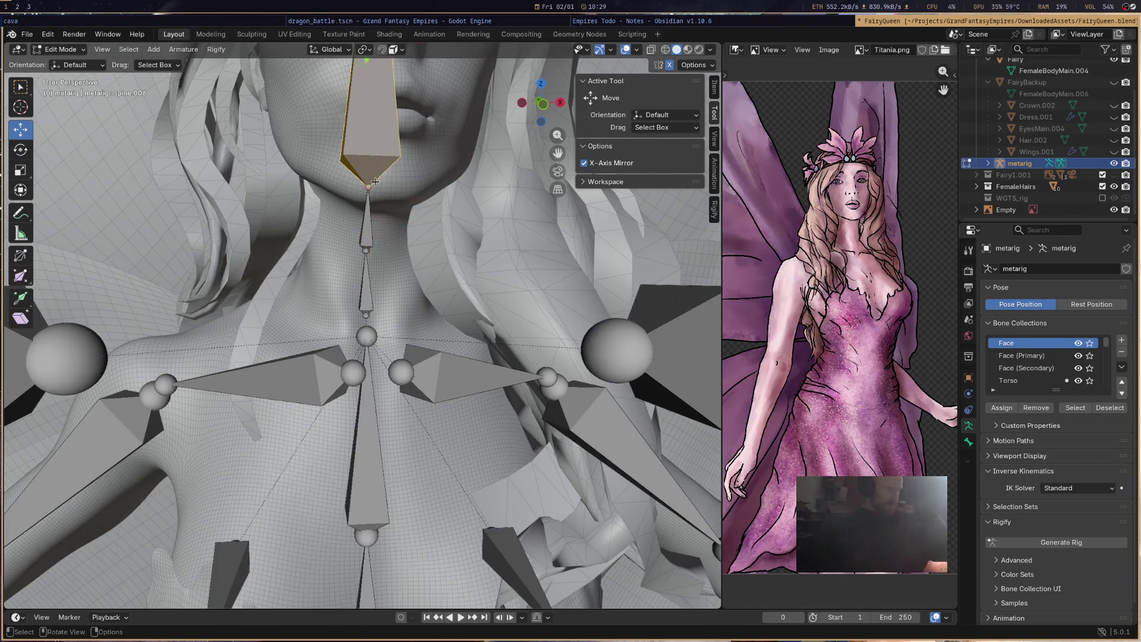
pyautogui.scroll(-2, 377, 204)
pyautogui.moveTo(376, 204)
pyautogui.mouseDown(button='middle')
pyautogui.moveTo(492, 204)
pyautogui.moveTo(429, 173)
pyautogui.mouseUp(button='middle')
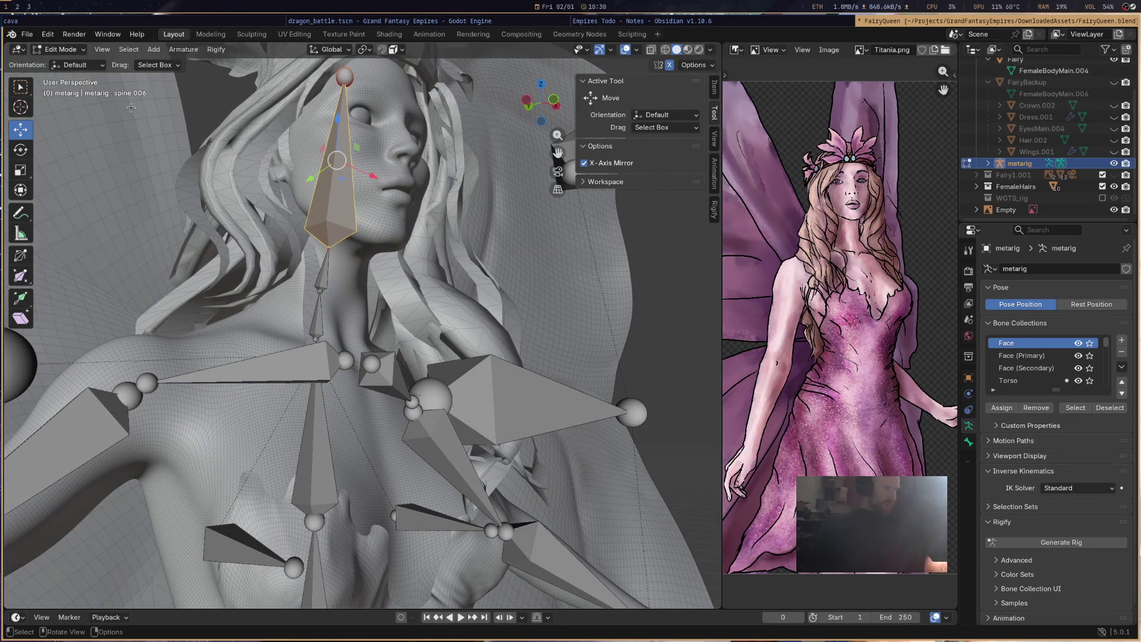
pyautogui.press('F2')
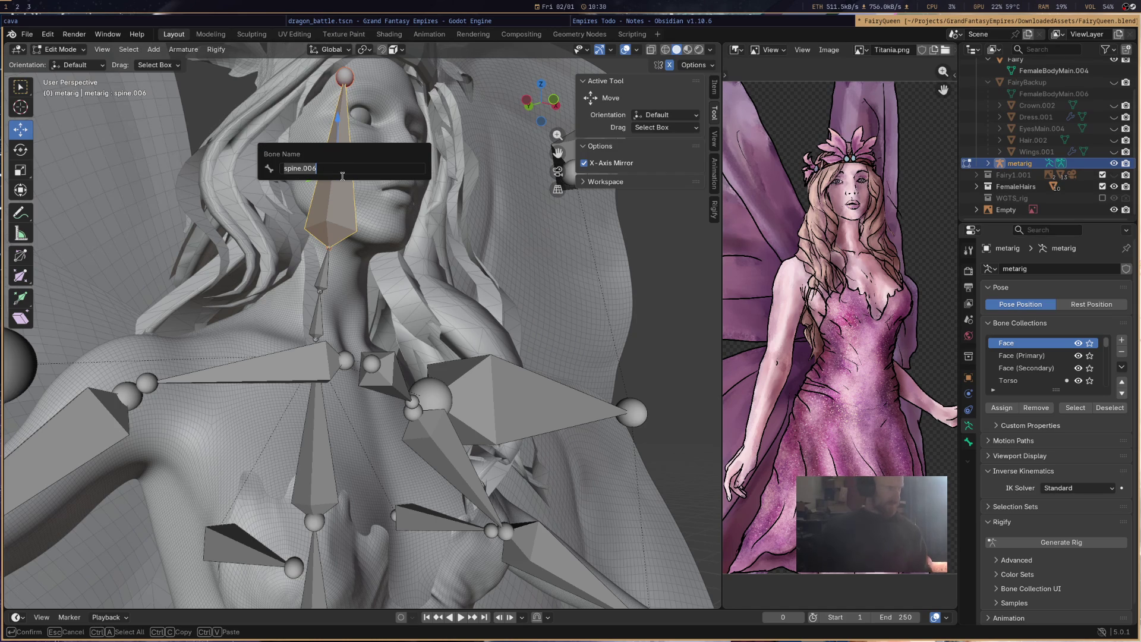
pyautogui.write('d')
pyautogui.press('Return')
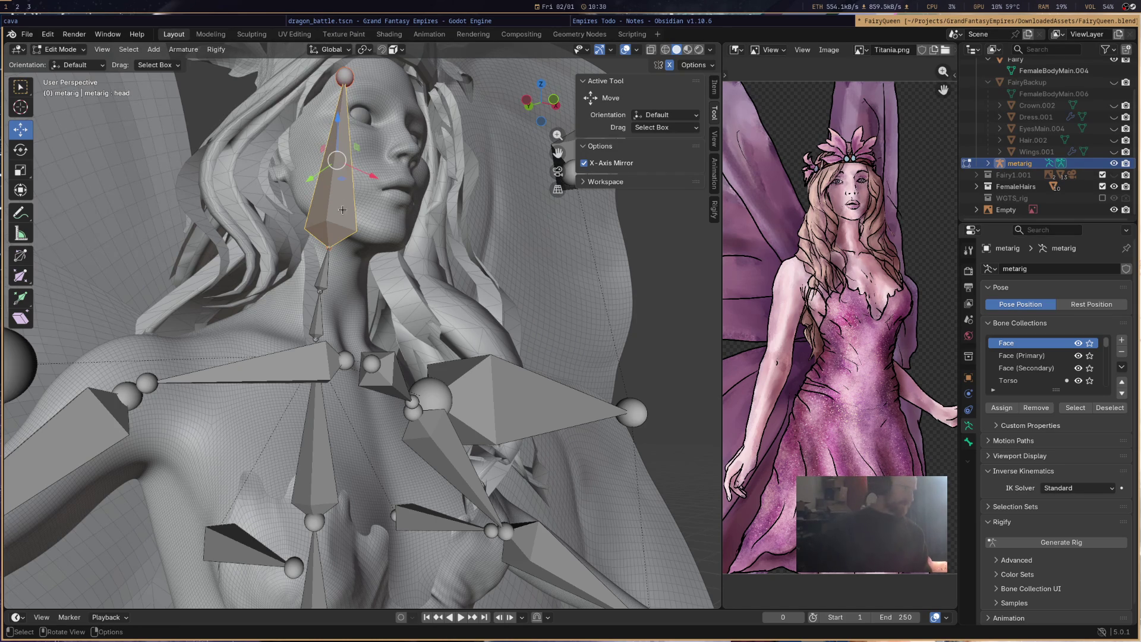
# - Scale the neck-base joint to zero
pyautogui.scroll(3, 337, 286)
pyautogui.moveTo(338, 286); pyautogui.dragTo(351, 305, button='middle')
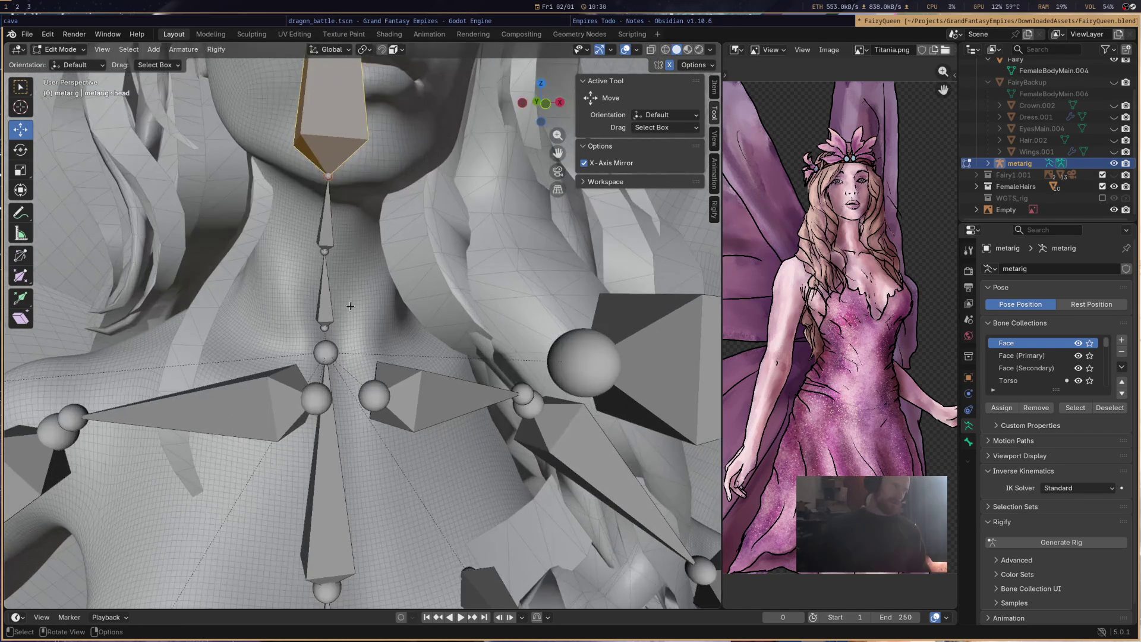
pyautogui.click(325, 352)
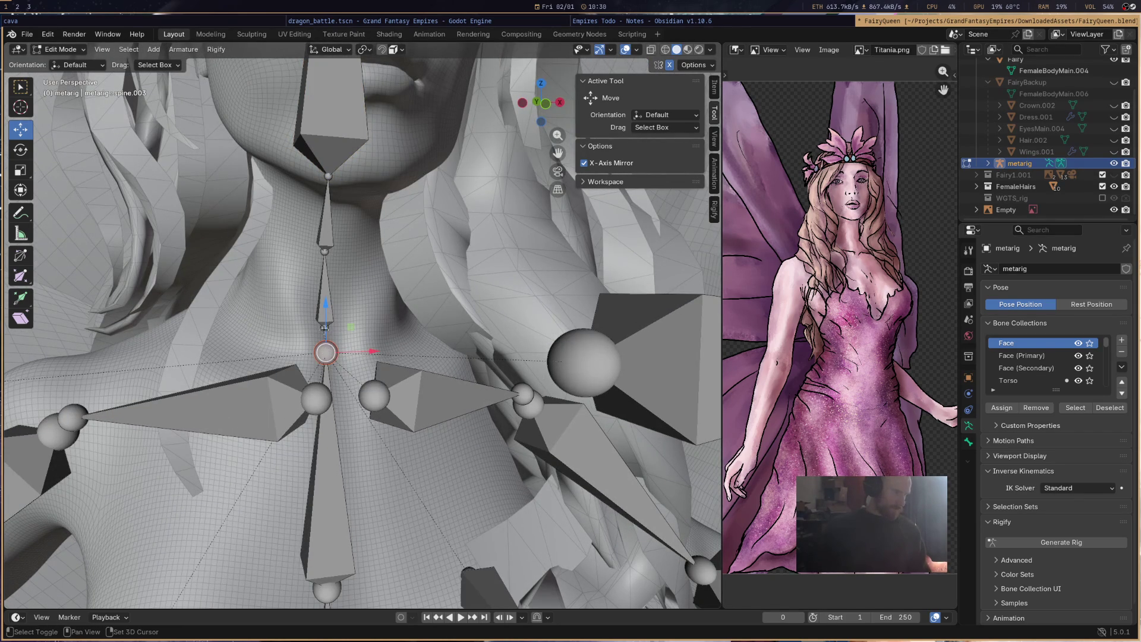
pyautogui.press('s')
pyautogui.press('0')
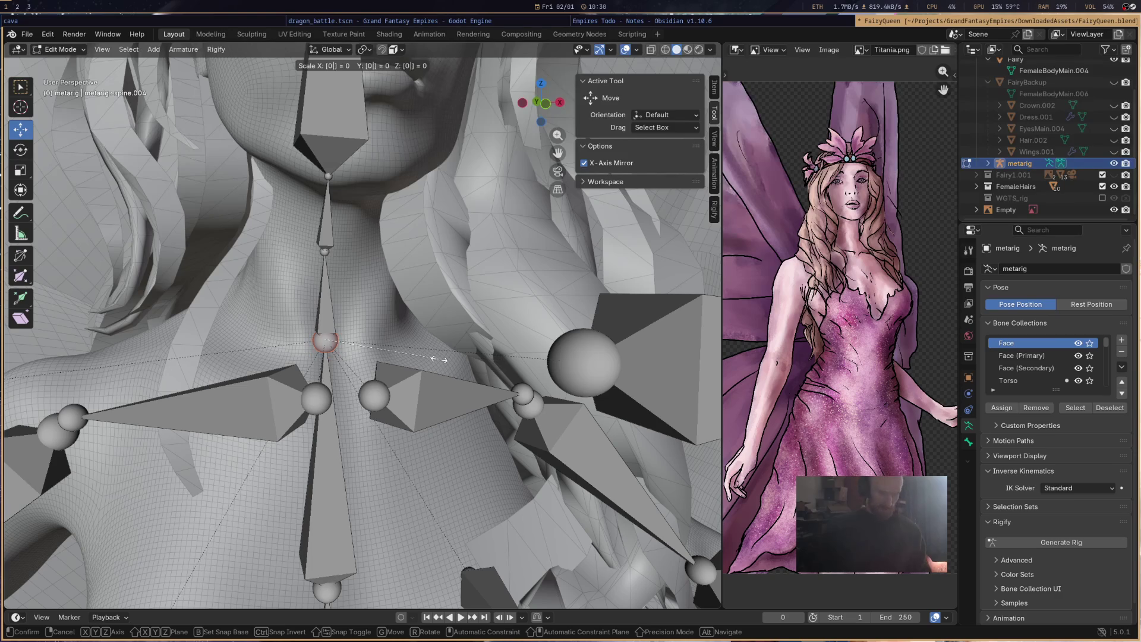
pyautogui.press('Return')
# - Try moving the neck bone, then undo the move
pyautogui.scroll(-3, 434, 359)
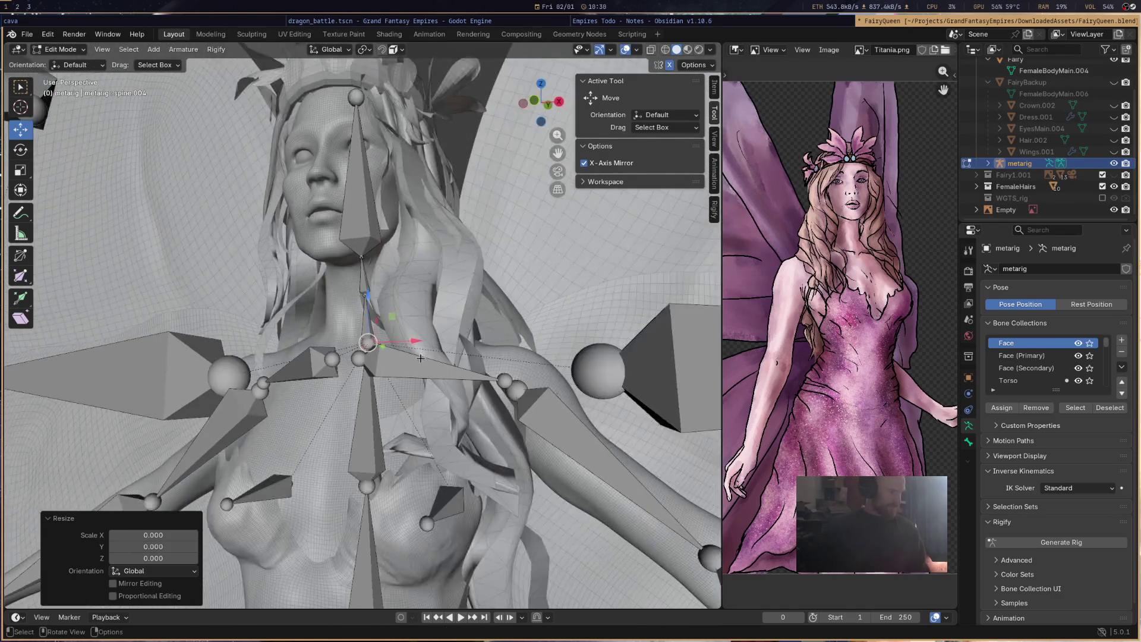
pyautogui.moveTo(420, 358); pyautogui.dragTo(450, 359, button='middle')
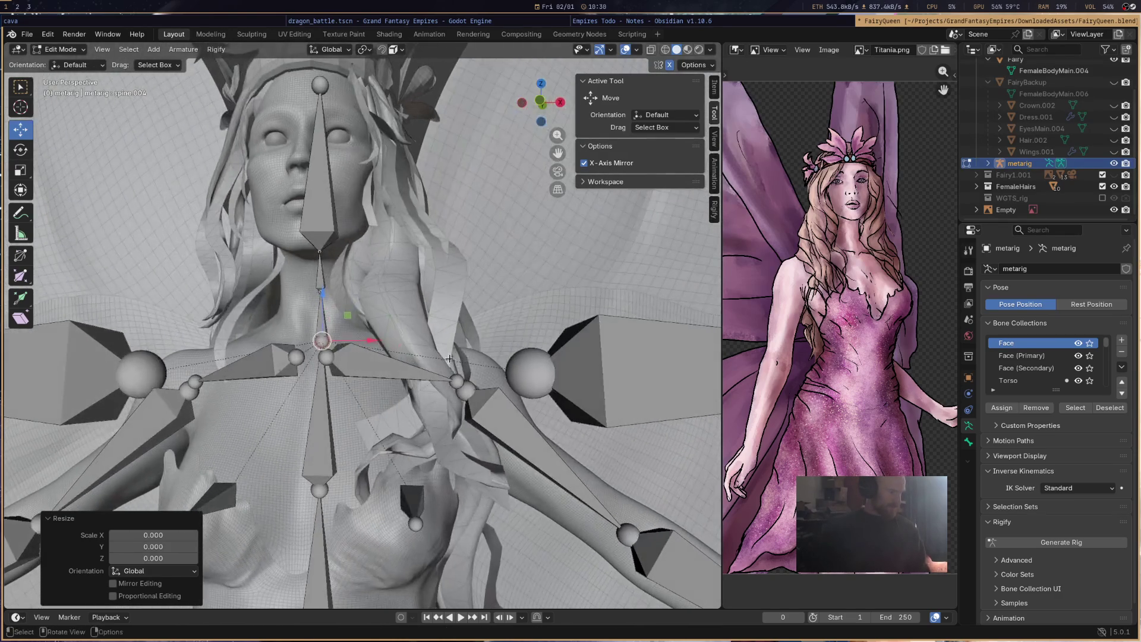
pyautogui.click(315, 321)
pyautogui.scroll(4, 319, 303)
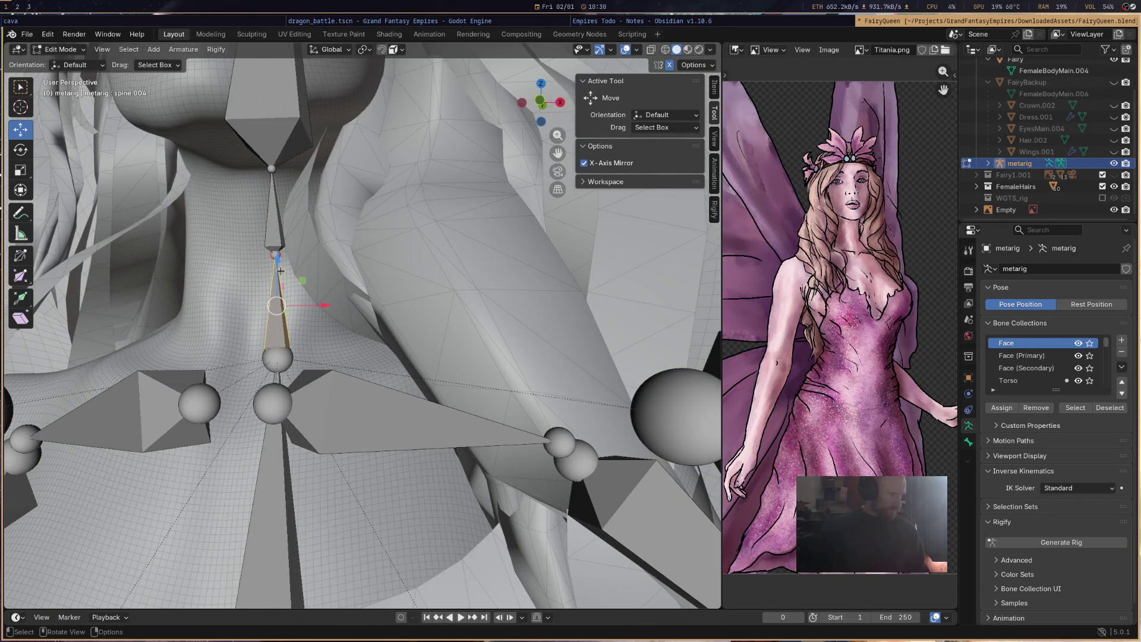
pyautogui.press('g')
pyautogui.press('Return')
pyautogui.hotkey('ctrl', 'z')
pyautogui.scroll(-3, 326, 360)
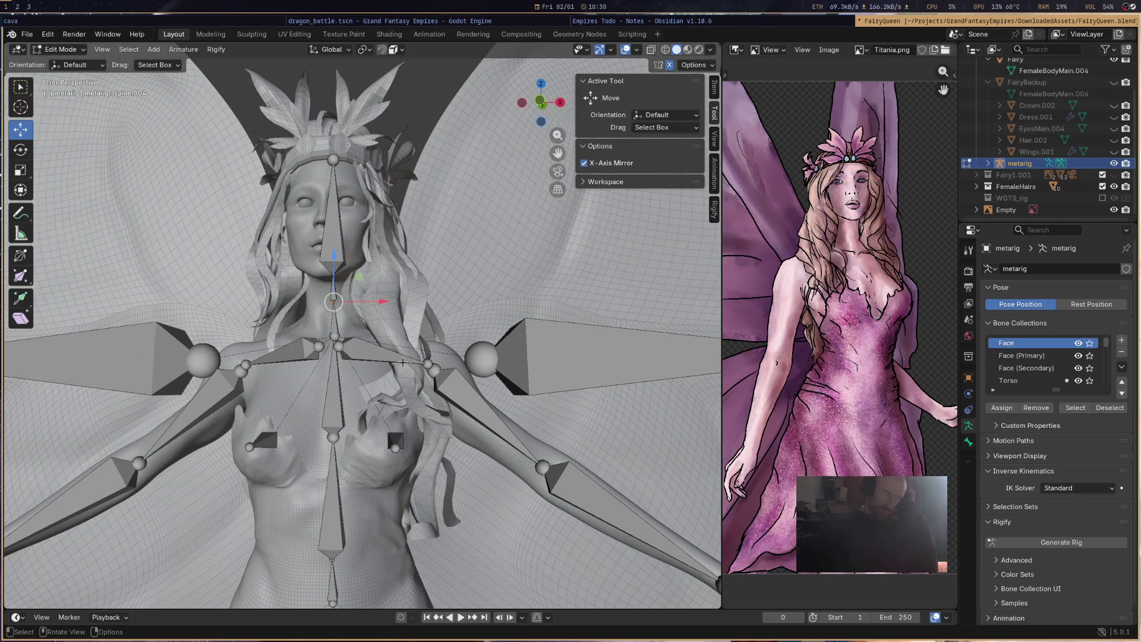
# - Save FairyQueen.blend and run Rigify Generate Rig from Object Mode
pyautogui.hotkey('ctrl', 's')
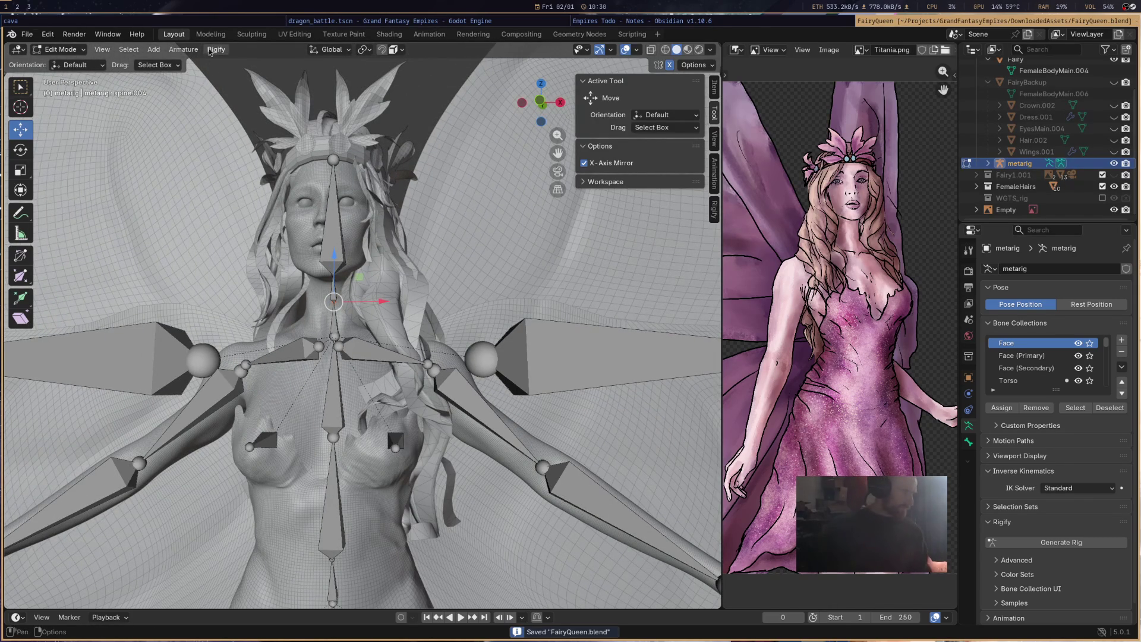
pyautogui.press('Tab')
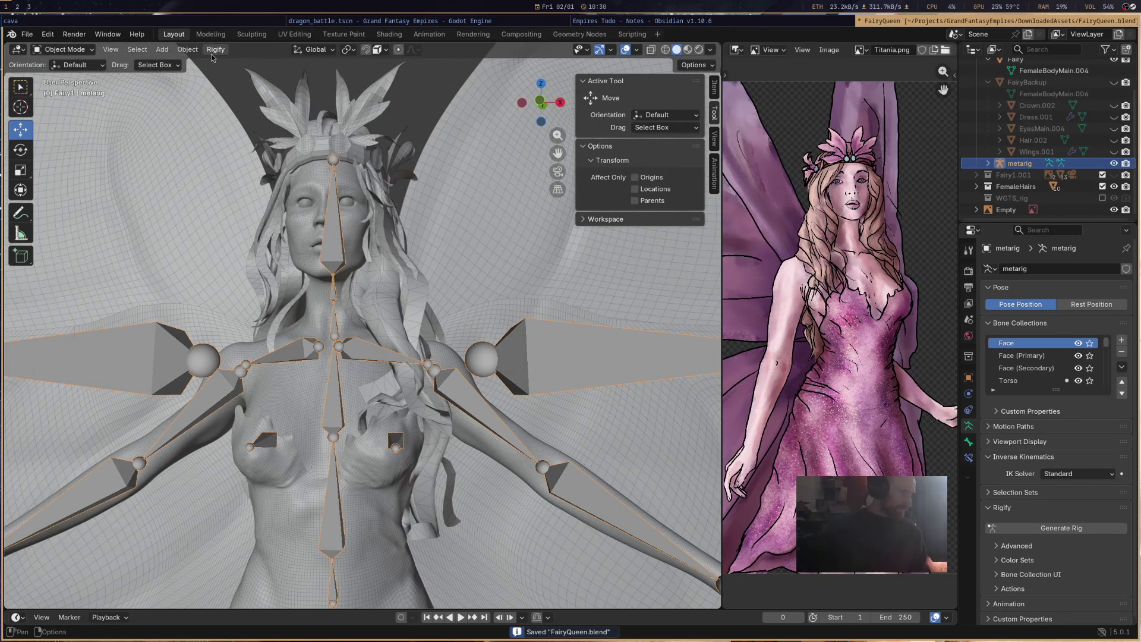
pyautogui.click(219, 64)
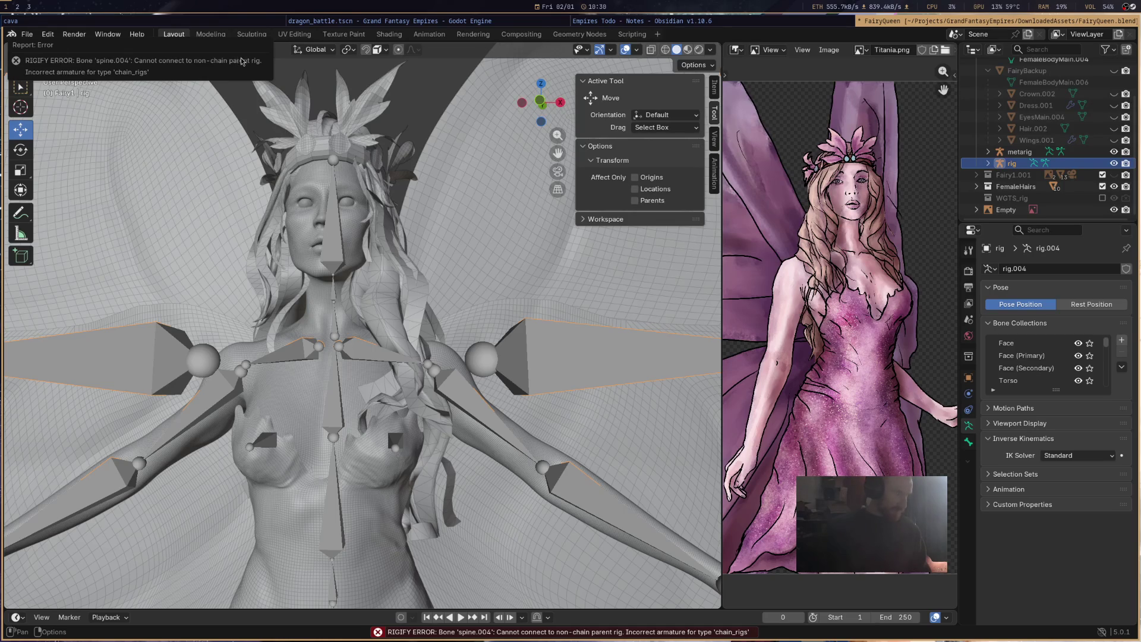
pyautogui.click(187, 49)
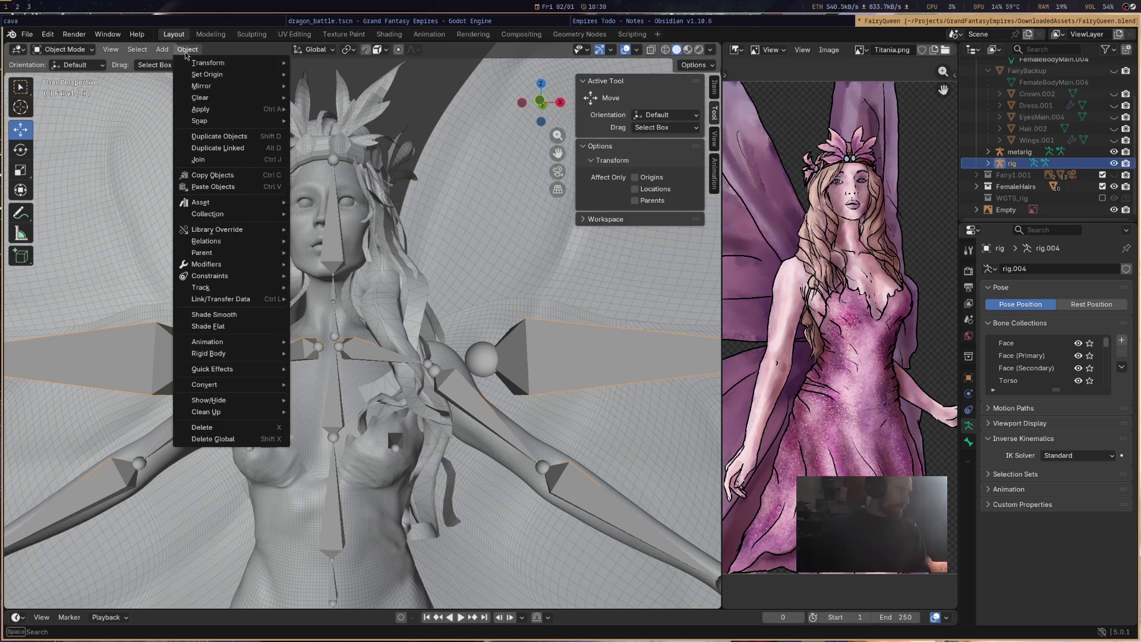
# - Inspect the generated rig in Edit Mode with ORG-Wing.L selected
pyautogui.press('Tab')
pyautogui.click(557, 376)
pyautogui.moveTo(556, 373)
pyautogui.mouseDown(button='middle')
pyautogui.moveTo(523, 405)
pyautogui.moveTo(553, 374)
pyautogui.moveTo(441, 415)
pyautogui.moveTo(464, 393)
pyautogui.moveTo(416, 369)
pyautogui.moveTo(501, 332)
pyautogui.moveTo(312, 292)
pyautogui.mouseUp(button='middle')
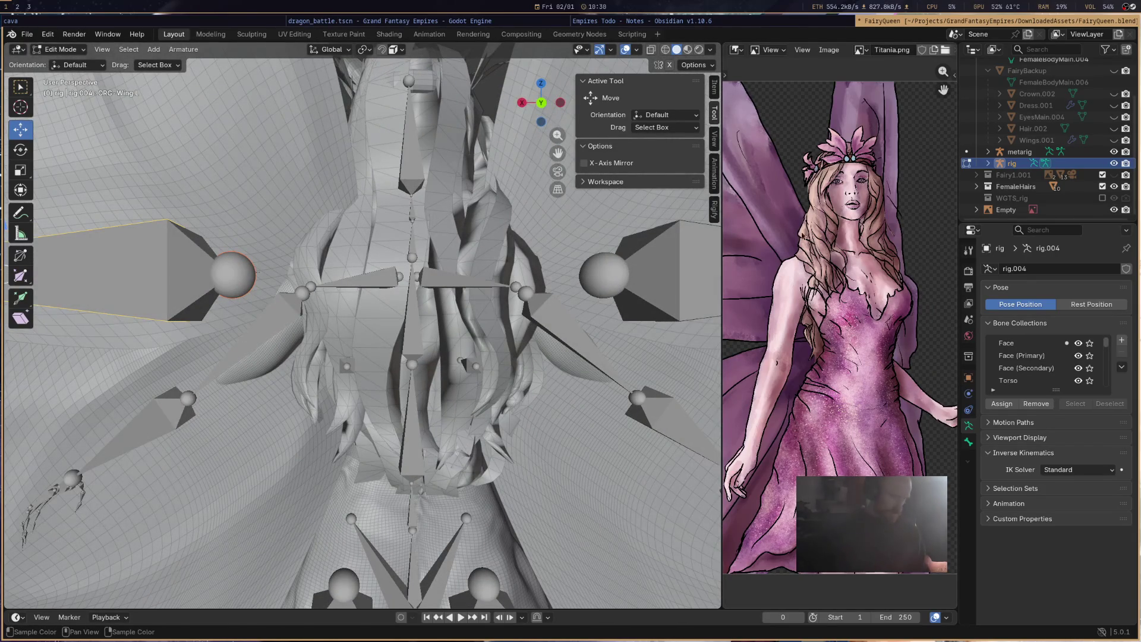
# - Delete the previously generated rig and put the metarig in Edit Mode
pyautogui.press('Tab')
pyautogui.rightClick(1021, 170)
pyautogui.click(1021, 167)
pyautogui.click(1020, 164)
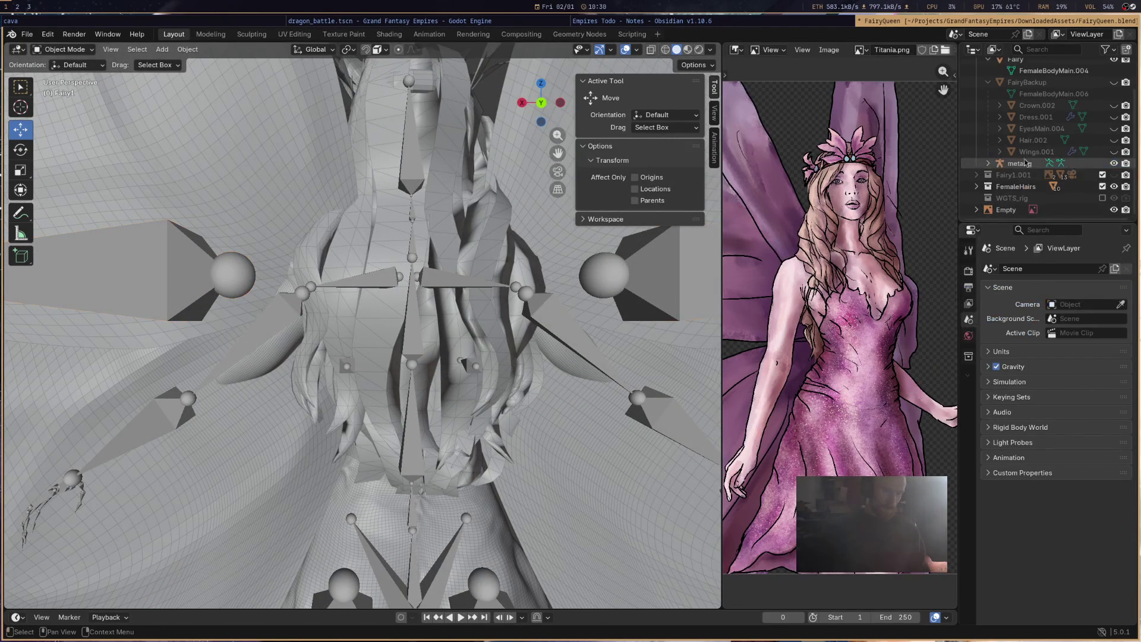
pyautogui.press('Tab')
# - Select both wing bones and clear their parent
pyautogui.click(198, 286)
pyautogui.hotkey('shift', 'ctrl', 'm')
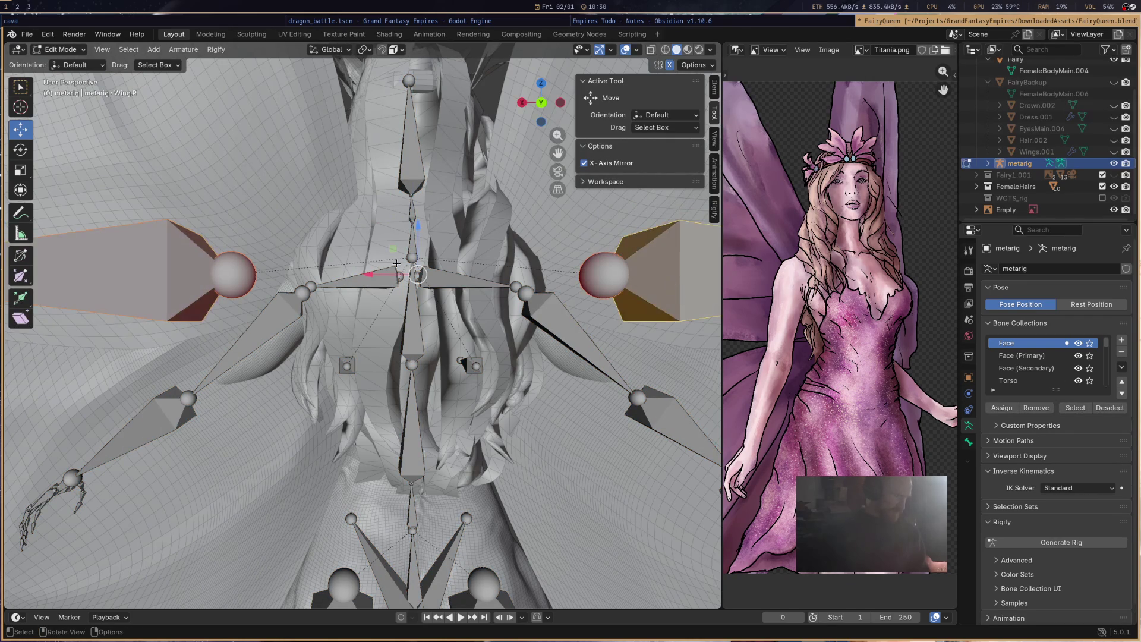
pyautogui.click(660, 292)
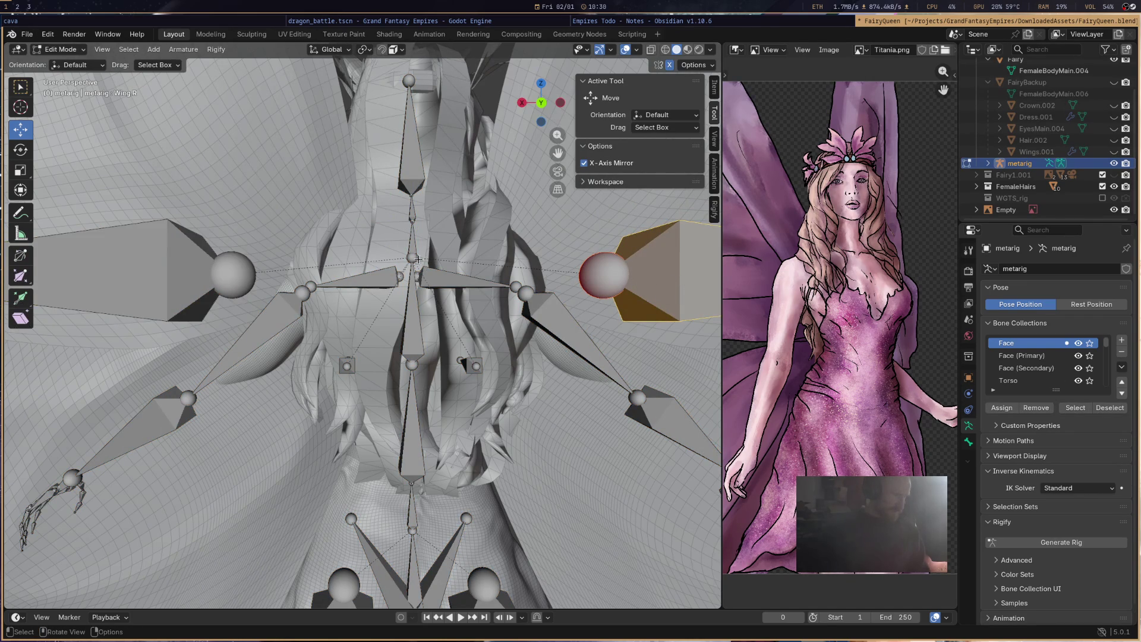
pyautogui.keyDown('shift'); pyautogui.click(412, 281); pyautogui.keyUp('shift')
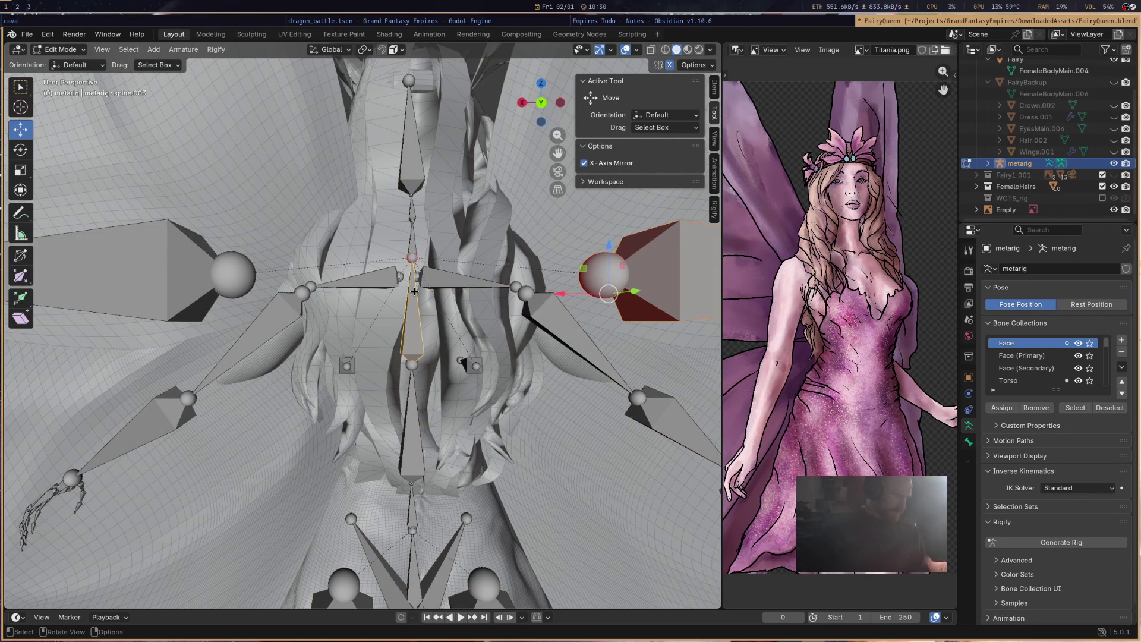
pyautogui.hotkey('shift', 'ctrl', 'm')
pyautogui.rightClick(418, 314)
pyautogui.click(472, 327)
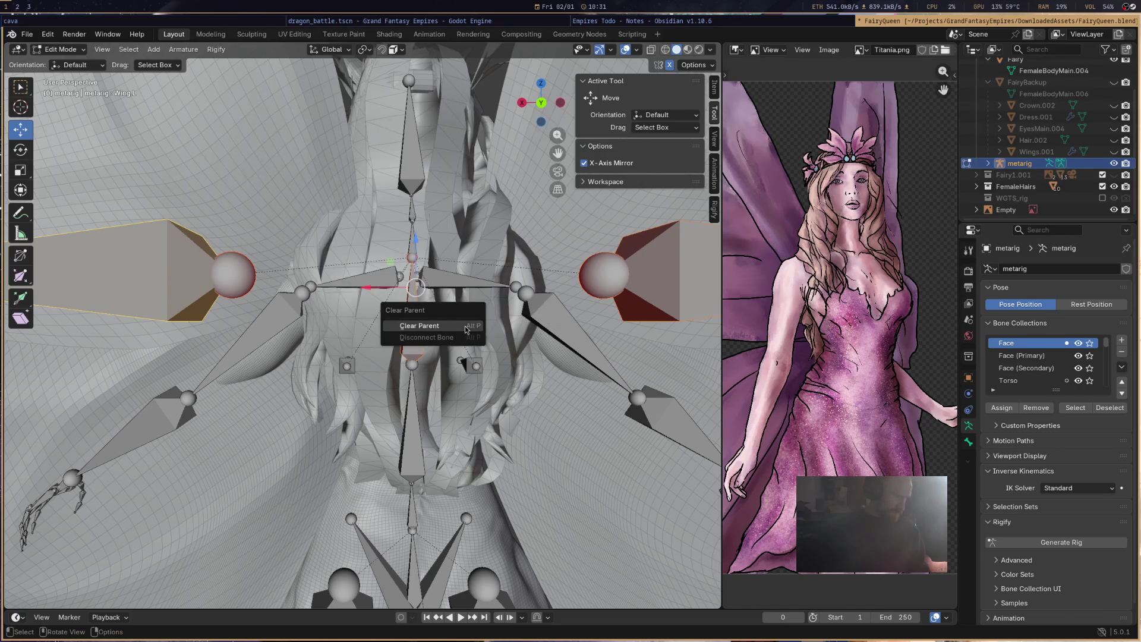
pyautogui.click(463, 328)
# - Parent the wing bones to spine.002 with Keep Offset and save the file
pyautogui.scroll(-2, 447, 337)
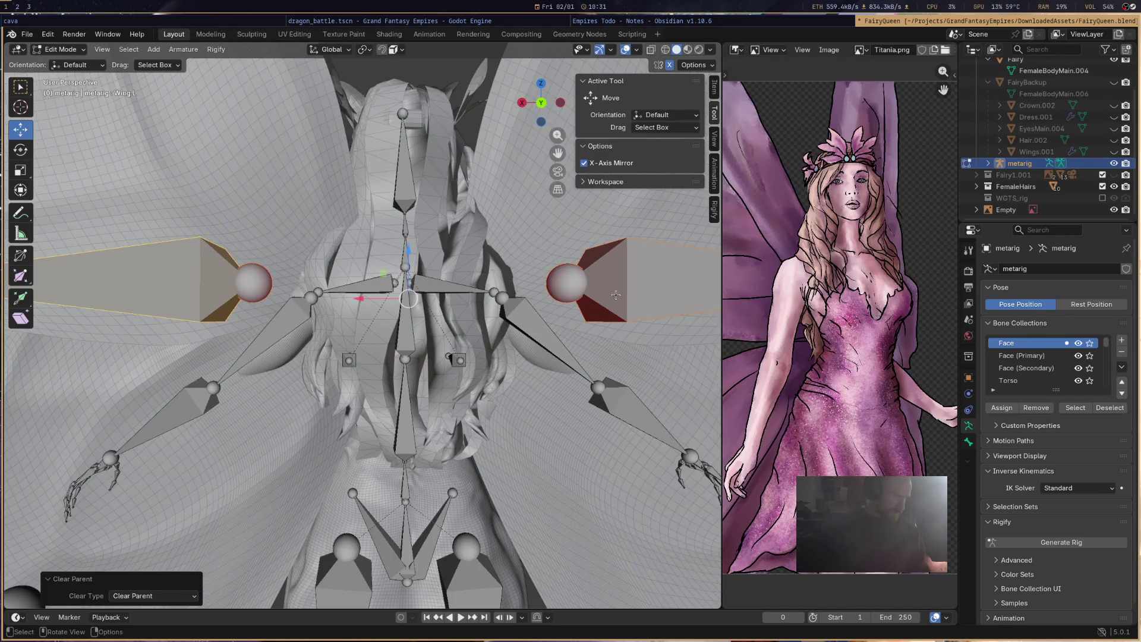
pyautogui.click(411, 416)
pyautogui.rightClick(410, 417)
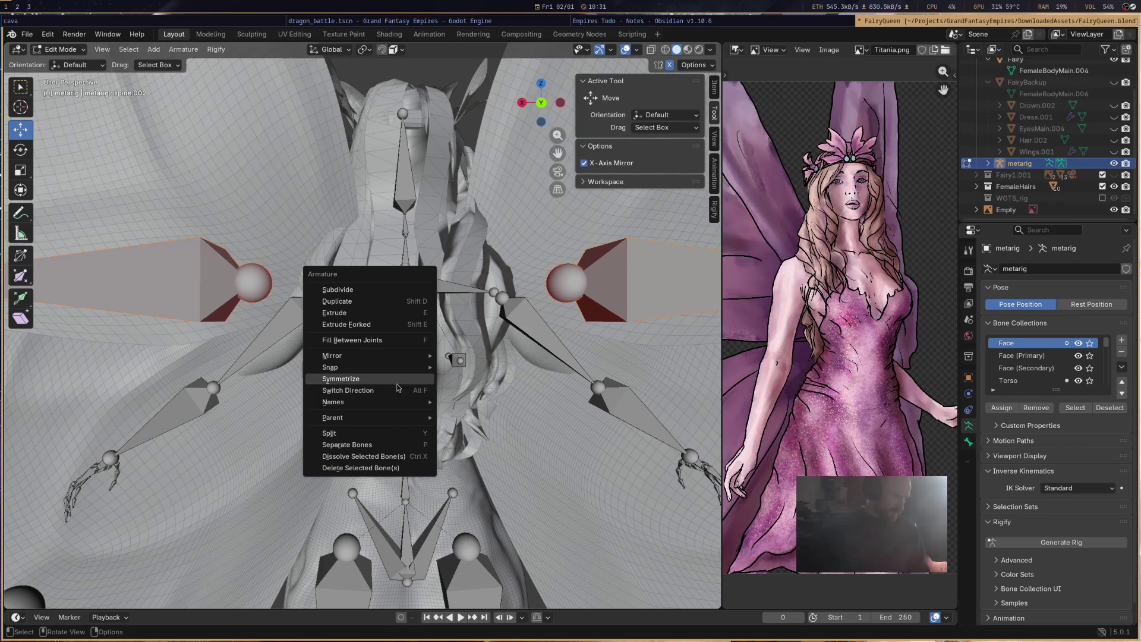
pyautogui.moveTo(404, 418)
pyautogui.click(472, 419)
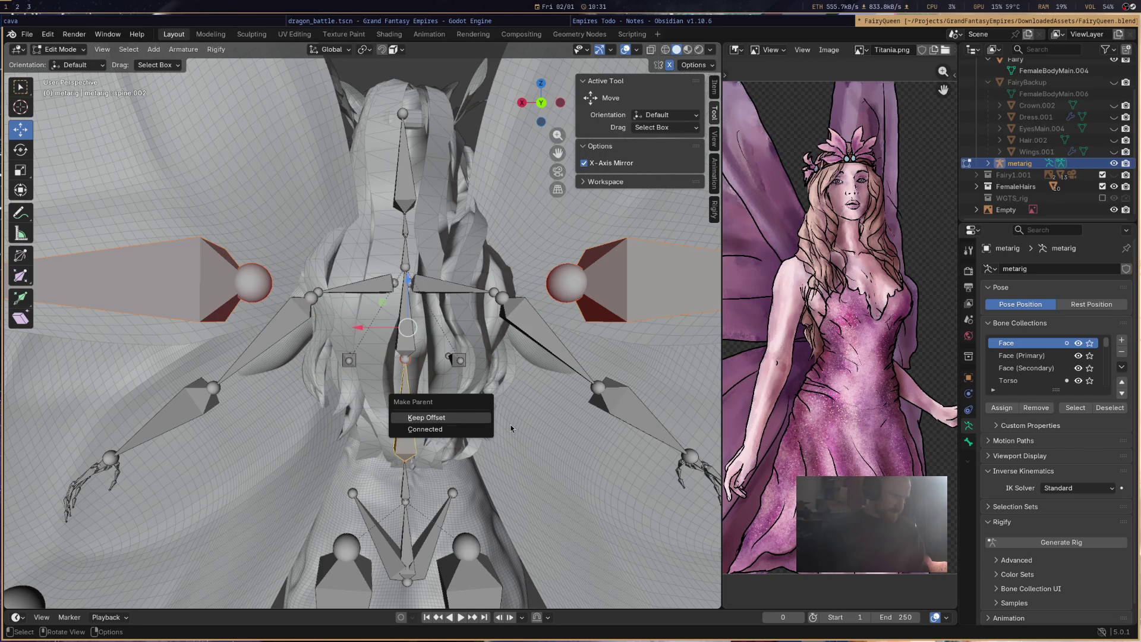
pyautogui.click(472, 420)
pyautogui.moveTo(476, 416)
pyautogui.mouseDown(button='middle')
pyautogui.moveTo(665, 401)
pyautogui.moveTo(534, 409)
pyautogui.mouseUp(button='middle')
pyautogui.click(666, 402)
pyautogui.hotkey('ctrl', 's')
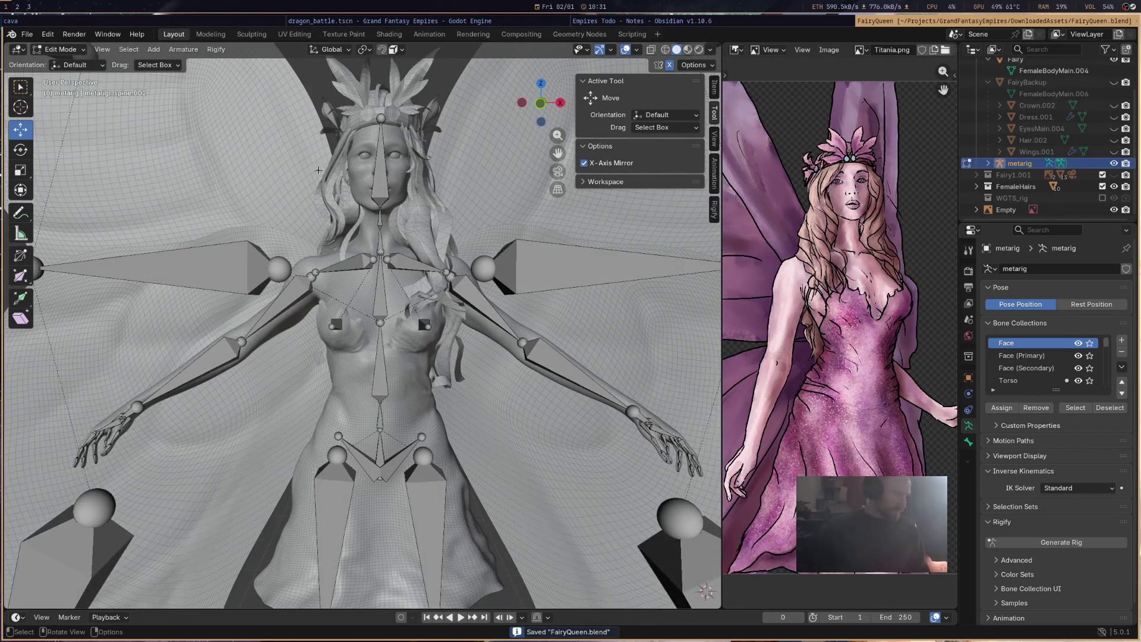
pyautogui.press('Tab')
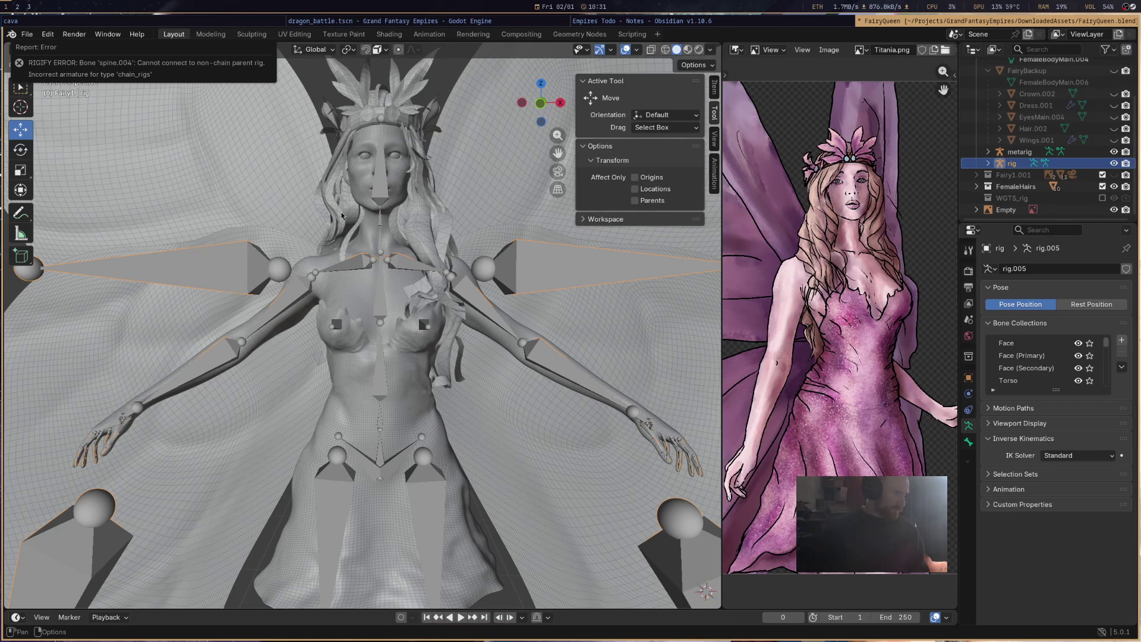
# - Delete the metarig and generated rig from the Outliner, then select the fairy mesh
pyautogui.scroll(-5, 420, 362)
pyautogui.scroll(3, 419, 363)
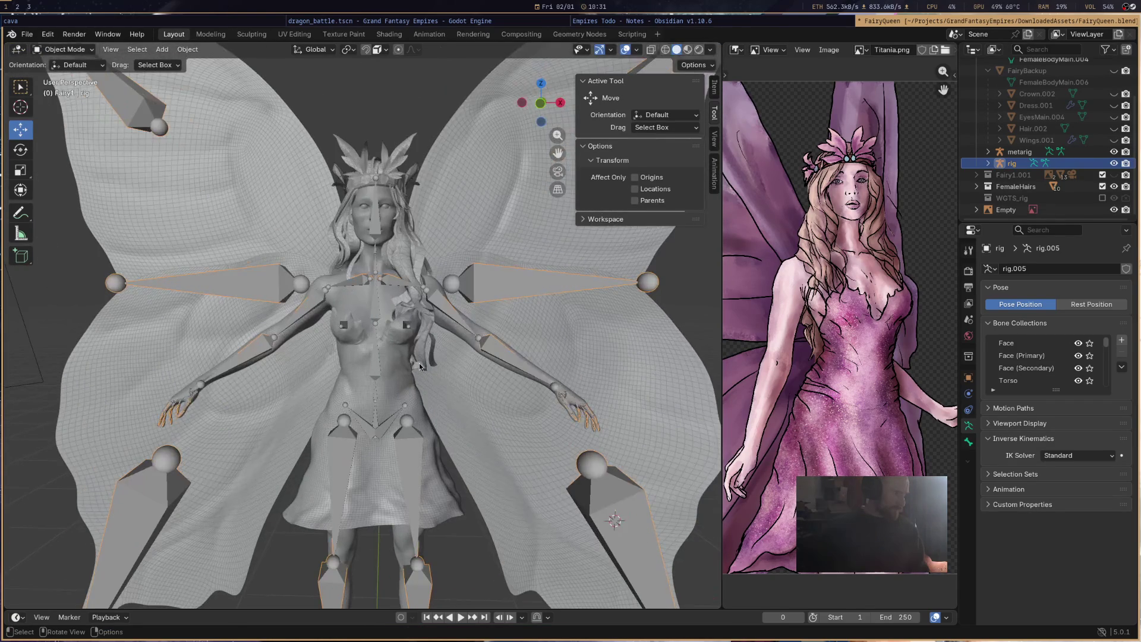
pyautogui.scroll(-2, 513, 333)
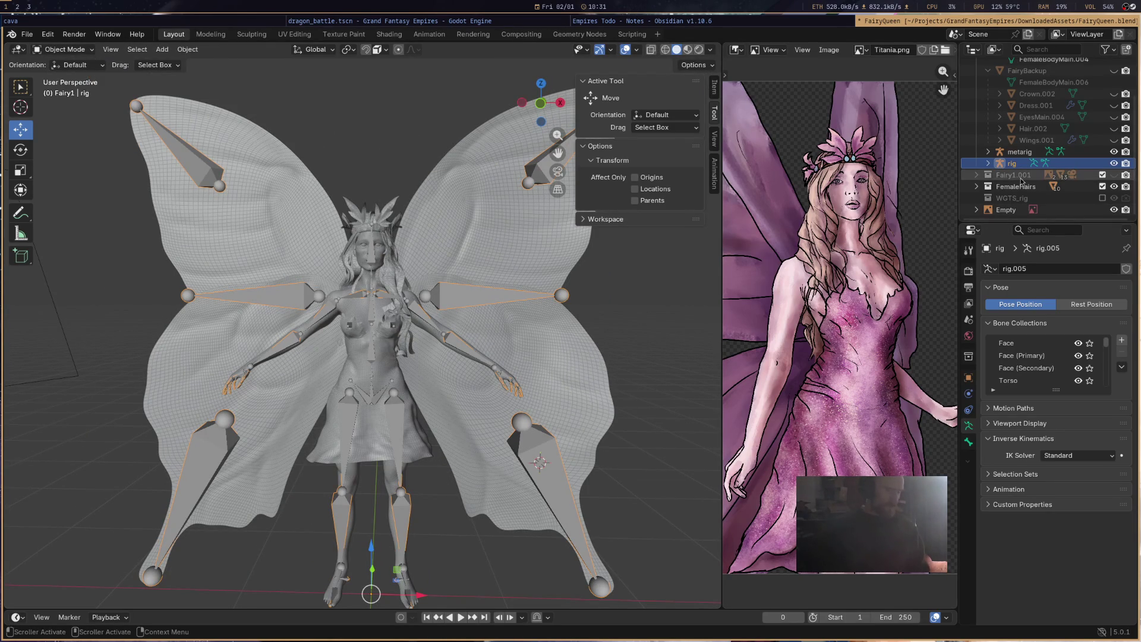
pyautogui.click(1021, 151)
pyautogui.rightClick(1025, 154)
pyautogui.click(1023, 153)
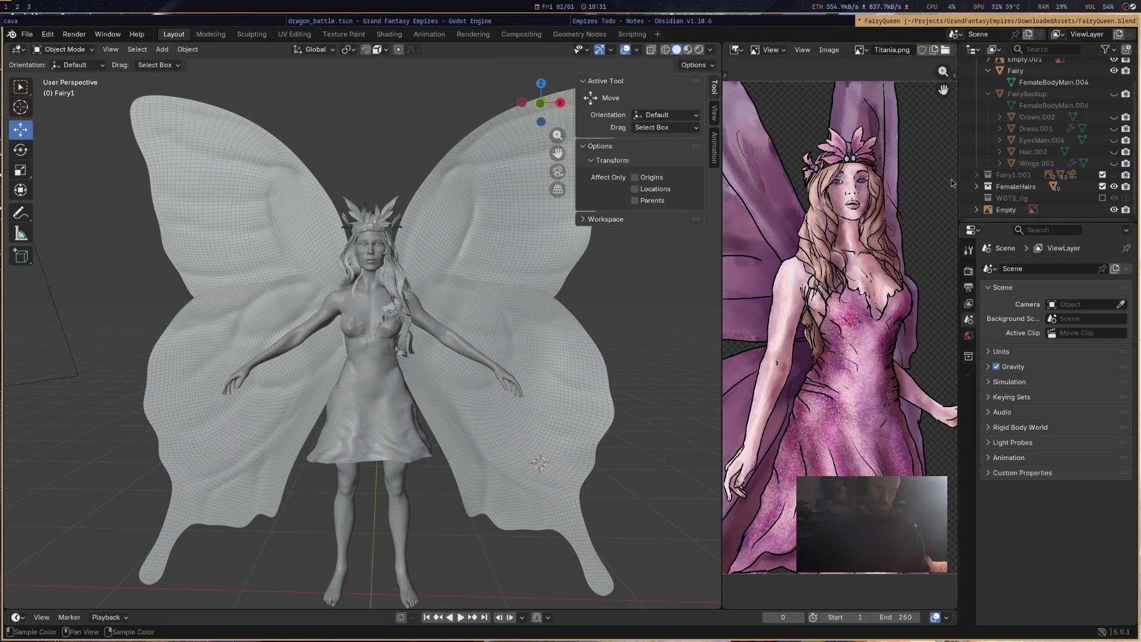
pyautogui.click(397, 304)
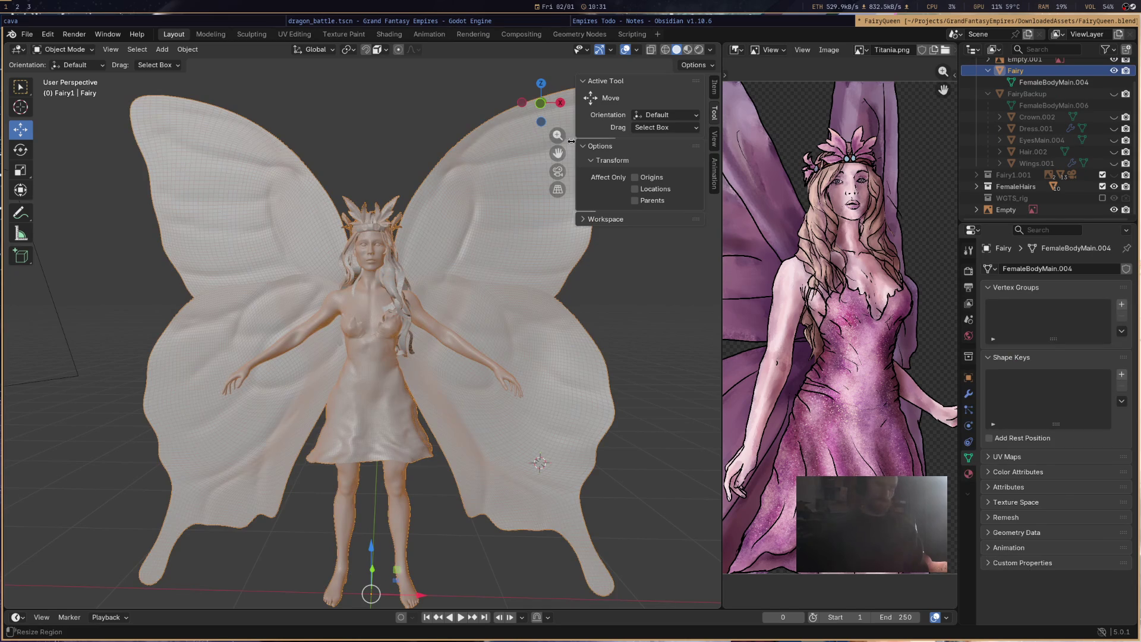
# - Save the file and add a Rigify Human meta-rig to the scene
pyautogui.hotkey('ctrl', 's')
pyautogui.click(184, 50)
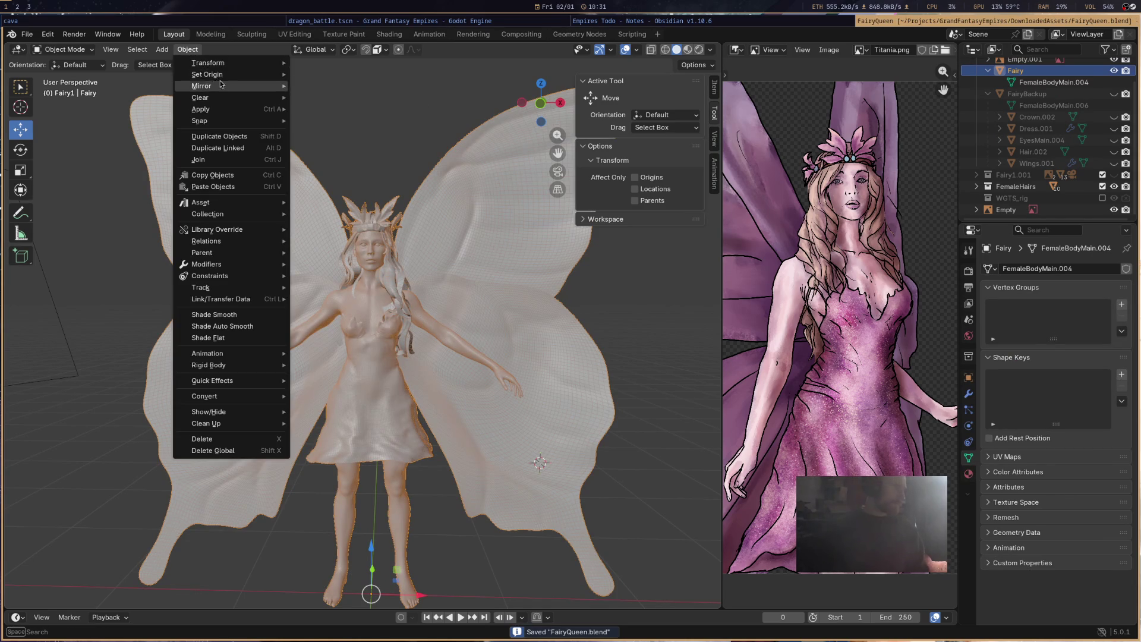
pyautogui.click(161, 51)
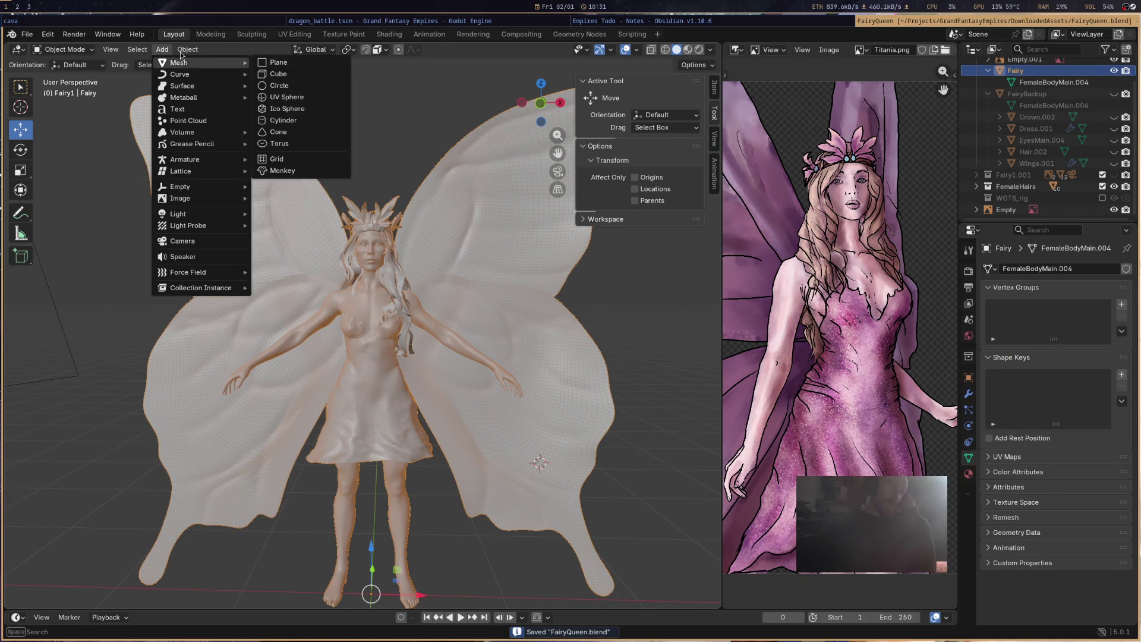
pyautogui.moveTo(230, 160)
pyautogui.moveTo(295, 171)
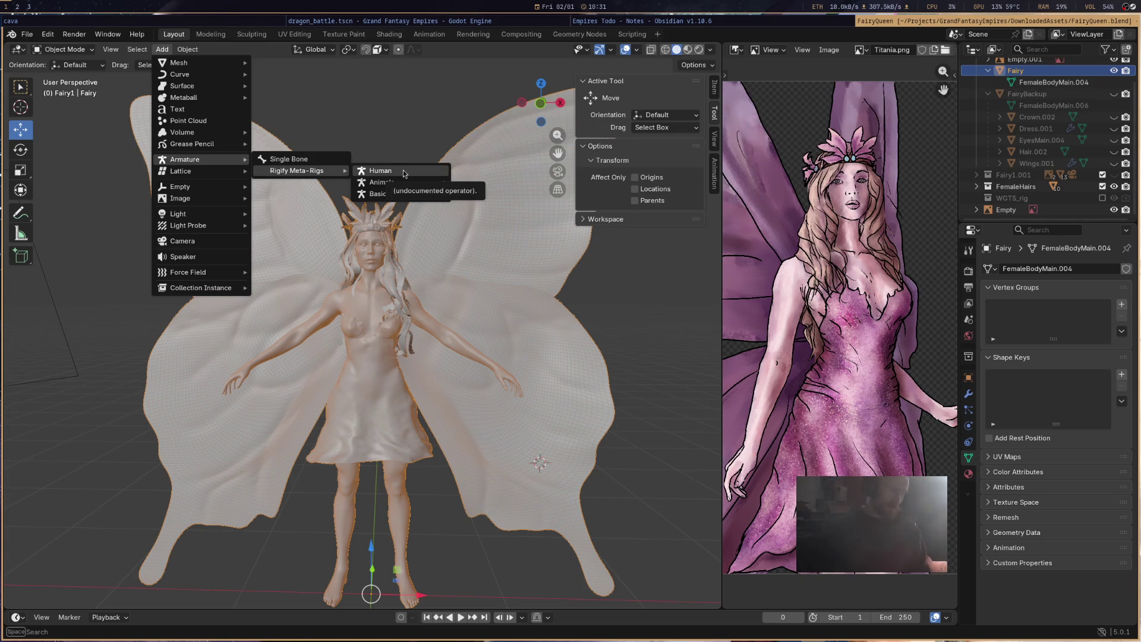
pyautogui.click(404, 170)
pyautogui.scroll(-4, 575, 347)
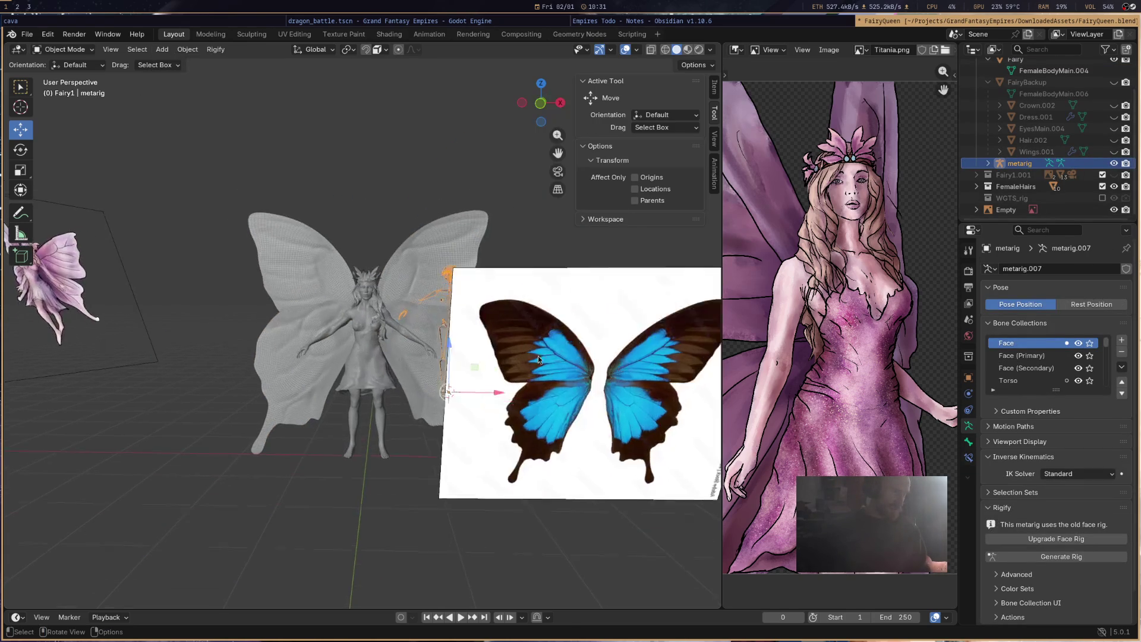
pyautogui.scroll(3, 1046, 143)
pyautogui.moveTo(535, 300)
pyautogui.mouseDown(button='middle')
pyautogui.moveTo(504, 302)
pyautogui.moveTo(529, 313)
pyautogui.moveTo(536, 376)
pyautogui.mouseUp(button='middle')
pyautogui.scroll(2, 504, 302)
pyautogui.scroll(10, 585, 393)
pyautogui.scroll(-10, 537, 365)
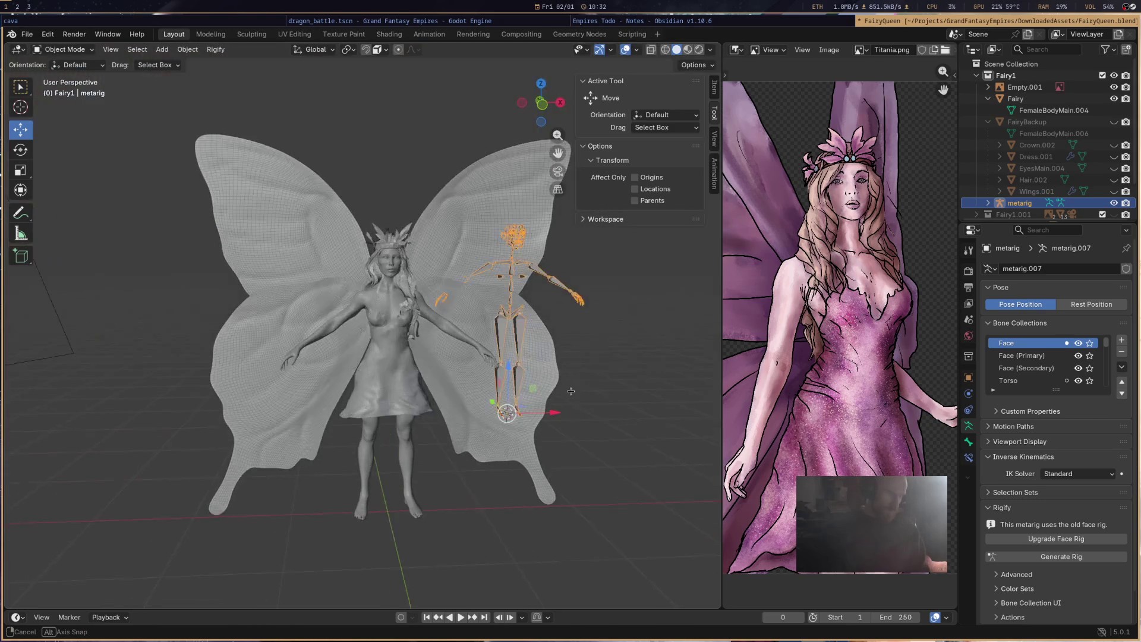
# - Set the new metarig's origin to the 3D cursor
pyautogui.rightClick(519, 292)
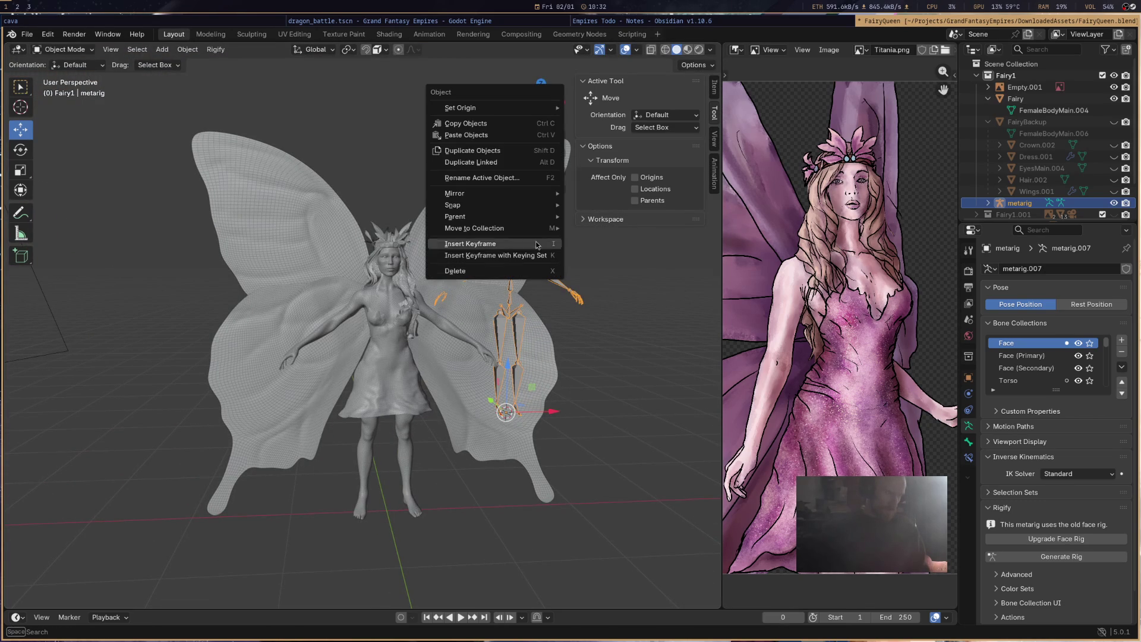
pyautogui.moveTo(526, 110)
pyautogui.click(613, 133)
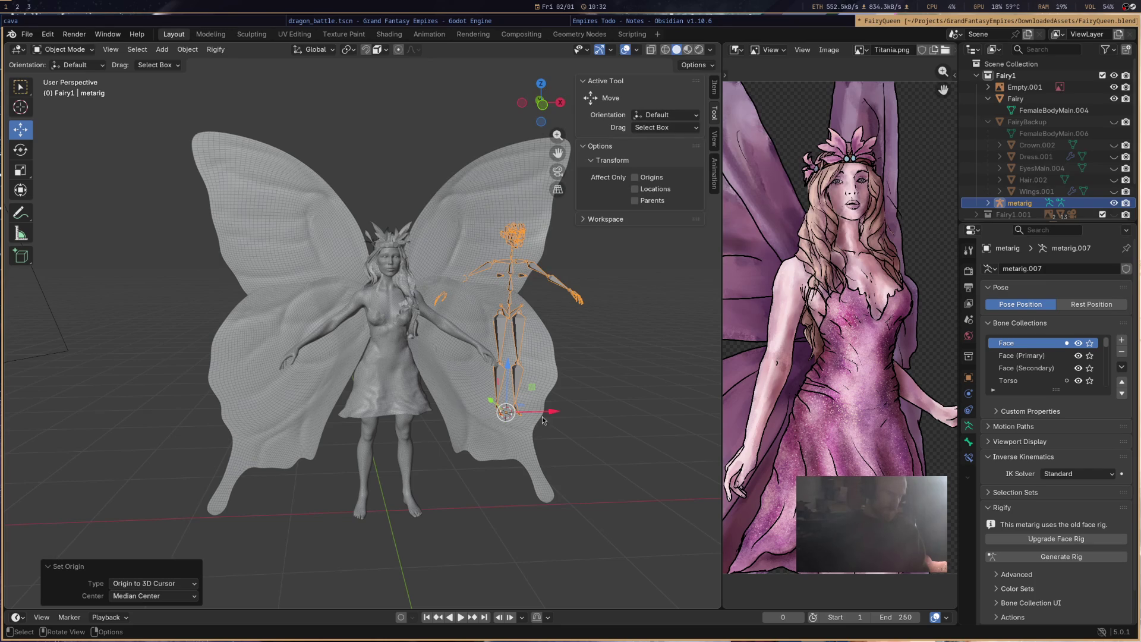
pyautogui.rightClick(518, 301)
# - Enter Edit Mode on the metarig and cancel a bone scale without changing anything
pyautogui.press('Tab')
pyautogui.press('s')
pyautogui.click(584, 352)
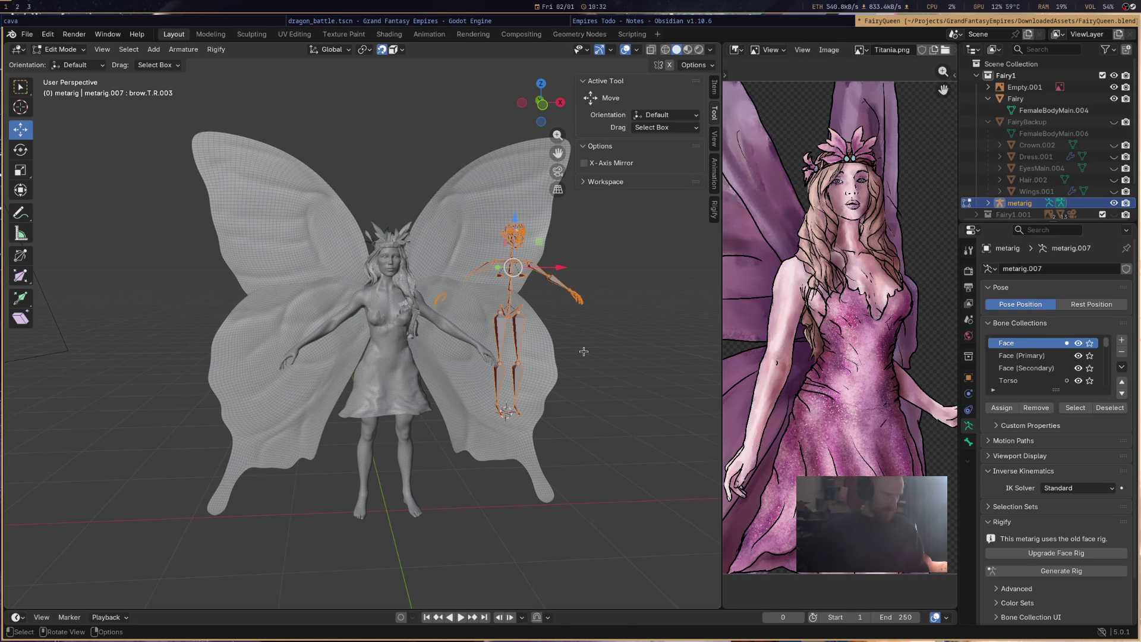
pyautogui.press('Tab')
pyautogui.press('Tab')
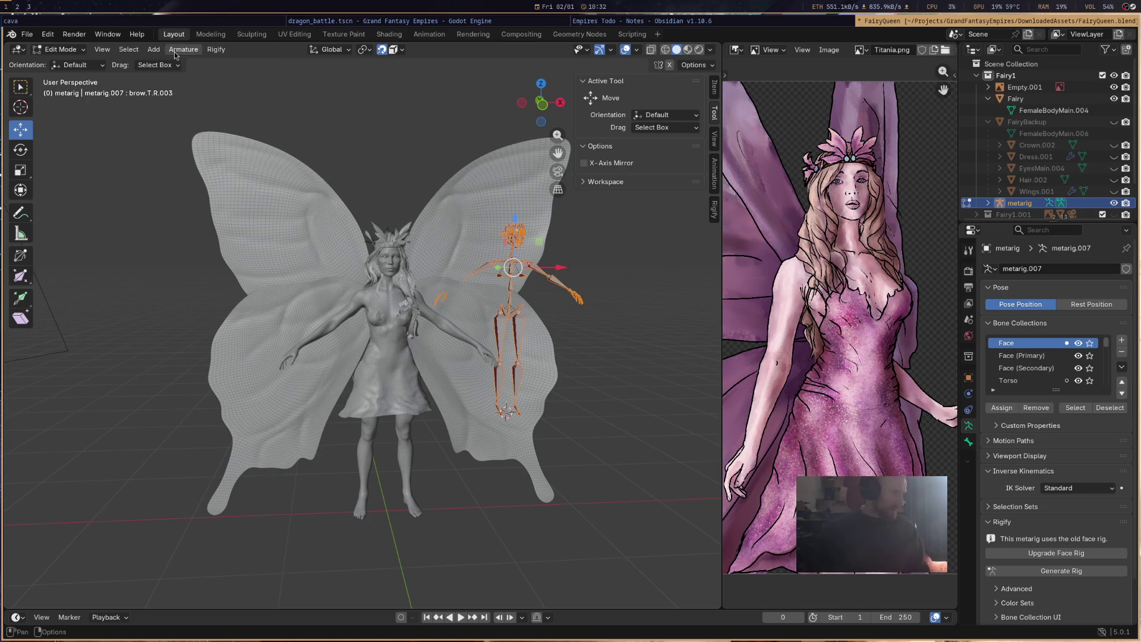
pyautogui.press('Tab')
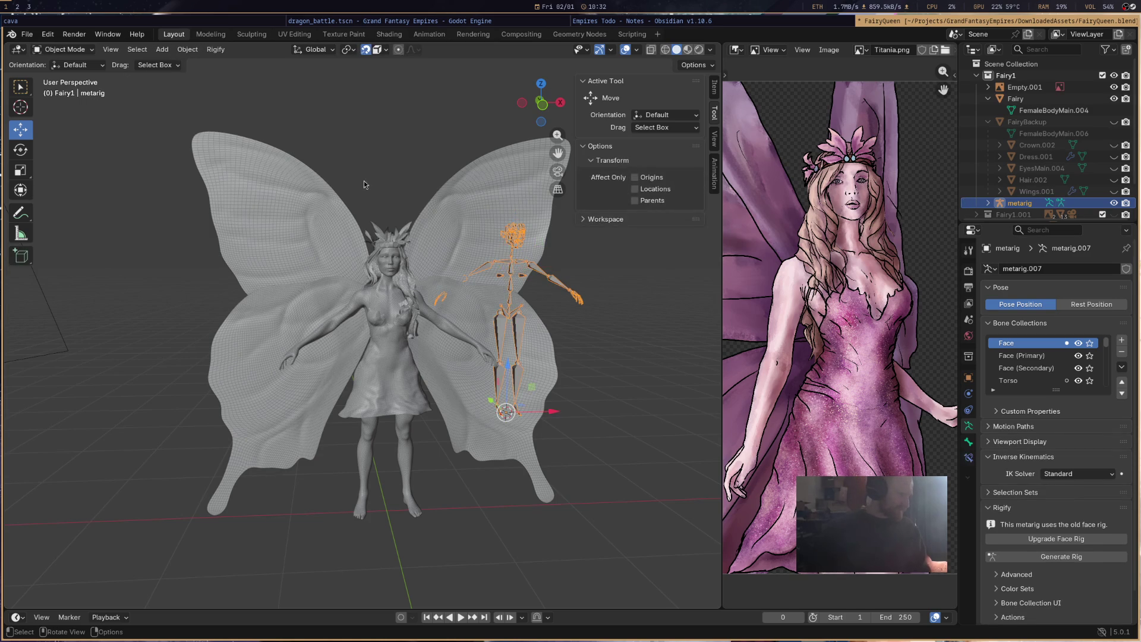
# - Return the metarig to Object Mode and close the object menus without changes
pyautogui.click(192, 50)
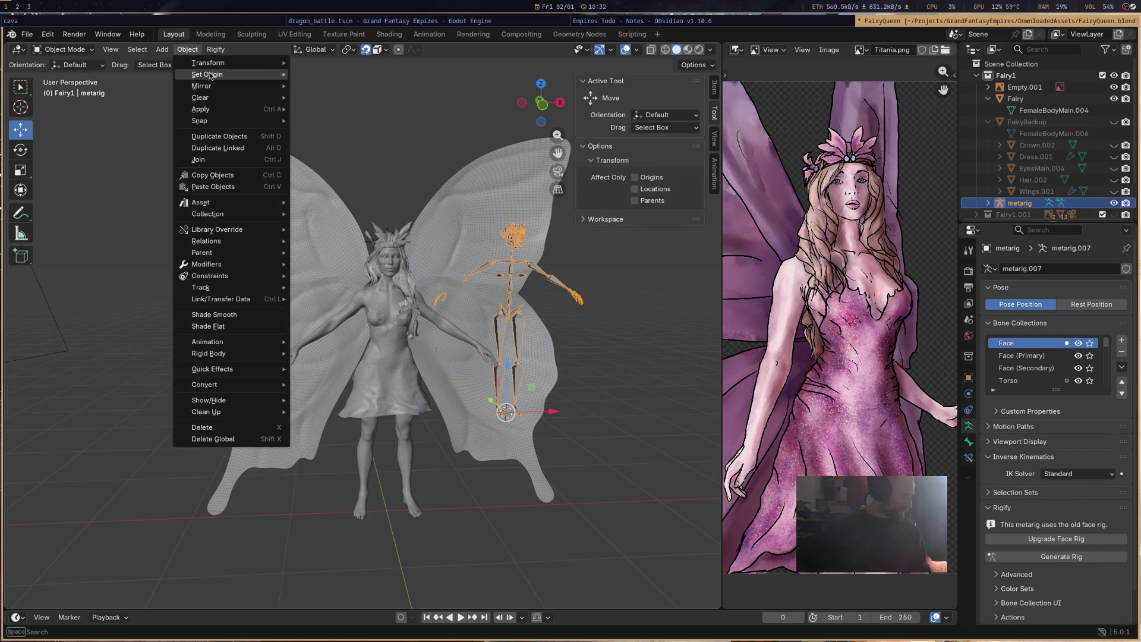
pyautogui.moveTo(211, 76)
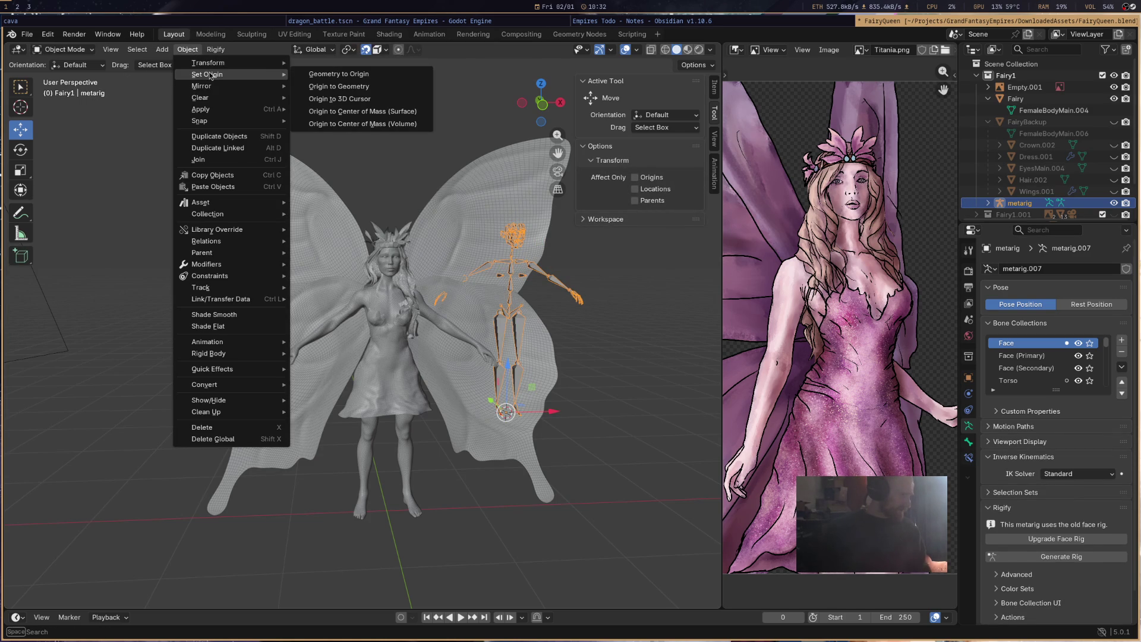
pyautogui.click(386, 513)
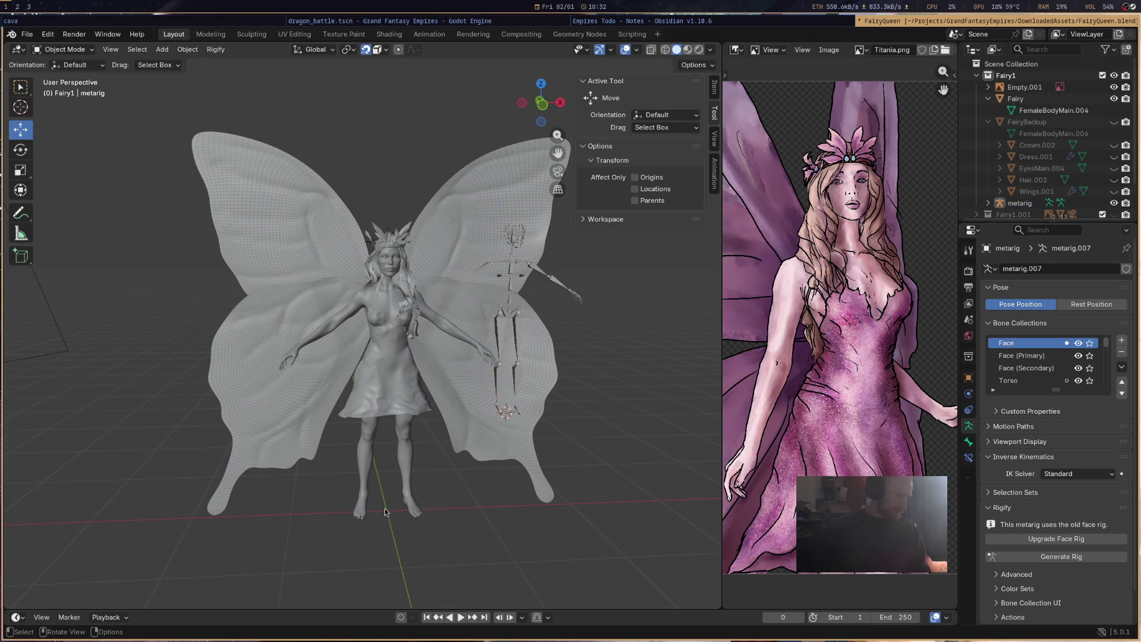
pyautogui.rightClick(413, 501)
pyautogui.rightClick(413, 531)
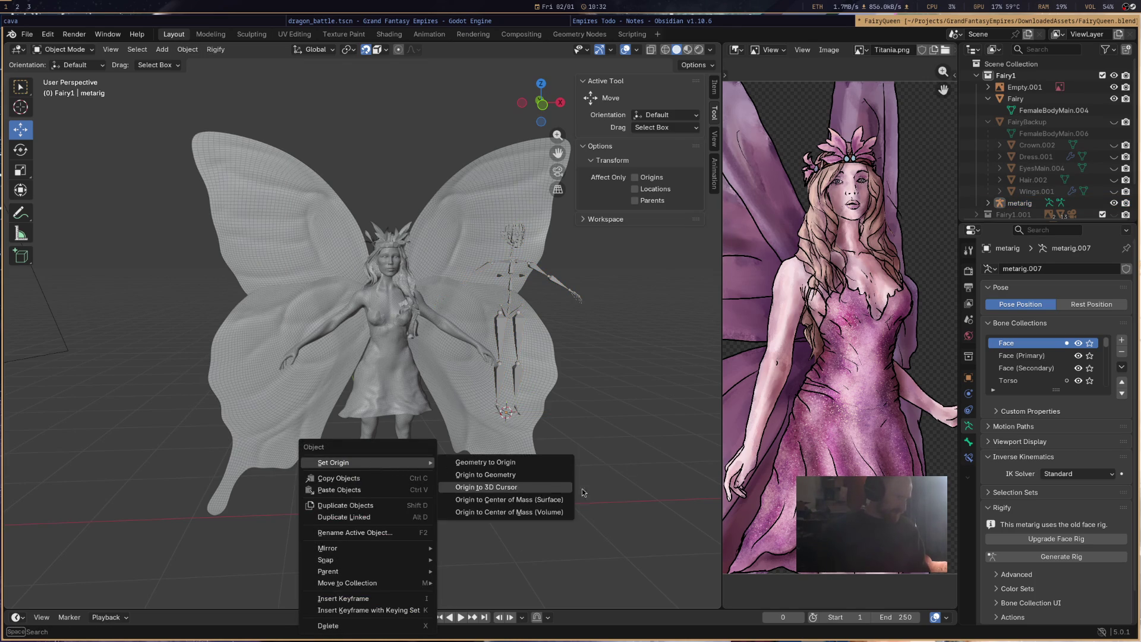
pyautogui.click(556, 484)
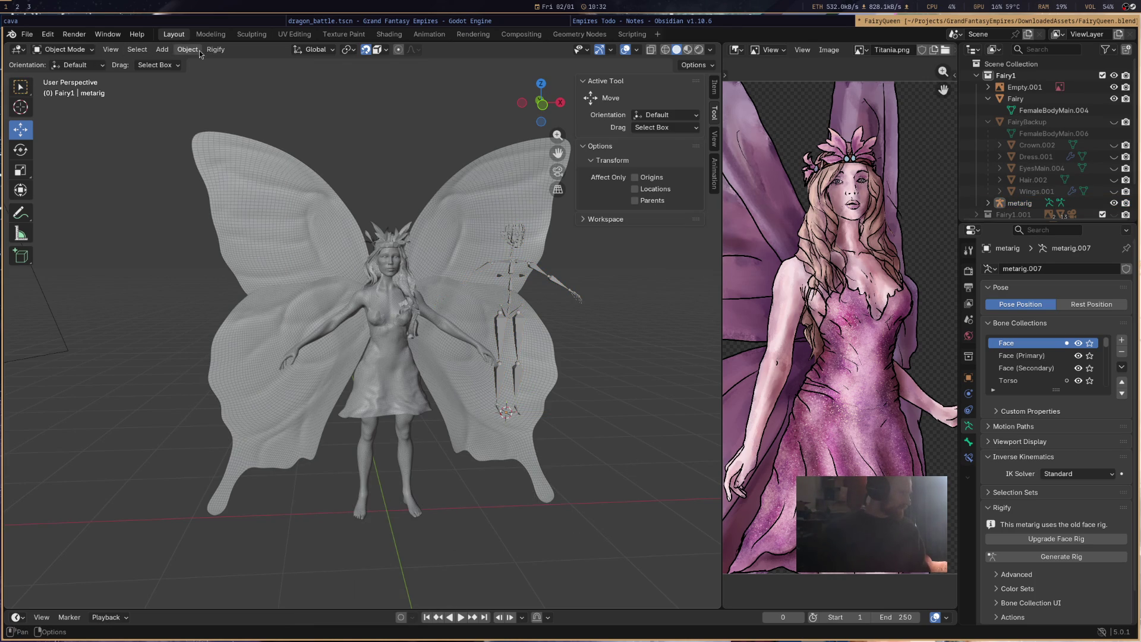
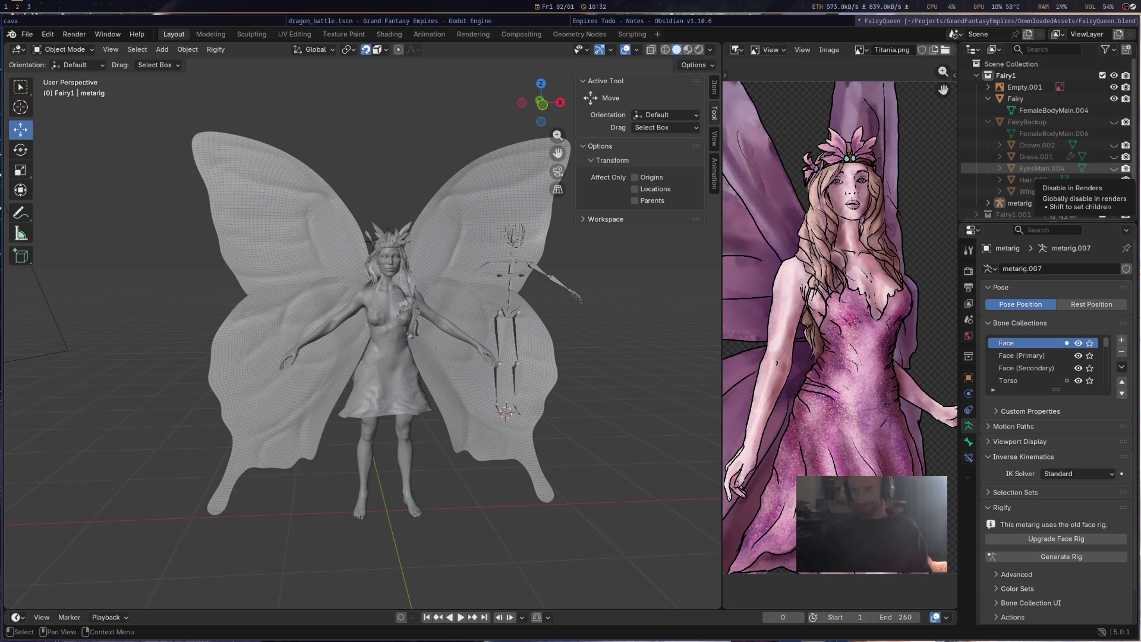
# - Reset the 3D cursor to the world origin and frame the scene
pyautogui.keyDown('shift'); pyautogui.rightClick(607, 499); pyautogui.keyUp('shift')
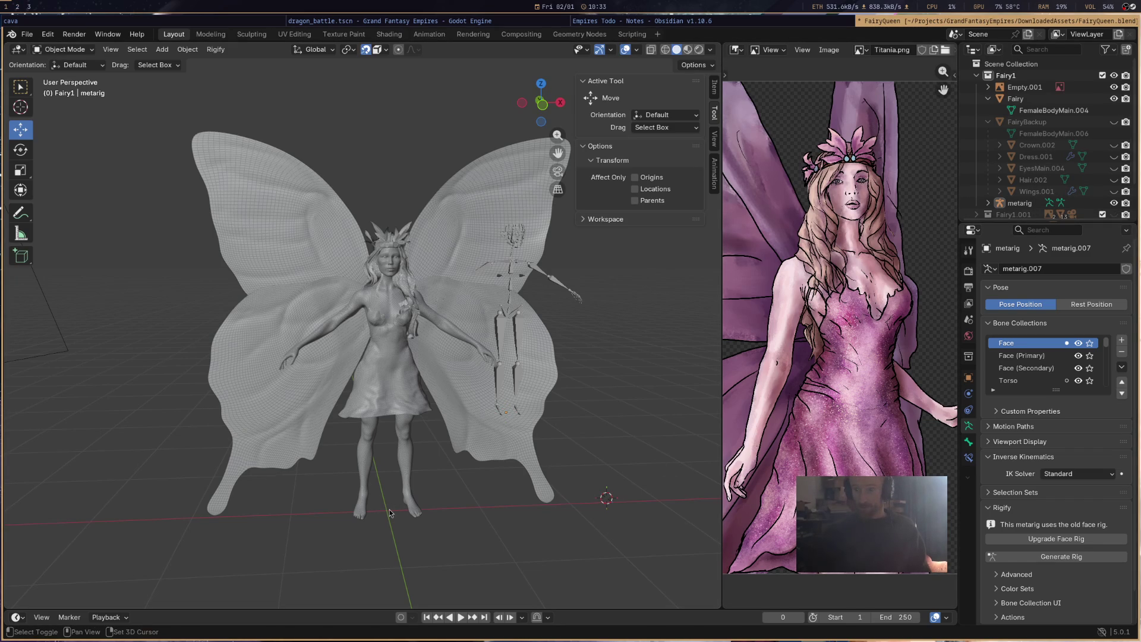
pyautogui.hotkey('shift', 'c')
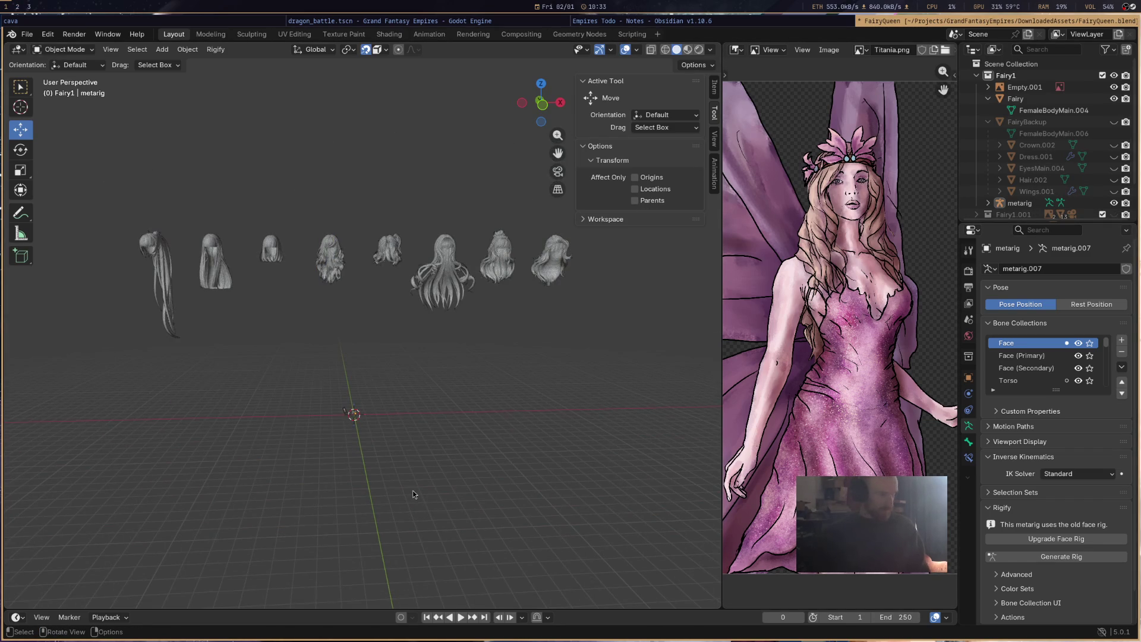
pyautogui.scroll(4, 412, 491)
pyautogui.moveTo(413, 490)
pyautogui.mouseDown(button='middle')
pyautogui.moveTo(465, 169)
pyautogui.moveTo(495, 319)
pyautogui.mouseUp(button='middle')
pyautogui.scroll(6, 416, 309)
pyautogui.scroll(1, 365, 308)
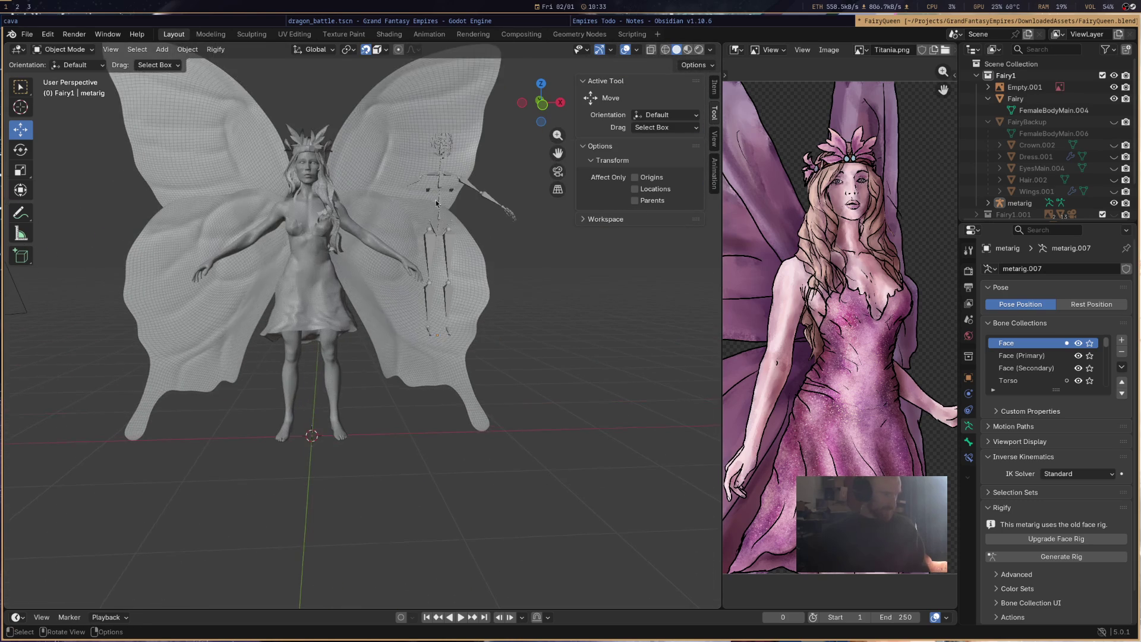
# - Select the old metarig and set its origin to the 3D cursor
pyautogui.click(430, 208)
pyautogui.rightClick(431, 186)
pyautogui.moveTo(440, 187)
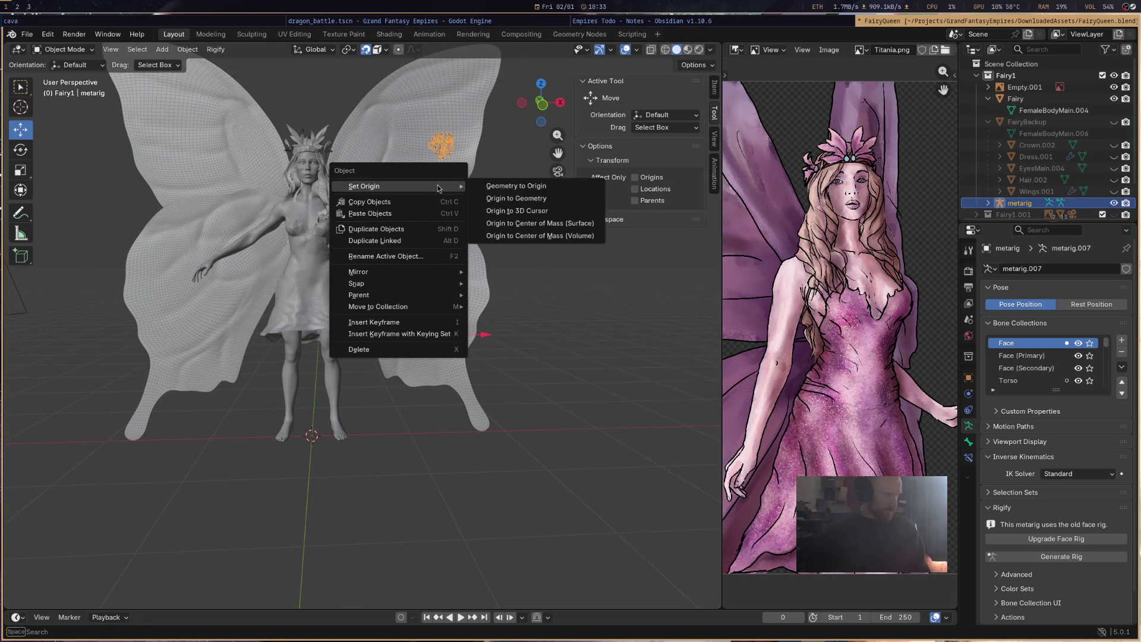
pyautogui.click(523, 202)
pyautogui.rightClick(453, 188)
pyautogui.moveTo(454, 185)
pyautogui.click(509, 209)
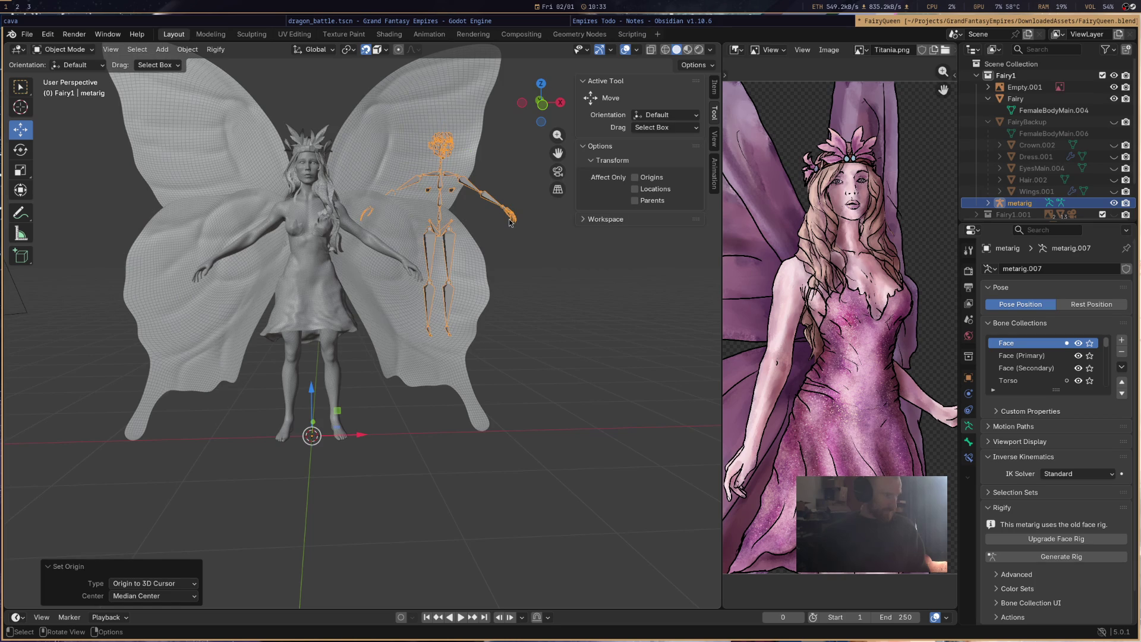
# - Delete the old metarig object so only the winged fairy remains
pyautogui.press('Tab')
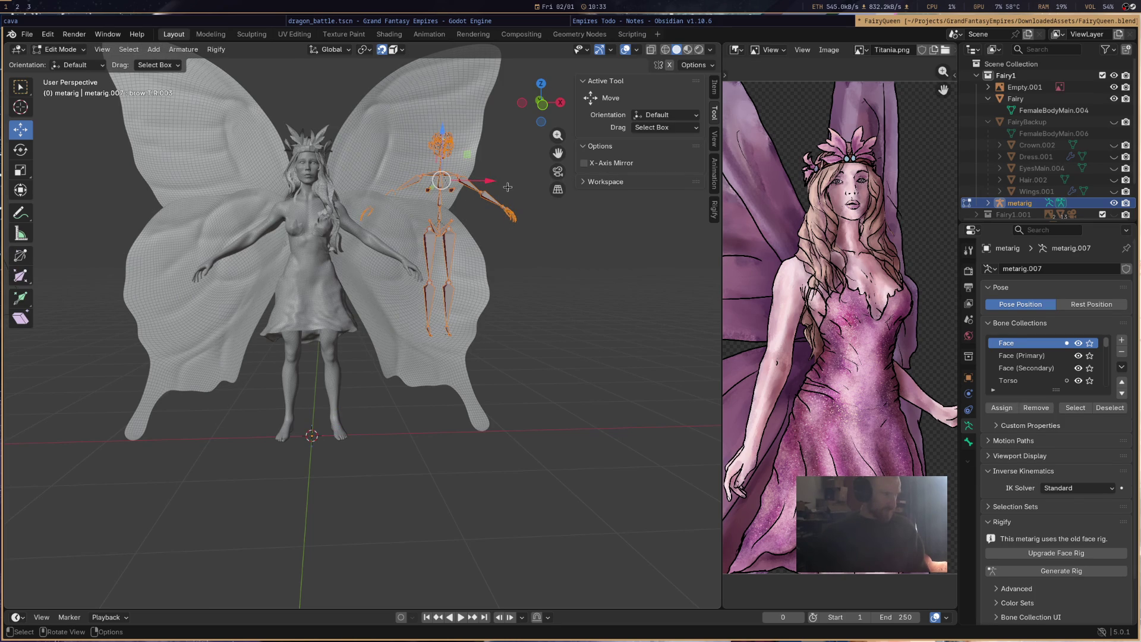
pyautogui.press('x')
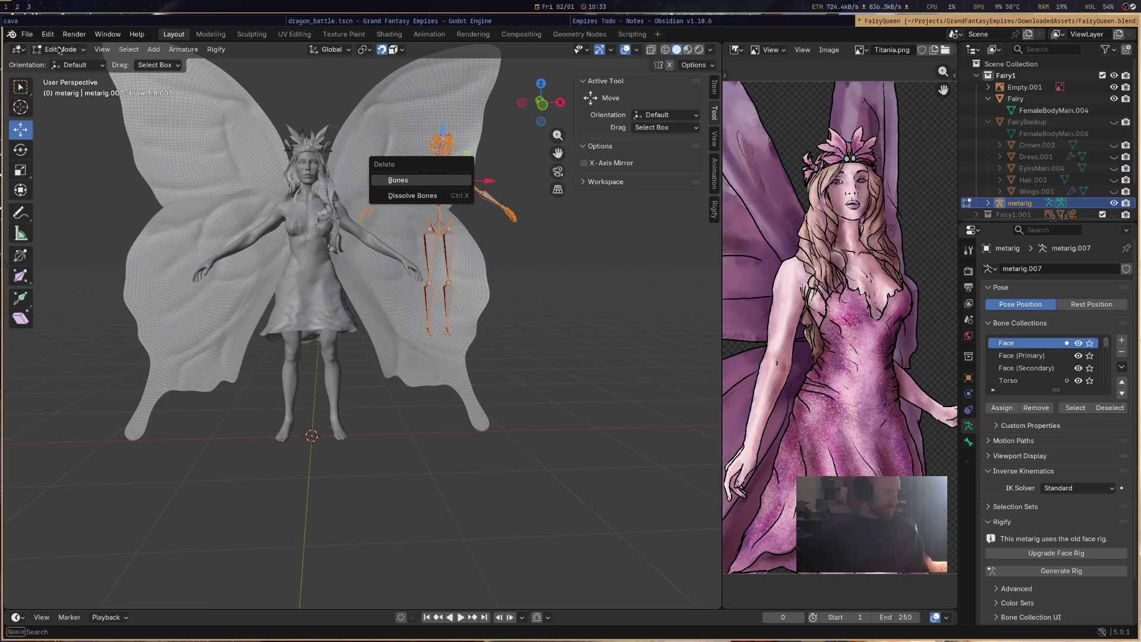
pyautogui.click(60, 50)
pyautogui.click(56, 62)
pyautogui.press('x')
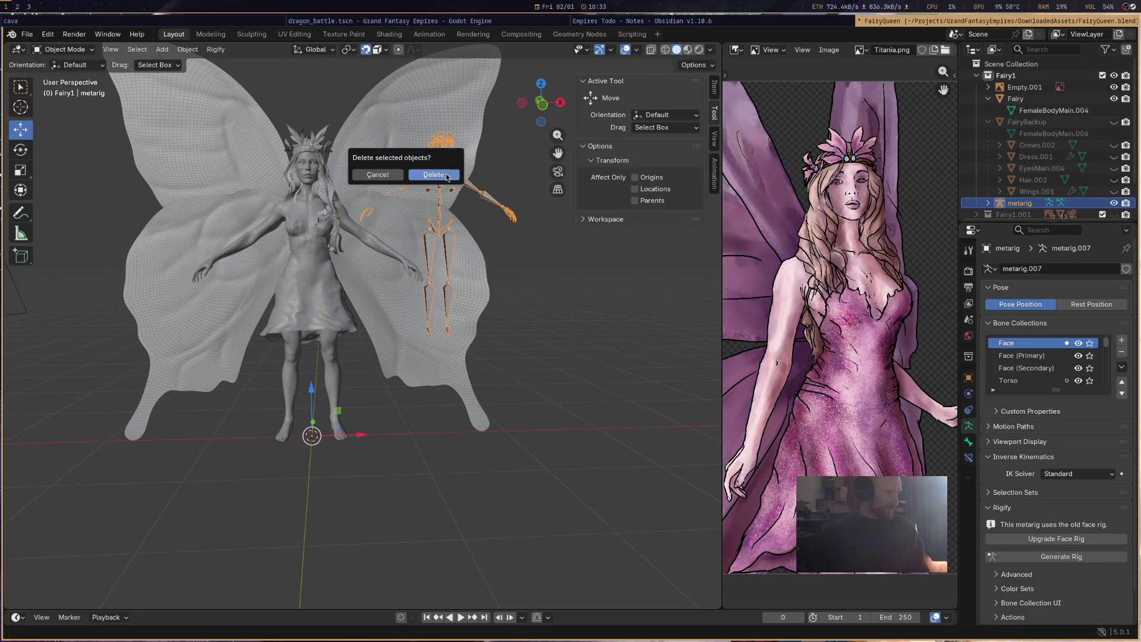
pyautogui.click(433, 175)
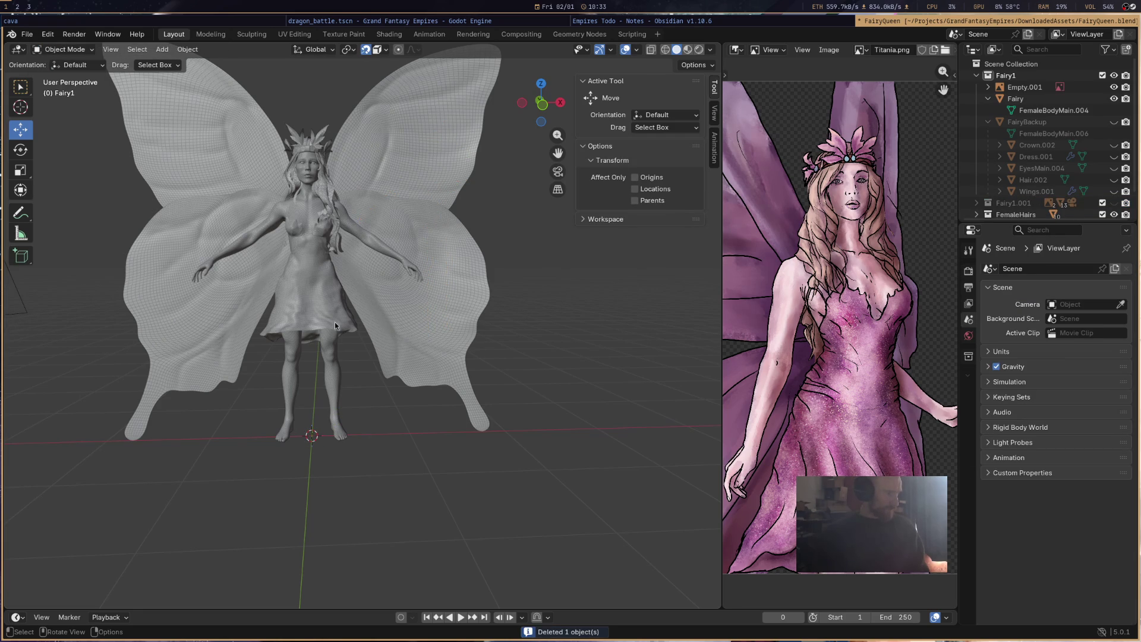
# - Add a Human Rigify metarig and scale it up by 1.367
pyautogui.moveTo(330, 322); pyautogui.dragTo(362, 324, button='middle')
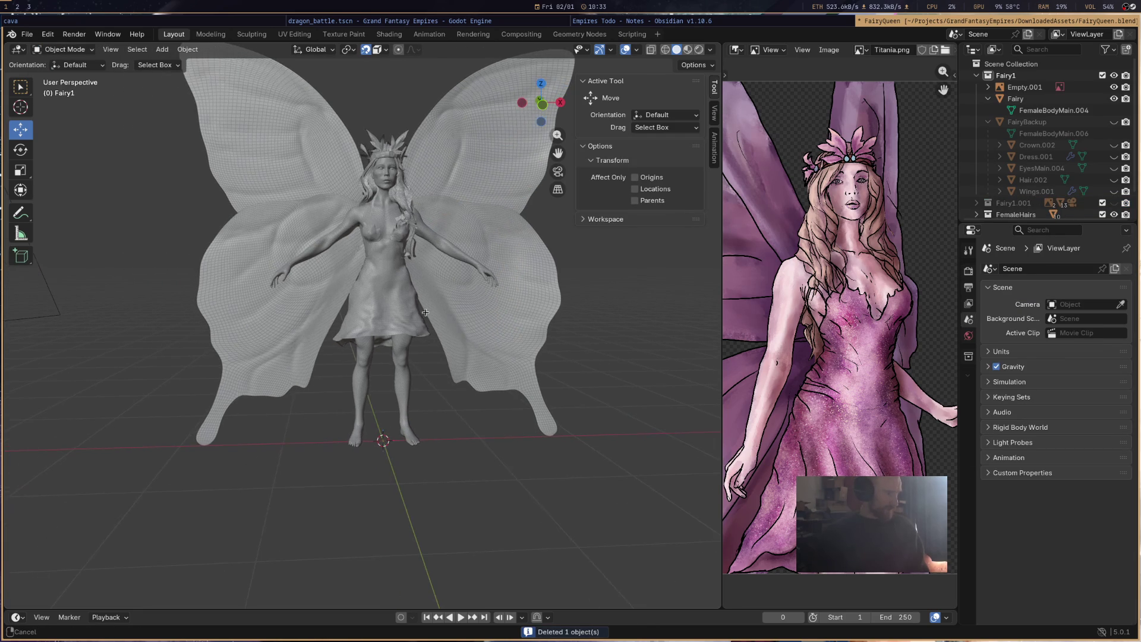
pyautogui.click(165, 49)
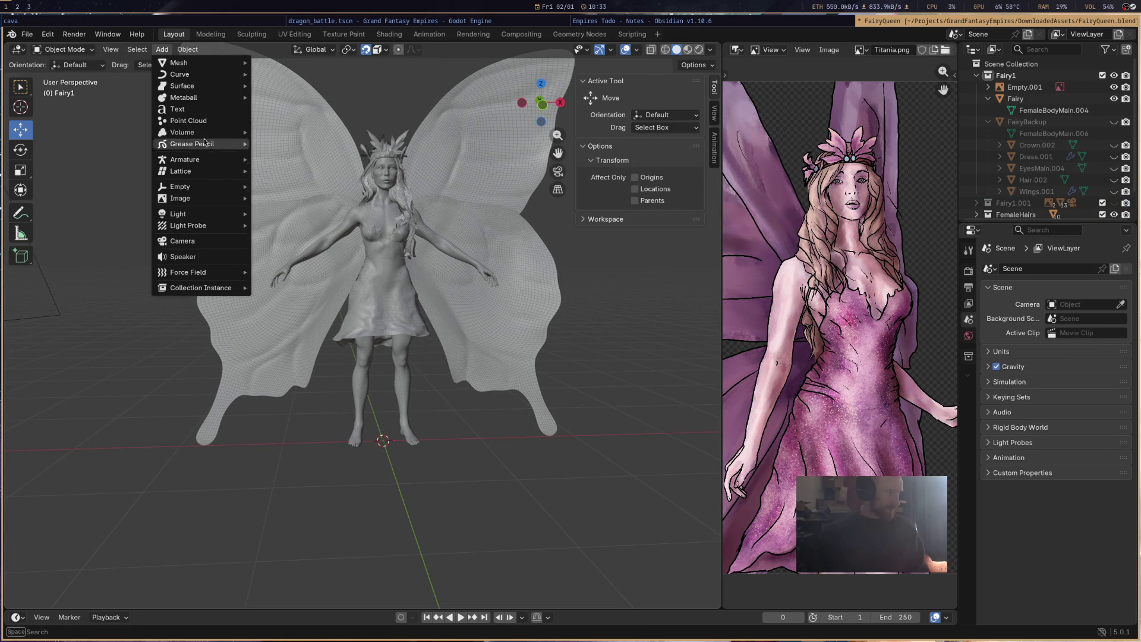
pyautogui.moveTo(203, 160)
pyautogui.moveTo(290, 172)
pyautogui.click(395, 170)
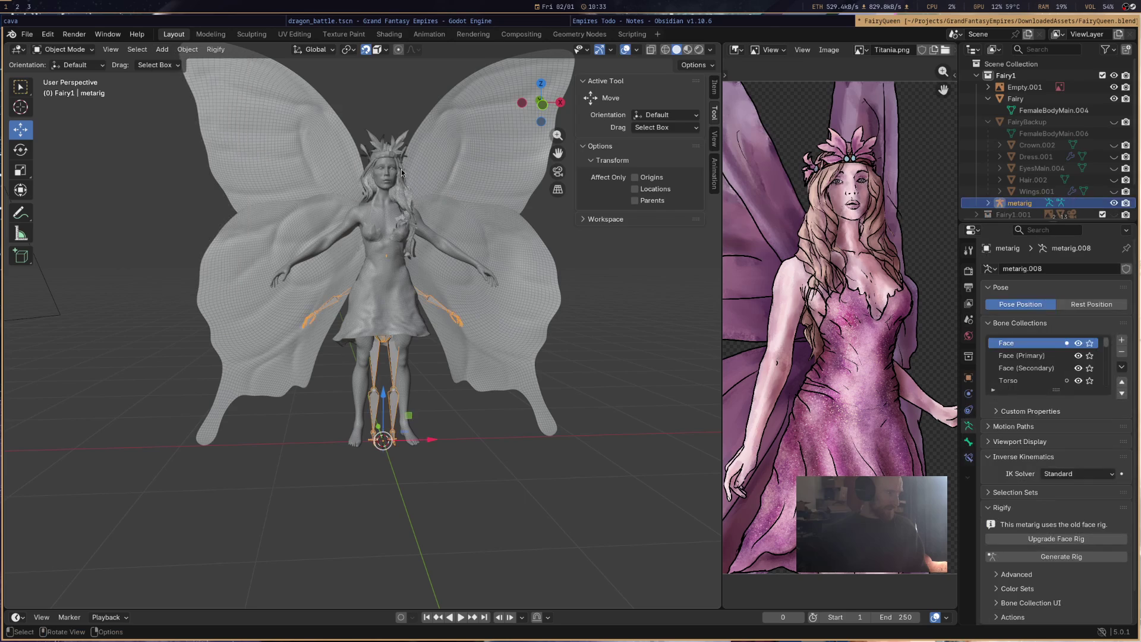
pyautogui.press('s')
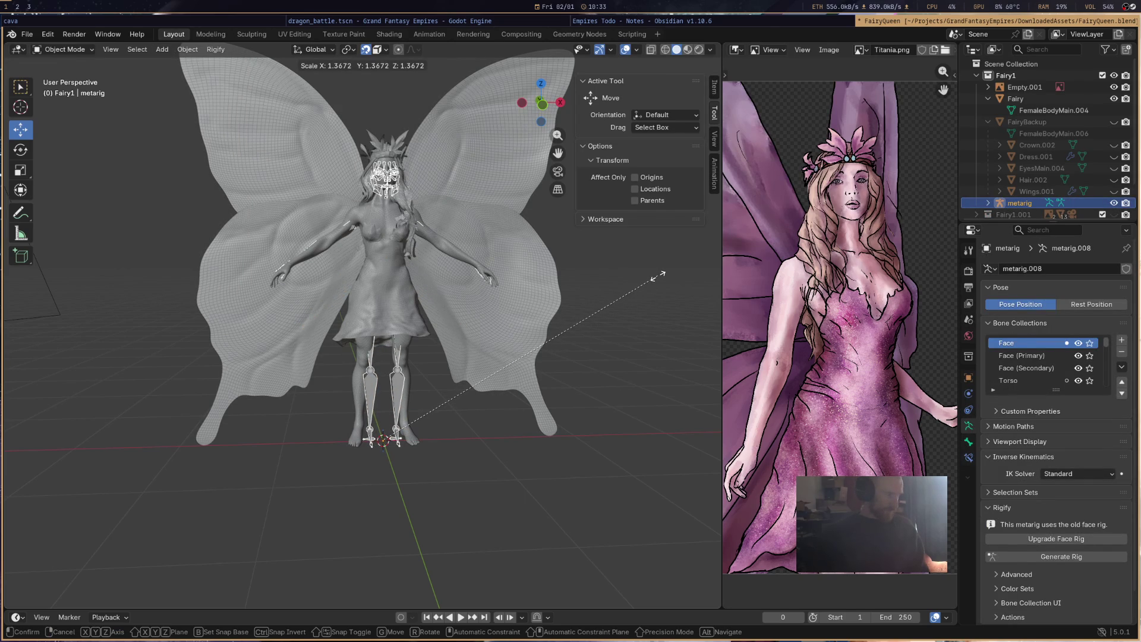
pyautogui.click(657, 275)
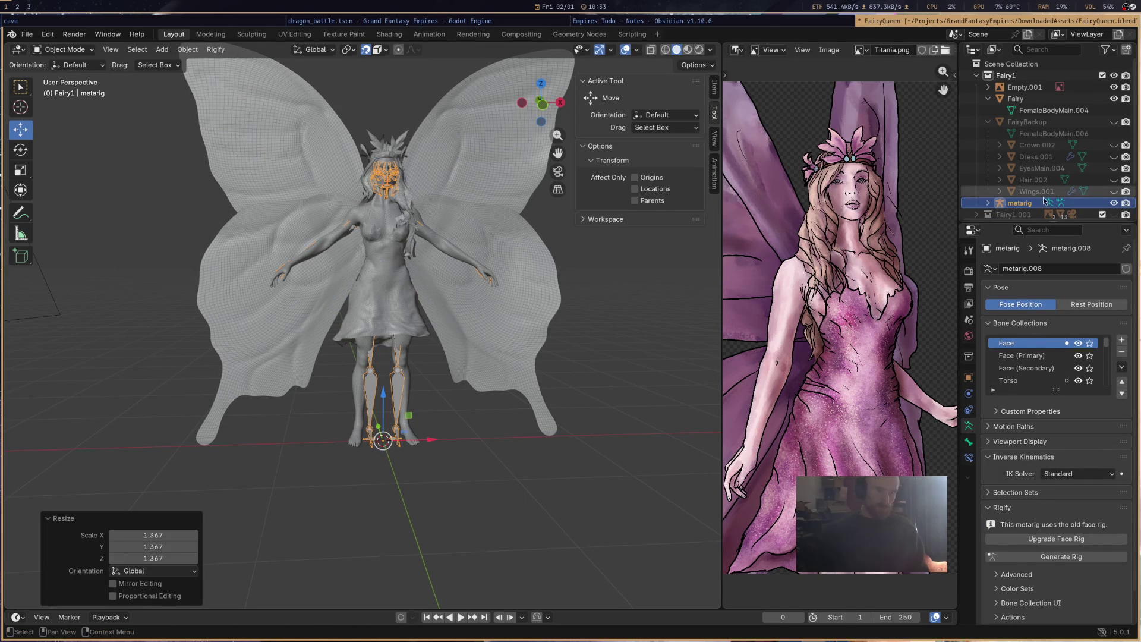
# - Turn on X-ray and expand the bone Viewport Display settings
pyautogui.moveTo(654, 238); pyautogui.dragTo(625, 244, button='middle')
pyautogui.scroll(-2, 1055, 479)
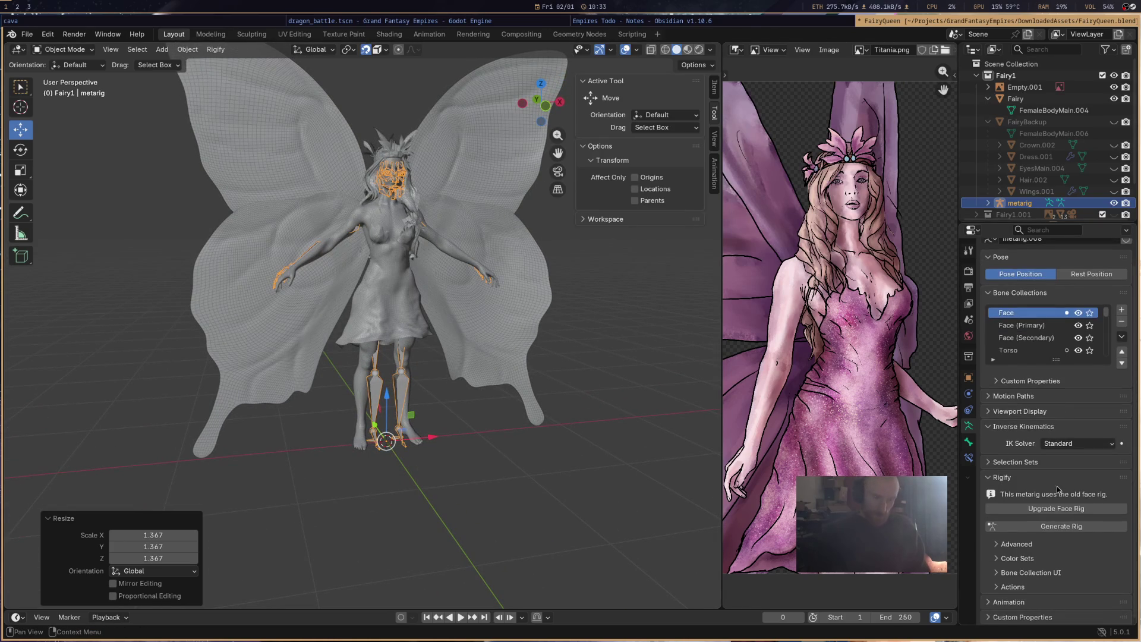
pyautogui.moveTo(428, 191); pyautogui.dragTo(407, 192, button='middle')
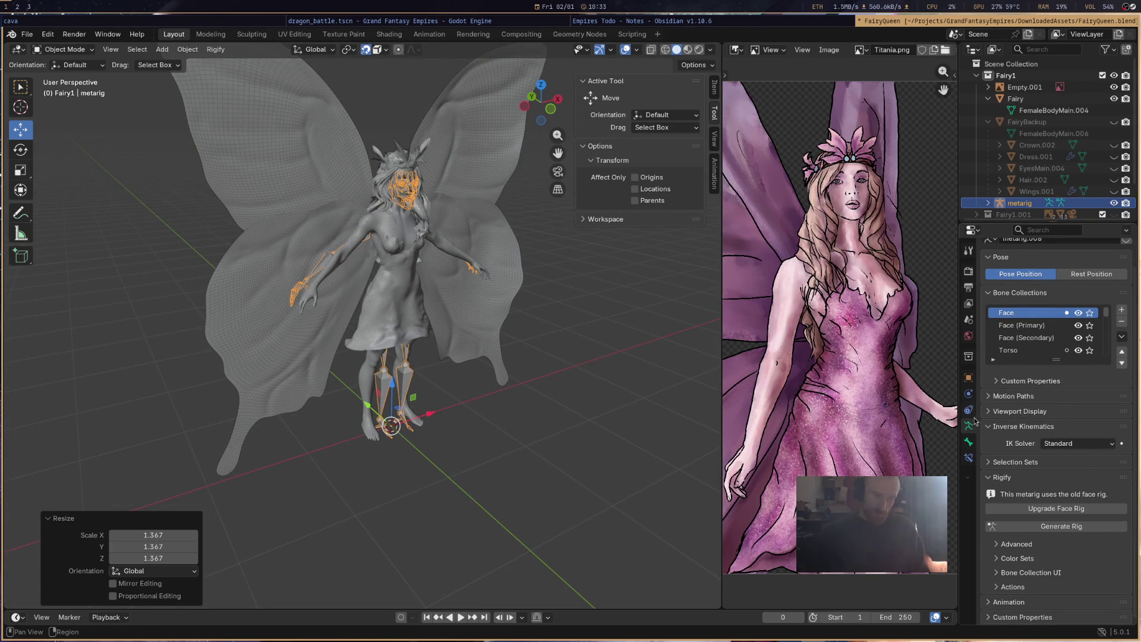
pyautogui.click(652, 50)
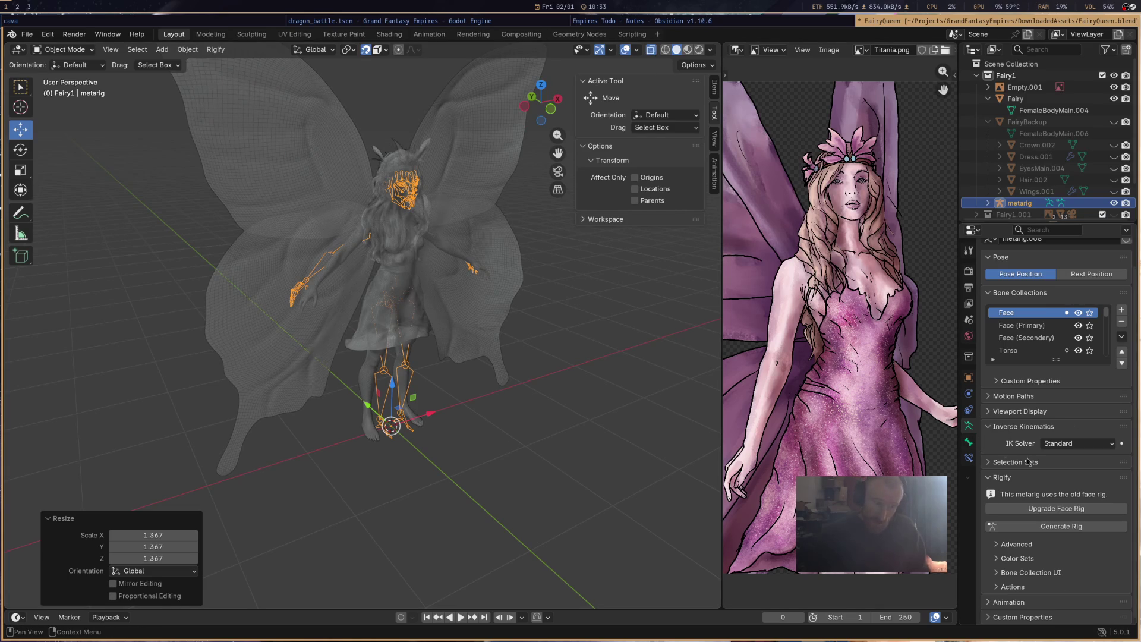
pyautogui.click(1020, 412)
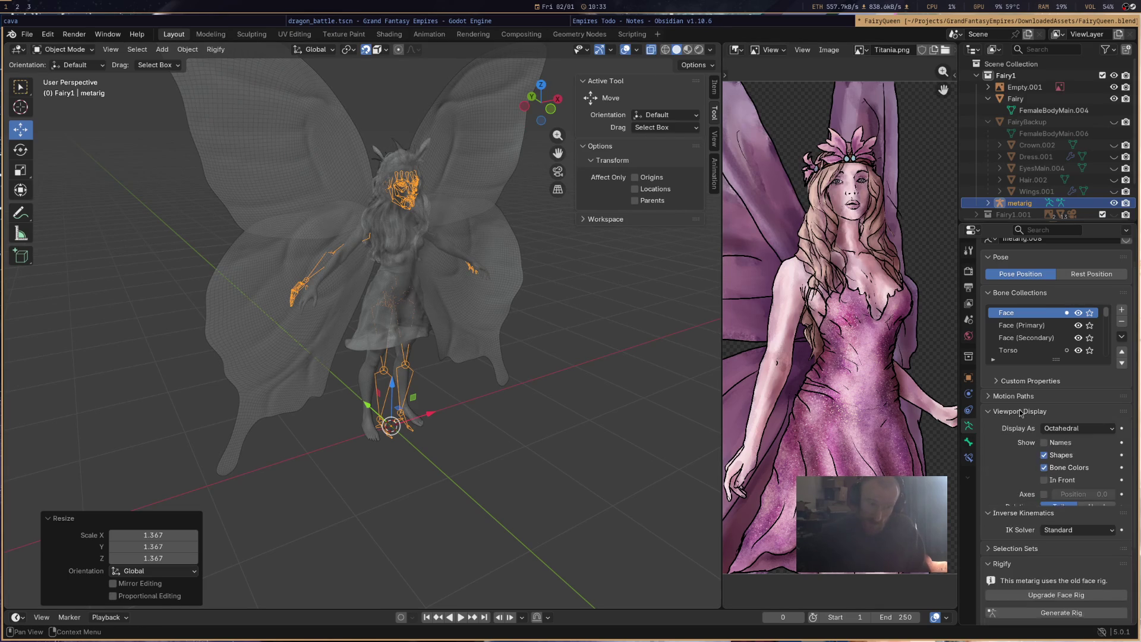
# - Make the metarig's bones draw In Front of the fairy mesh
pyautogui.click(437, 319)
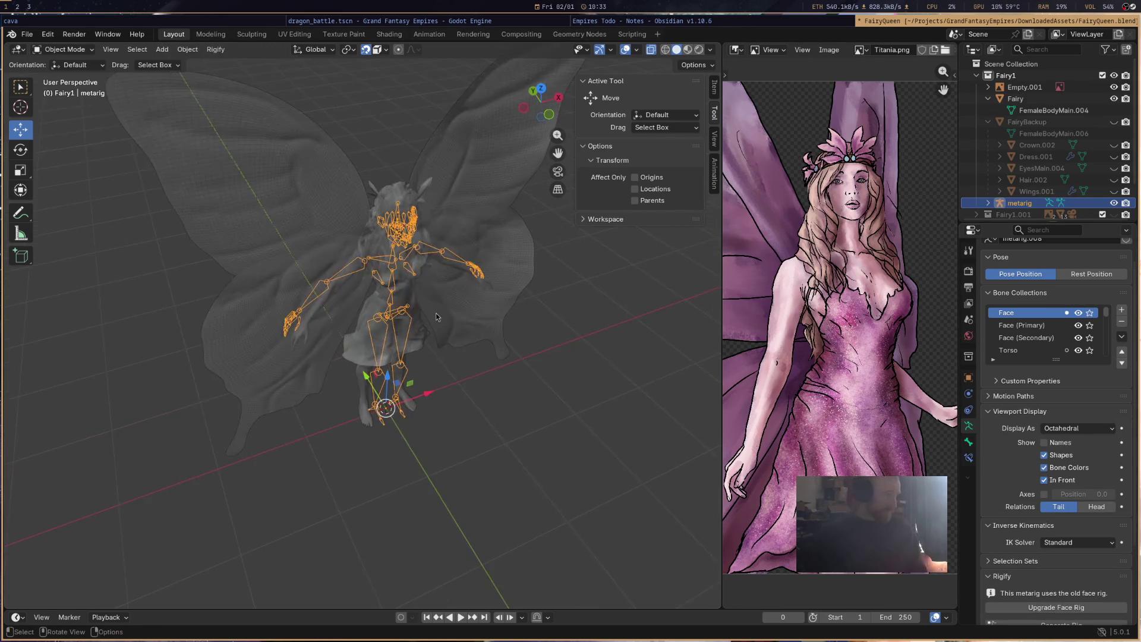
pyautogui.scroll(5, 434, 319)
pyautogui.moveTo(384, 205); pyautogui.dragTo(464, 299, button='middle')
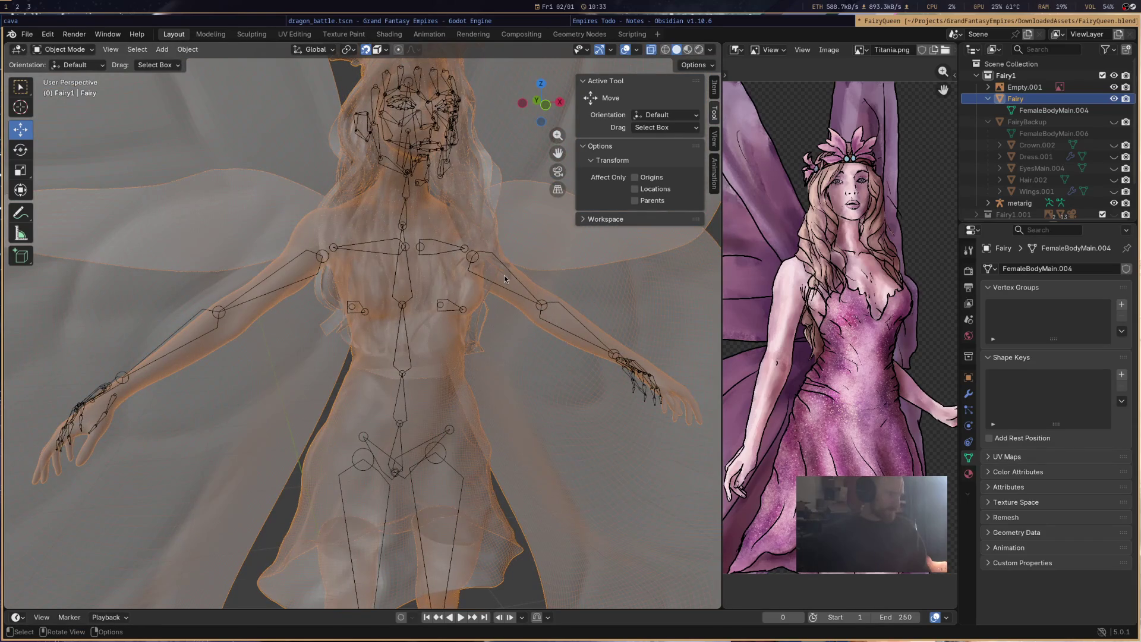
# - In Edit Mode, box-select and delete the face bones on one side
pyautogui.click(378, 116)
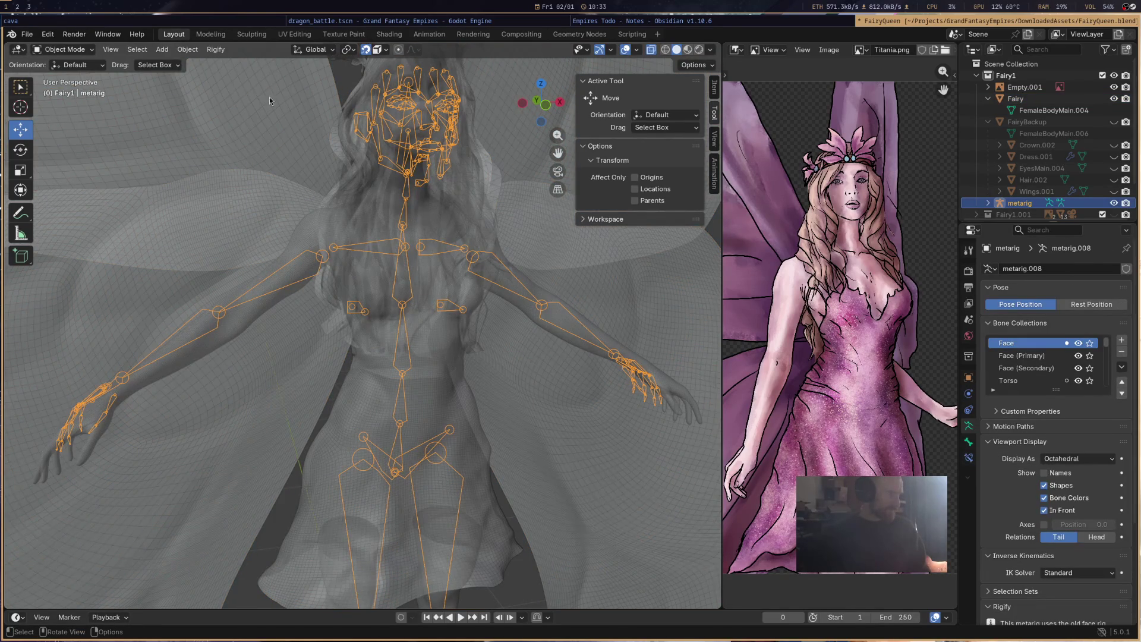
pyautogui.press('Tab')
pyautogui.moveTo(357, 148)
pyautogui.mouseDown(button='middle')
pyautogui.moveTo(474, 283)
pyautogui.moveTo(551, 304)
pyautogui.moveTo(470, 338)
pyautogui.moveTo(476, 351)
pyautogui.mouseUp(button='middle')
pyautogui.moveTo(423, 392); pyautogui.dragTo(538, 148)
pyautogui.press('x')
pyautogui.click(528, 166)
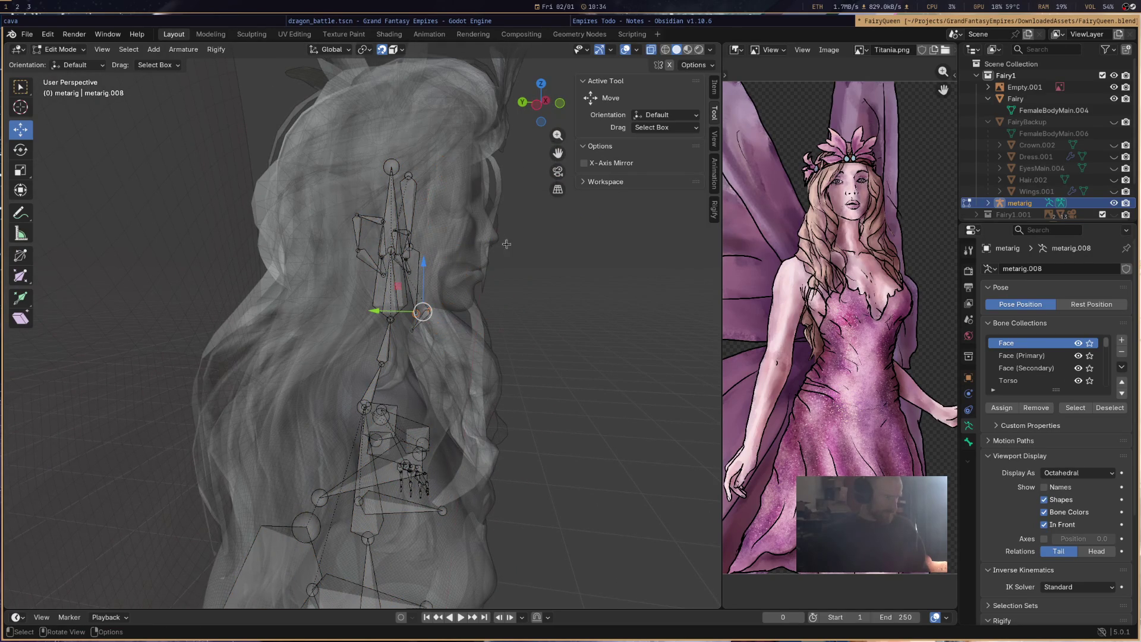
# - Delete the remaining face bones, leaving a simple head chain
pyautogui.moveTo(432, 310); pyautogui.dragTo(402, 276, button='middle')
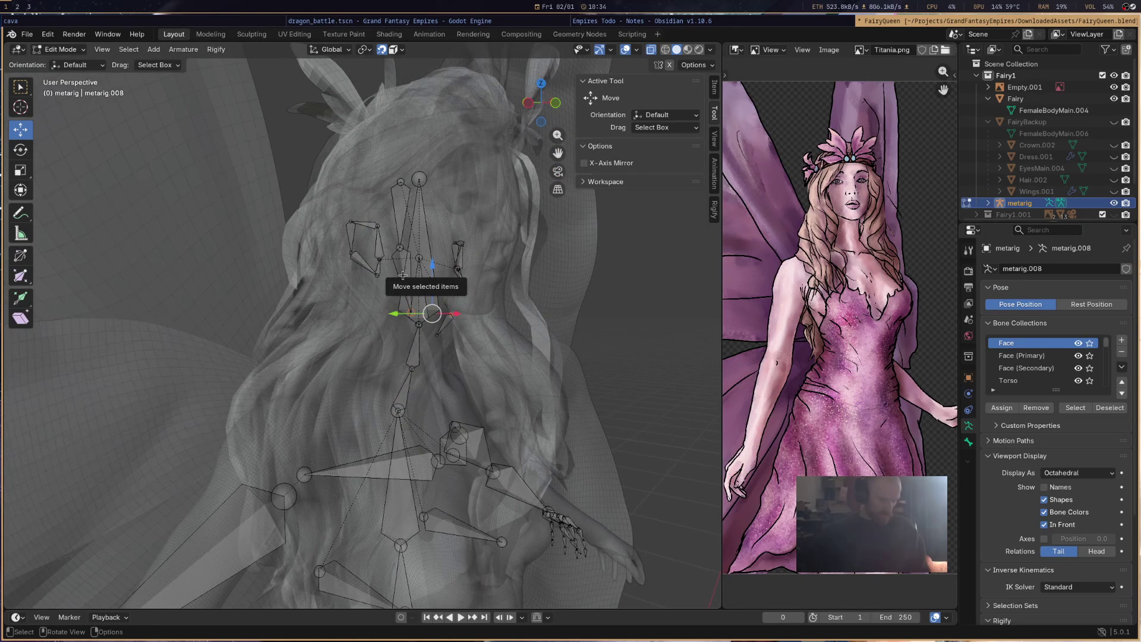
pyautogui.click(403, 275)
pyautogui.keyDown('shift'); pyautogui.click(448, 317); pyautogui.keyUp('shift')
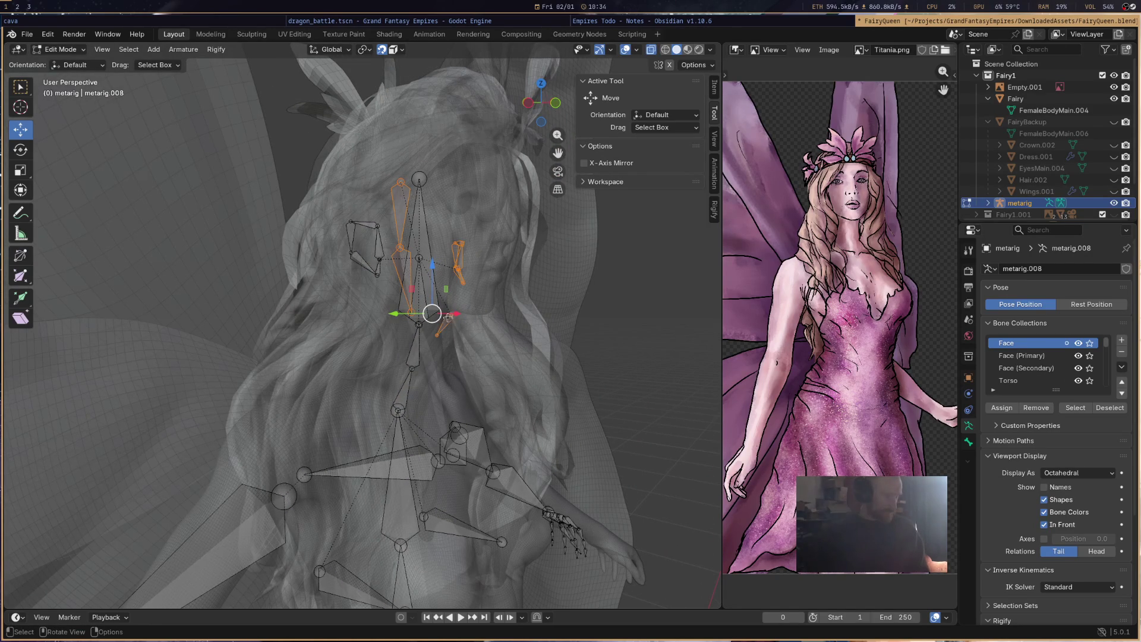
pyautogui.press('x')
pyautogui.click(378, 256)
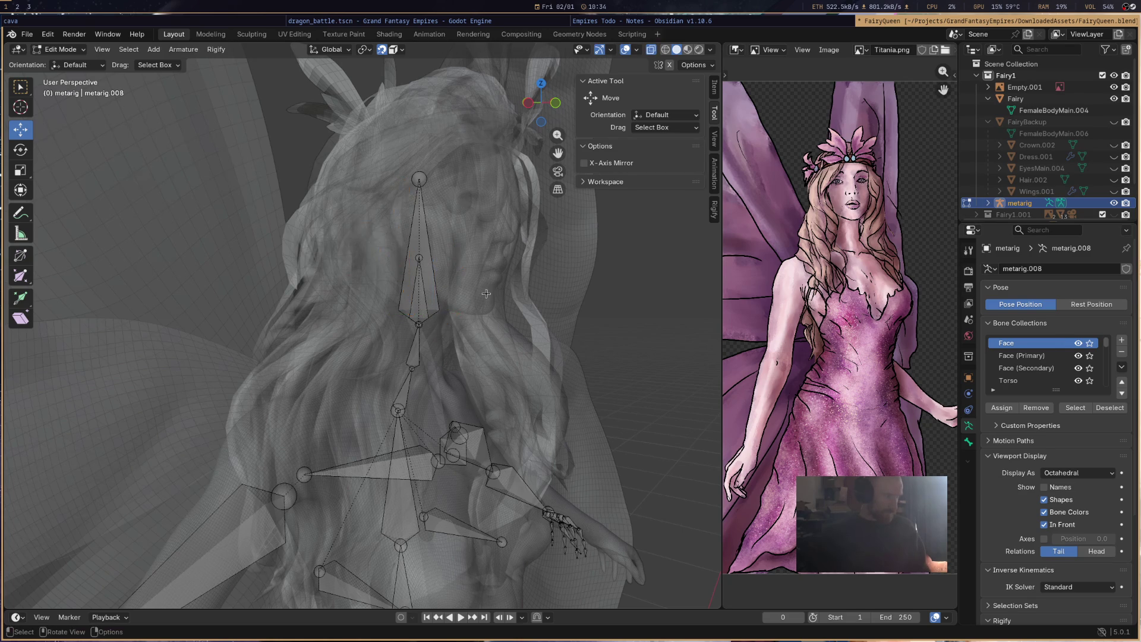
pyautogui.click(429, 297)
pyautogui.press('x')
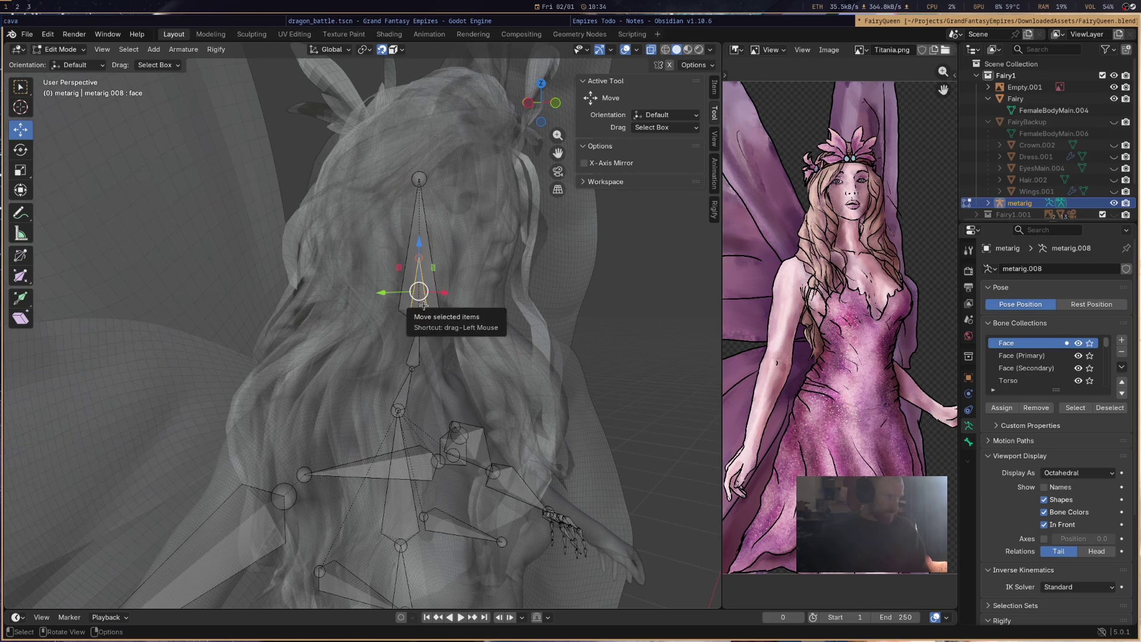
pyautogui.click(426, 310)
pyautogui.scroll(-3, 425, 310)
pyautogui.moveTo(426, 310)
pyautogui.mouseDown(button='middle')
pyautogui.moveTo(328, 236)
pyautogui.moveTo(357, 243)
pyautogui.moveTo(357, 119)
pyautogui.moveTo(421, 321)
pyautogui.mouseUp(button='middle')
pyautogui.scroll(-3, 329, 236)
pyautogui.scroll(1, 319, 242)
pyautogui.scroll(-1, 319, 242)
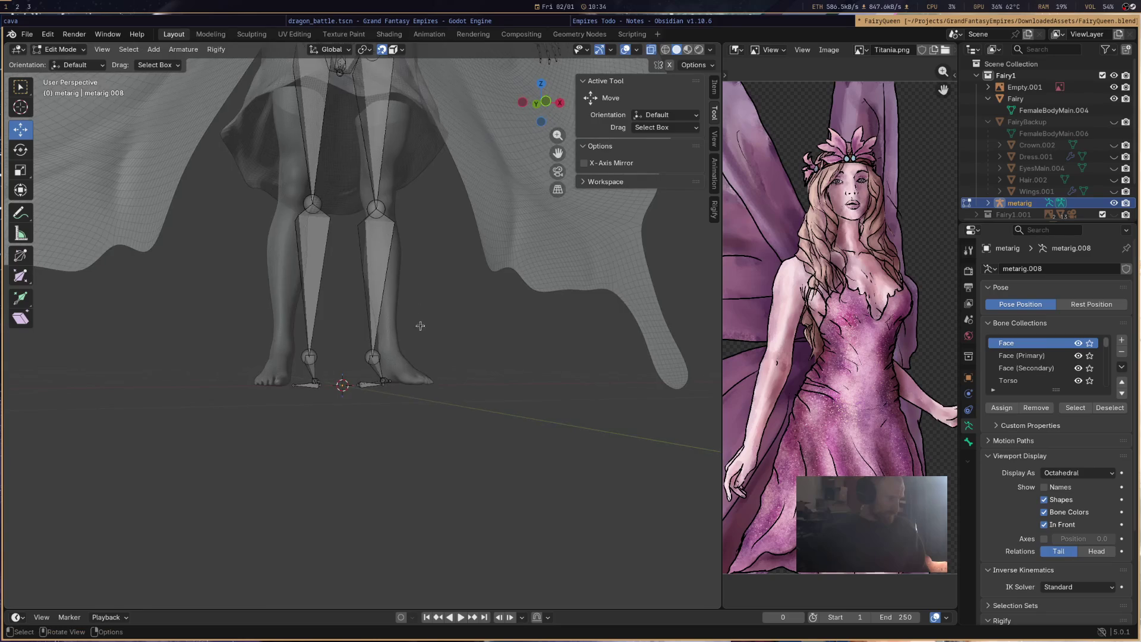
# - Select the left leg bone chain and shift it slightly along X
pyautogui.scroll(2, 395, 381)
pyautogui.scroll(3, 395, 381)
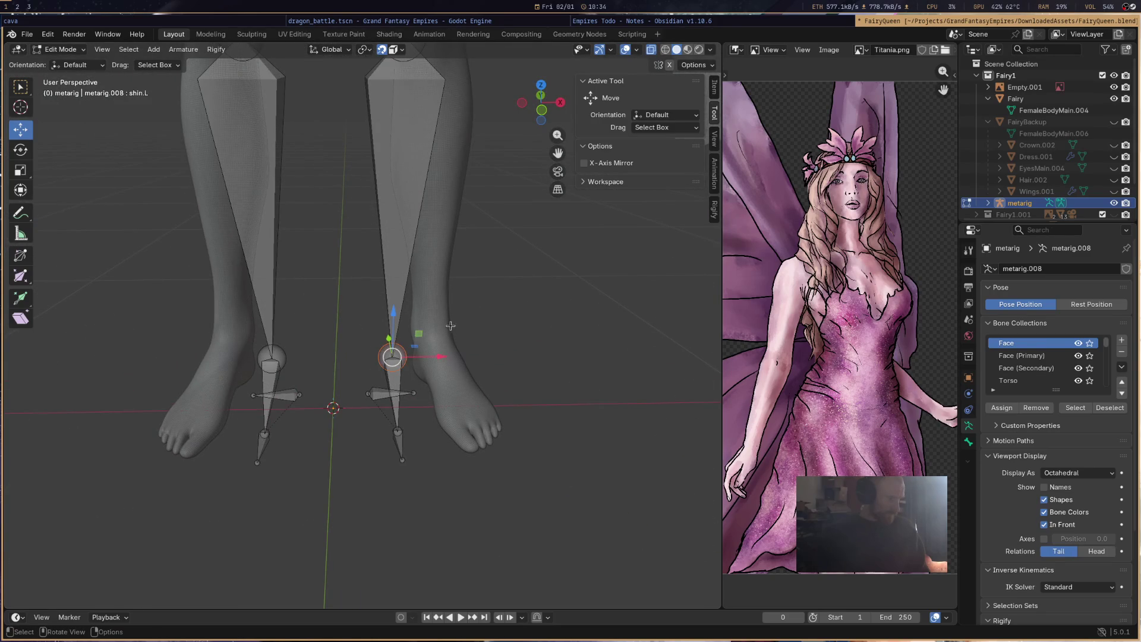
pyautogui.scroll(-4, 449, 335)
pyautogui.press('l')
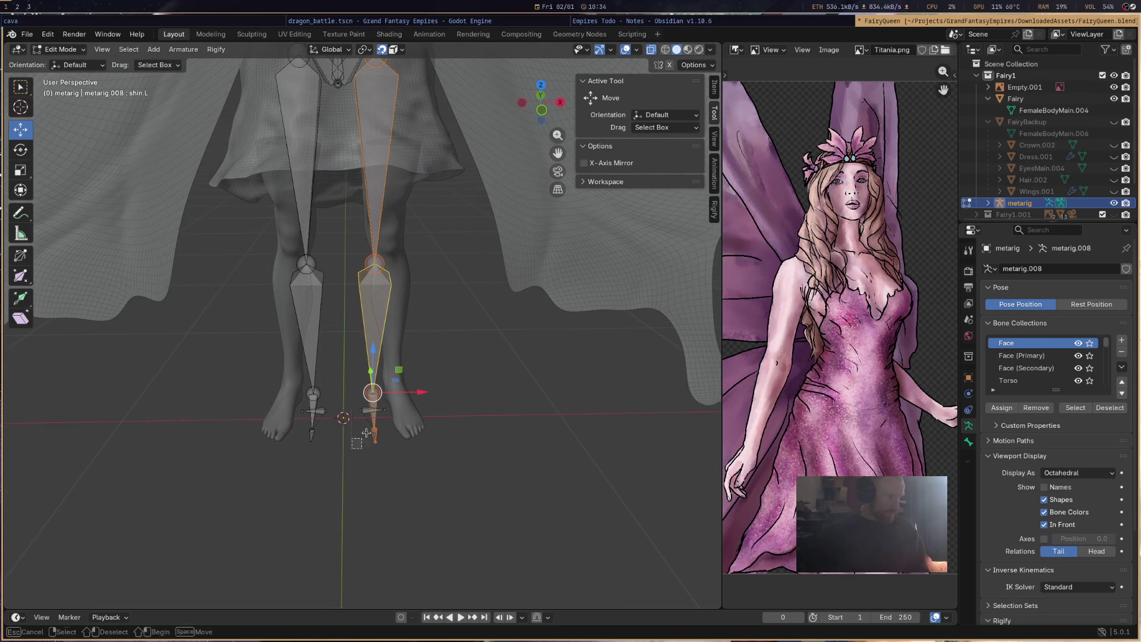
pyautogui.moveTo(459, 354)
pyautogui.mouseDown(button='middle')
pyautogui.moveTo(464, 262)
pyautogui.moveTo(437, 340)
pyautogui.moveTo(443, 382)
pyautogui.mouseUp(button='middle')
pyautogui.moveTo(443, 382); pyautogui.dragTo(454, 383)
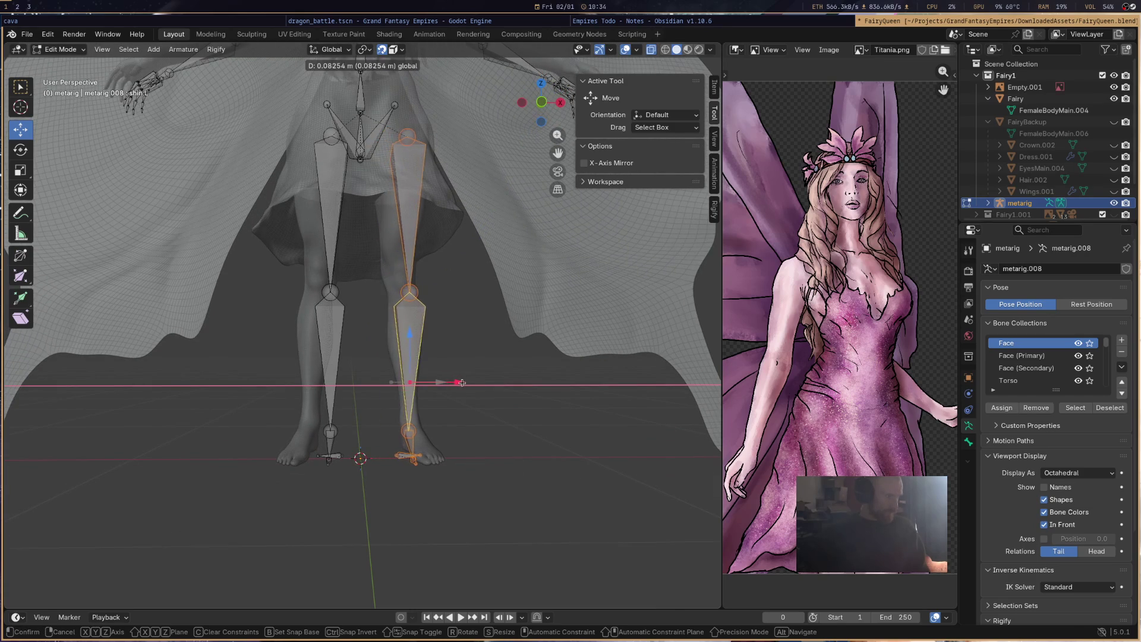
pyautogui.click(461, 383)
# - Move the left shin bone 0.022 m along X and rotate it toward the leg
pyautogui.moveTo(462, 382); pyautogui.dragTo(462, 376, button='middle')
pyautogui.press('g')
pyautogui.press('x')
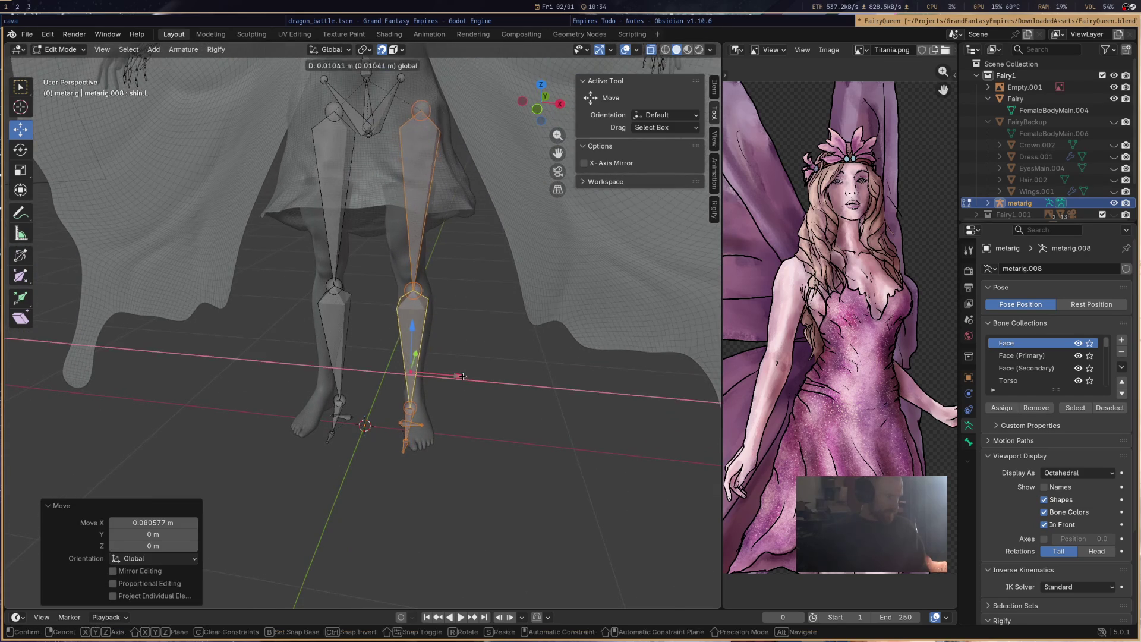
pyautogui.click(464, 375)
pyautogui.press('r')
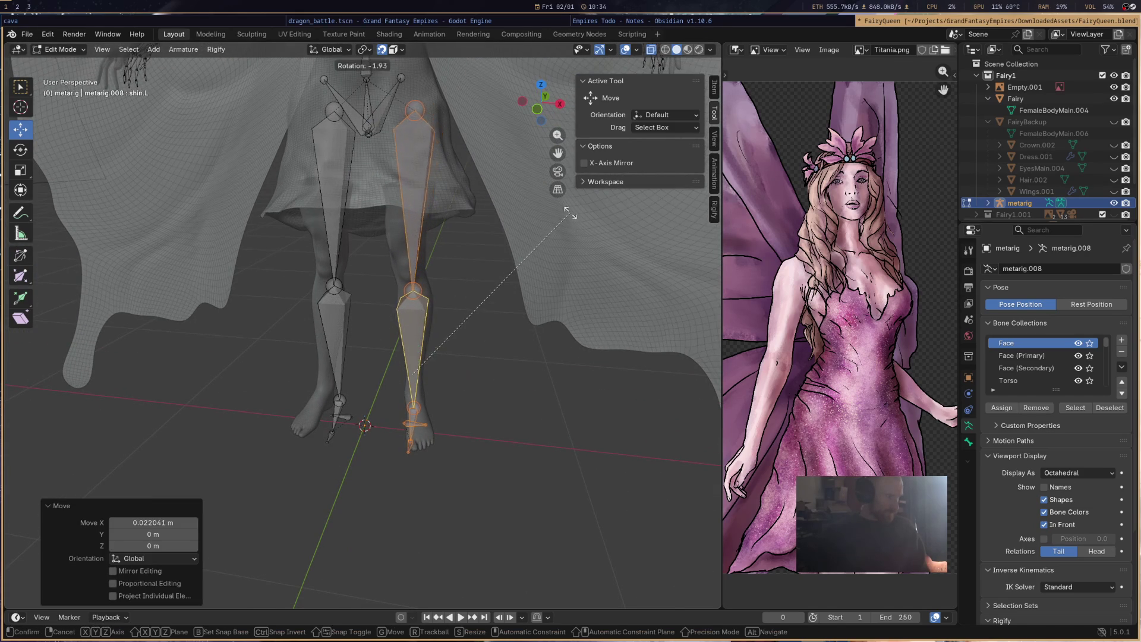
pyautogui.click(561, 208)
# - Re-rotate the shin bone to -4.78° to follow the fairy's lower leg
pyautogui.moveTo(482, 346); pyautogui.dragTo(496, 405, button='middle')
pyautogui.moveTo(544, 322)
pyautogui.mouseDown(button='middle')
pyautogui.moveTo(540, 297)
pyautogui.moveTo(517, 342)
pyautogui.moveTo(472, 374)
pyautogui.moveTo(451, 263)
pyautogui.mouseUp(button='middle')
pyautogui.press('r')
pyautogui.click(543, 290)
pyautogui.press('r')
pyautogui.click(526, 299)
pyautogui.scroll(-10, 518, 343)
pyautogui.scroll(5, 472, 374)
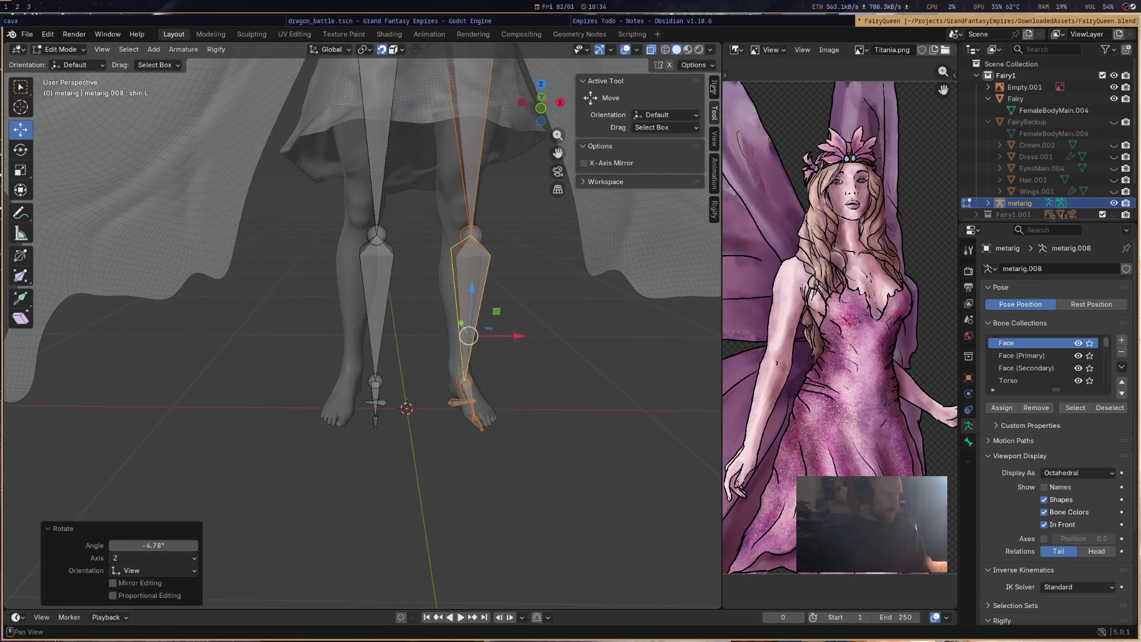
# - Undo the last change and move the shin bone along X into the leg
pyautogui.hotkey('ctrl', 'z')
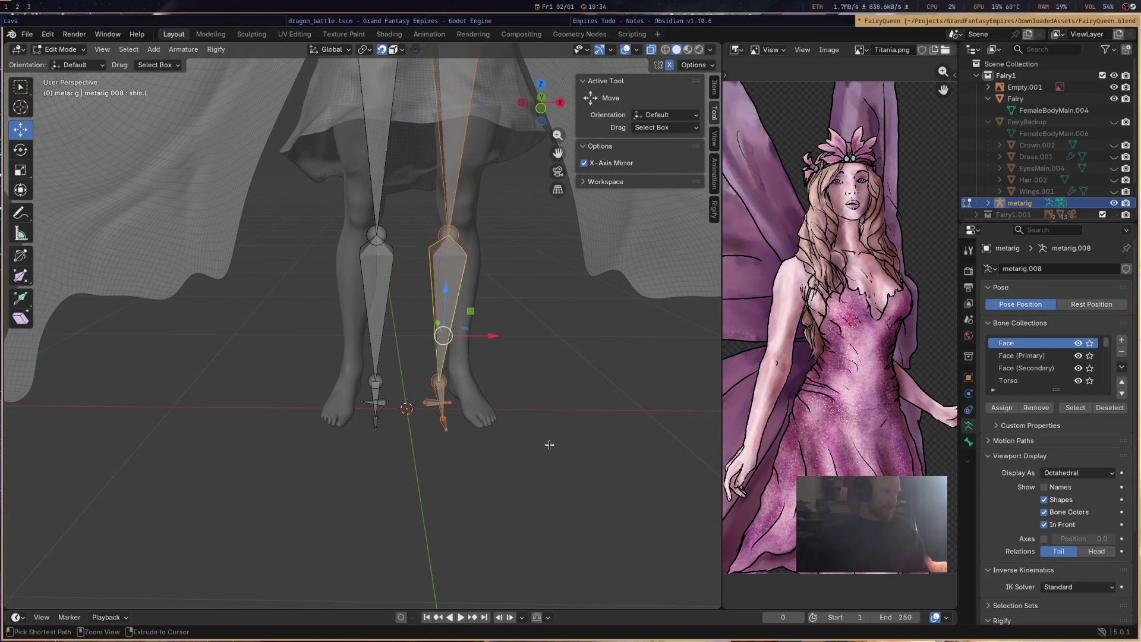
pyautogui.moveTo(525, 284)
pyautogui.mouseDown(button='middle')
pyautogui.moveTo(505, 380)
pyautogui.moveTo(482, 331)
pyautogui.mouseUp(button='middle')
pyautogui.moveTo(482, 332); pyautogui.dragTo(504, 333)
pyautogui.moveTo(504, 333)
pyautogui.mouseDown(button='middle')
pyautogui.moveTo(518, 387)
pyautogui.moveTo(229, 280)
pyautogui.mouseUp(button='middle')
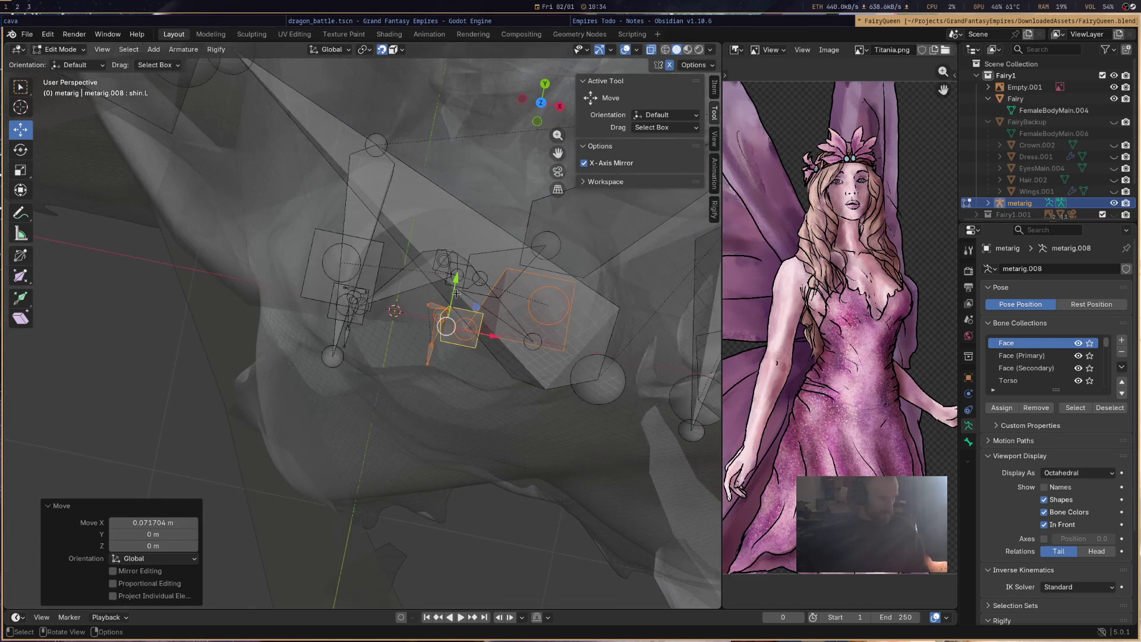
pyautogui.keyDown('alt'); pyautogui.moveTo(519, 305); pyautogui.dragTo(507, 326, button='middle'); pyautogui.keyUp('alt')
pyautogui.scroll(-10, 506, 326)
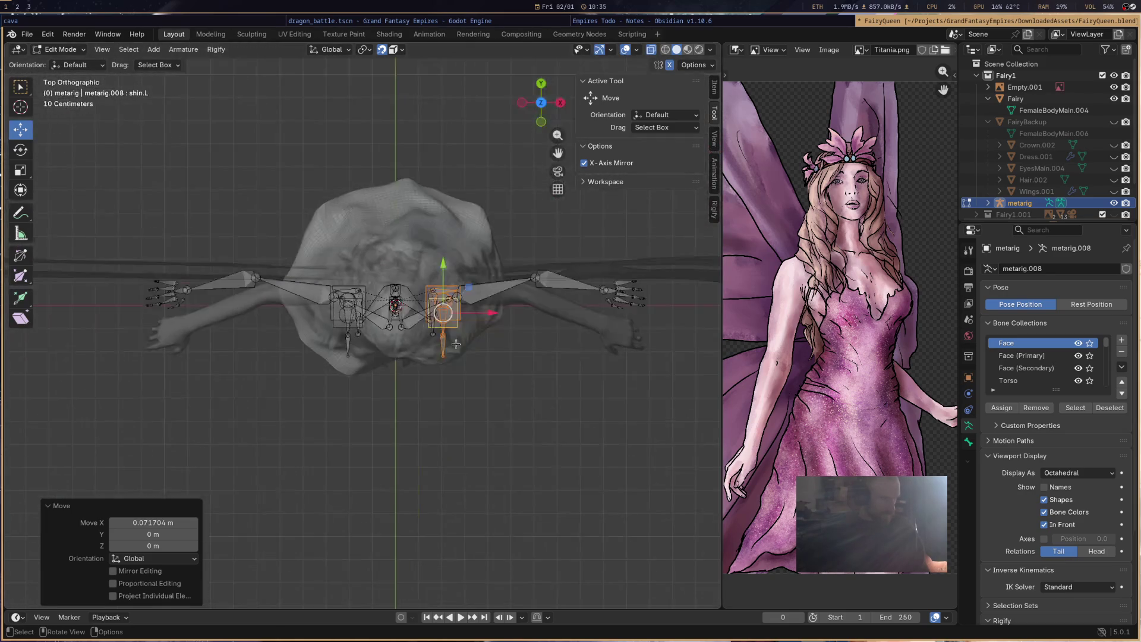
# - Rotate the leg bones -9.57°, then refine the shin's position and angle from the front
pyautogui.press('r')
pyautogui.click(557, 272)
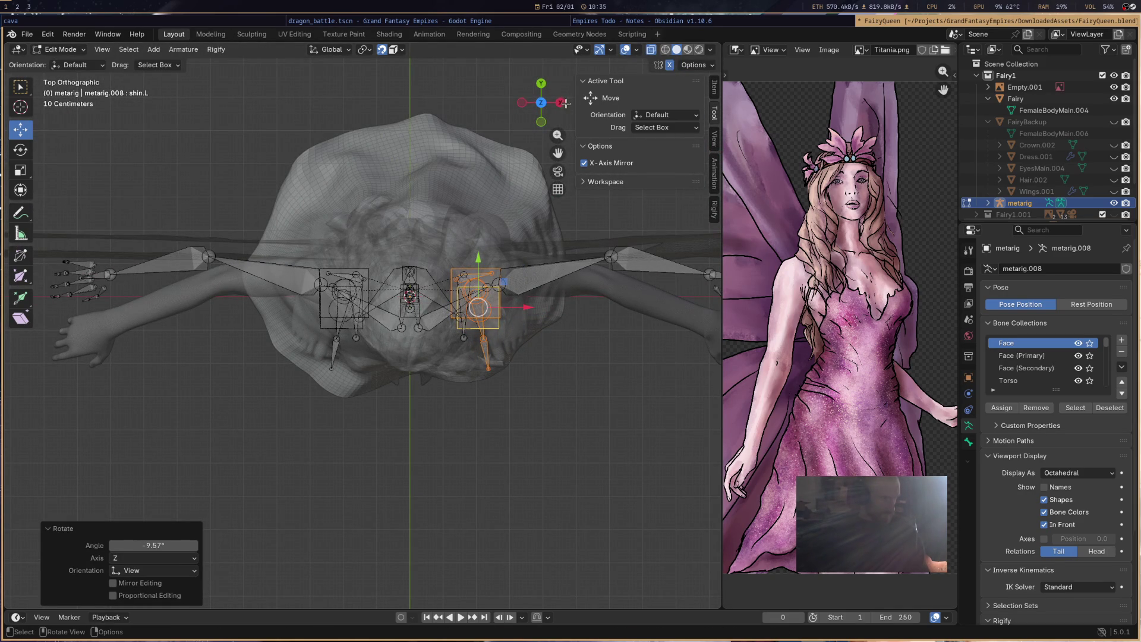
pyautogui.click(542, 123)
pyautogui.moveTo(563, 131)
pyautogui.mouseDown()
pyautogui.moveTo(467, 238)
pyautogui.moveTo(485, 314)
pyautogui.mouseUp()
pyautogui.keyDown('shift'); pyautogui.moveTo(485, 313); pyautogui.dragTo(485, 242, button='middle'); pyautogui.keyUp('shift')
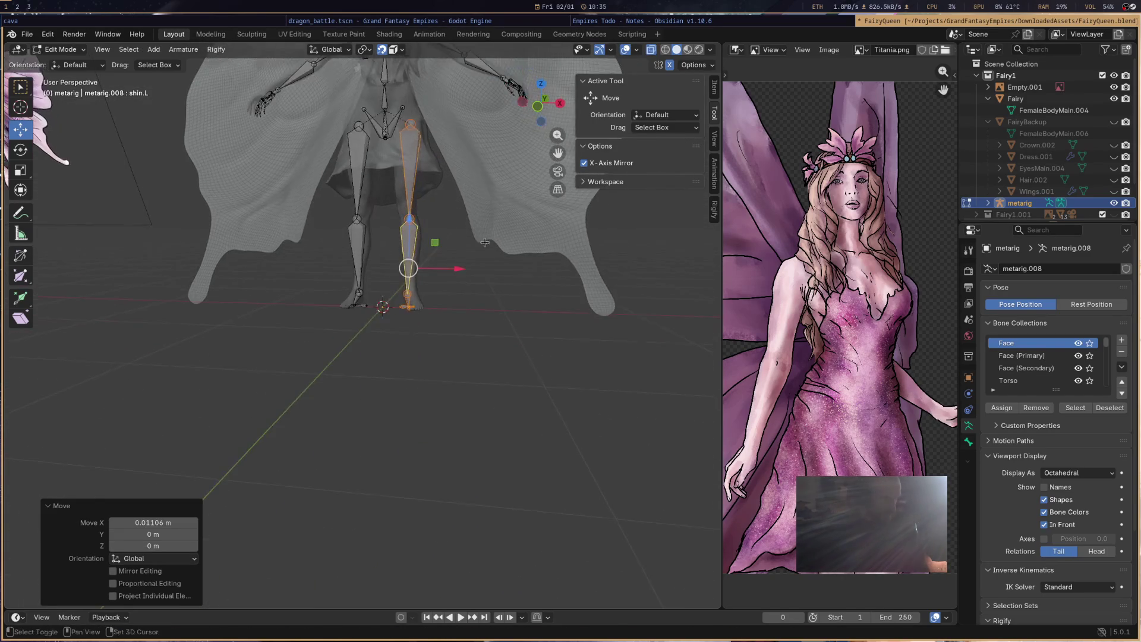
pyautogui.scroll(4, 485, 242)
pyautogui.press('r')
pyautogui.click(544, 173)
# - Nudge the shin along X, then shift it 0.11385 m along Y into the leg
pyautogui.moveTo(510, 207); pyautogui.dragTo(512, 207)
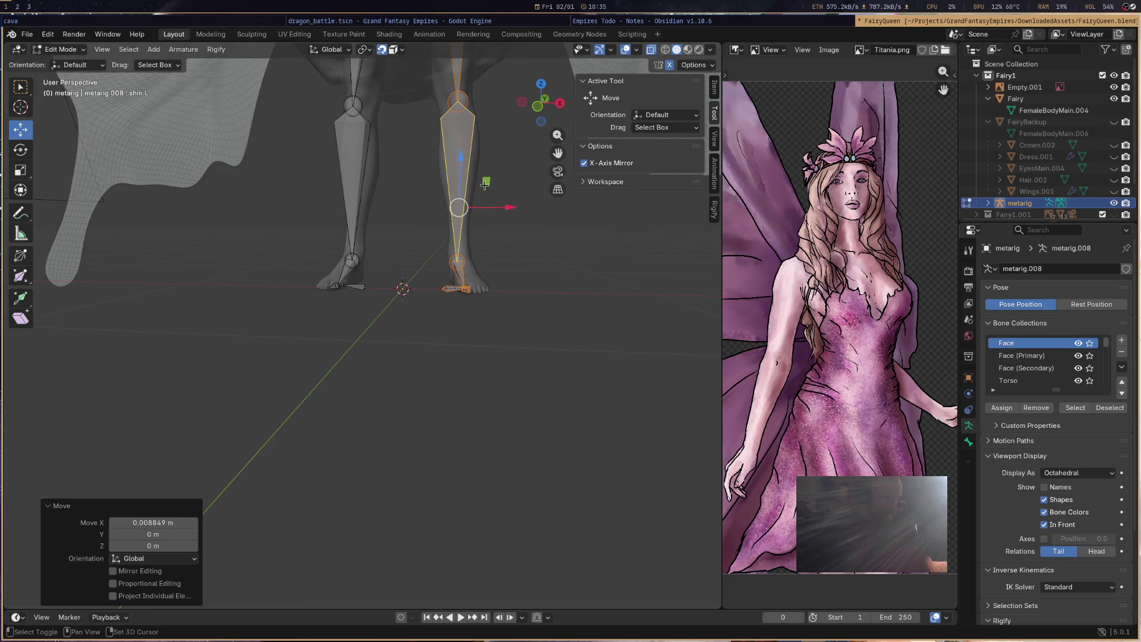
pyautogui.keyDown('shift'); pyautogui.moveTo(512, 207); pyautogui.dragTo(489, 347, button='middle'); pyautogui.keyUp('shift')
pyautogui.press('r')
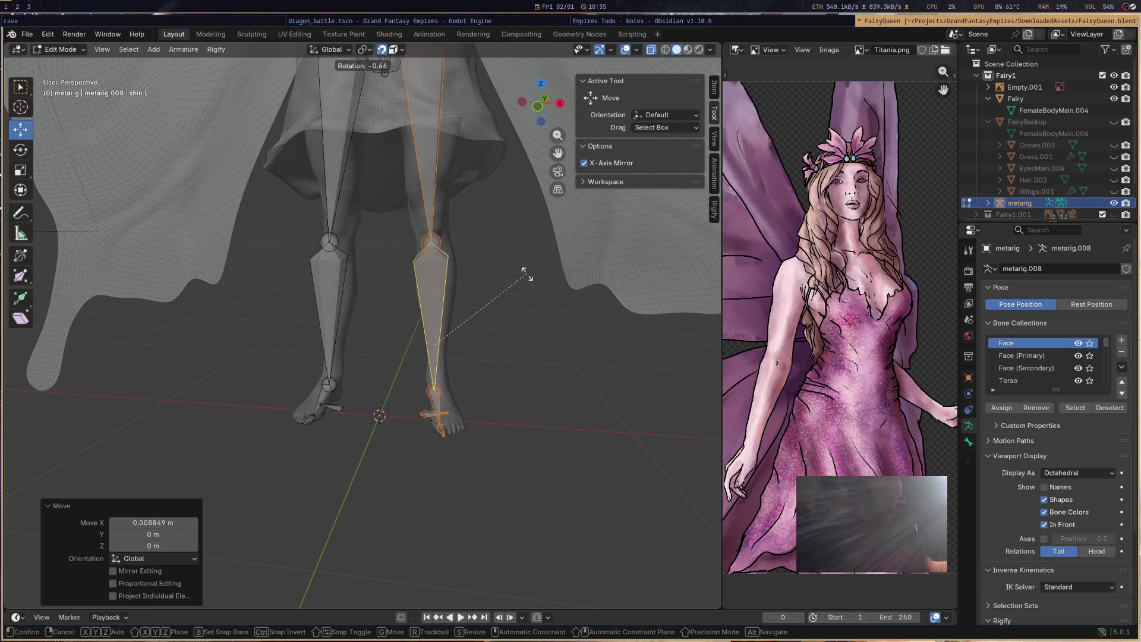
pyautogui.rightClick(526, 274)
pyautogui.click(483, 343)
pyautogui.moveTo(483, 344)
pyautogui.mouseDown(button='middle')
pyautogui.moveTo(410, 309)
pyautogui.moveTo(535, 301)
pyautogui.moveTo(527, 314)
pyautogui.moveTo(532, 303)
pyautogui.mouseUp(button='middle')
pyautogui.moveTo(365, 341); pyautogui.dragTo(347, 348)
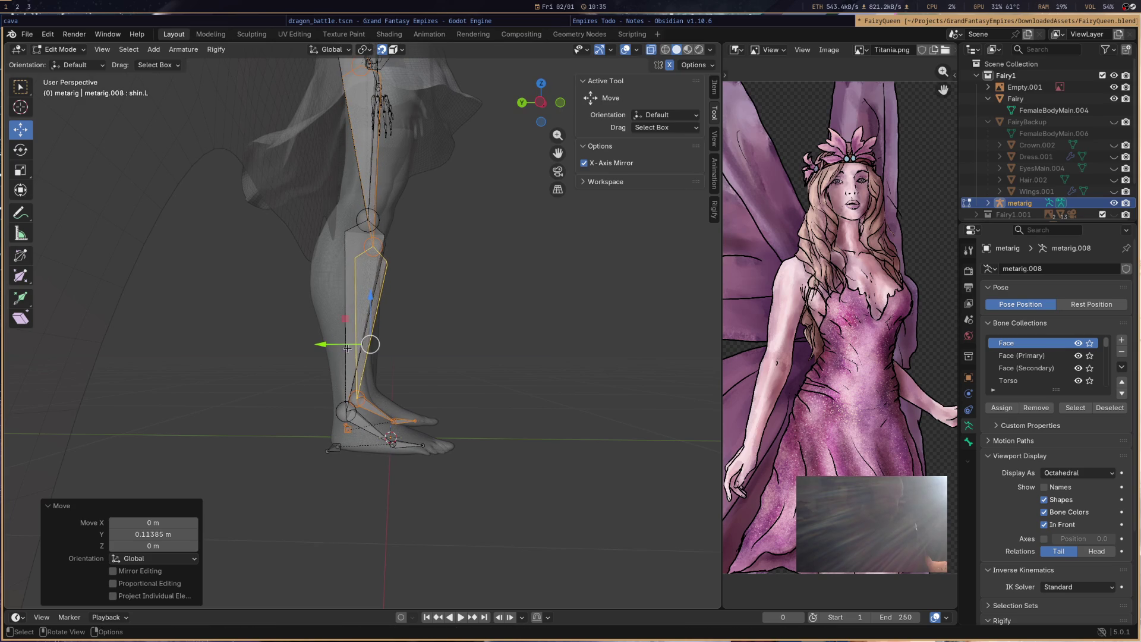
# - With snapping off, move the toe bone along Y into the foot
pyautogui.click(431, 446)
pyautogui.moveTo(422, 445)
pyautogui.mouseDown()
pyautogui.moveTo(398, 445)
pyautogui.moveTo(467, 451)
pyautogui.moveTo(440, 447)
pyautogui.mouseUp()
pyautogui.moveTo(440, 447)
pyautogui.mouseDown(button='middle')
pyautogui.moveTo(471, 462)
pyautogui.moveTo(440, 455)
pyautogui.mouseUp(button='middle')
pyautogui.click(382, 49)
pyautogui.moveTo(355, 453)
pyautogui.mouseDown()
pyautogui.moveTo(329, 450)
pyautogui.moveTo(337, 456)
pyautogui.mouseUp()
pyautogui.moveTo(337, 456)
pyautogui.mouseDown(button='middle')
pyautogui.moveTo(452, 237)
pyautogui.moveTo(411, 391)
pyautogui.mouseUp(button='middle')
pyautogui.moveTo(389, 289)
pyautogui.mouseDown(button='middle')
pyautogui.moveTo(408, 217)
pyautogui.moveTo(398, 200)
pyautogui.mouseUp(button='middle')
# - Move the hip, knee and ankle joints to fit the fairy's leg
pyautogui.click(304, 91)
pyautogui.moveTo(278, 98); pyautogui.dragTo(280, 98)
pyautogui.click(331, 356)
pyautogui.moveTo(302, 363); pyautogui.dragTo(422, 499)
pyautogui.click(308, 573)
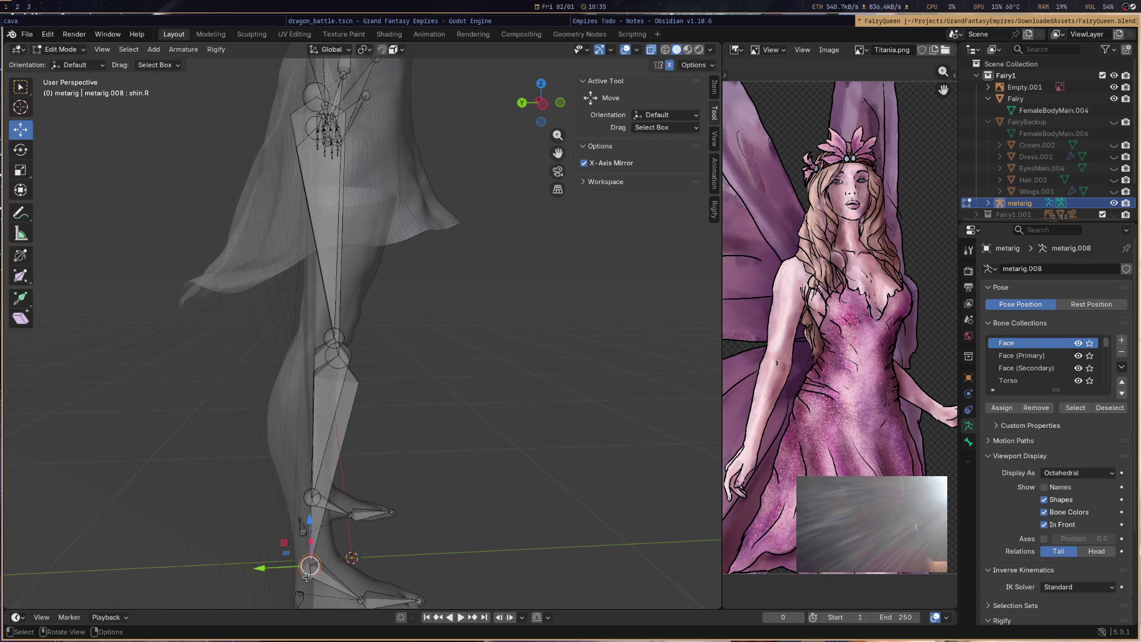
pyautogui.moveTo(269, 572); pyautogui.dragTo(265, 603)
pyautogui.click(469, 550)
pyautogui.click(515, 533)
# - Box-select the hip and pelvis bones and raise them 0.06367 m along Z
pyautogui.moveTo(529, 487)
pyautogui.mouseDown(button='middle')
pyautogui.moveTo(529, 385)
pyautogui.moveTo(462, 275)
pyautogui.moveTo(404, 270)
pyautogui.moveTo(380, 234)
pyautogui.moveTo(384, 249)
pyautogui.mouseUp(button='middle')
pyautogui.scroll(-5, 405, 270)
pyautogui.scroll(8, 383, 244)
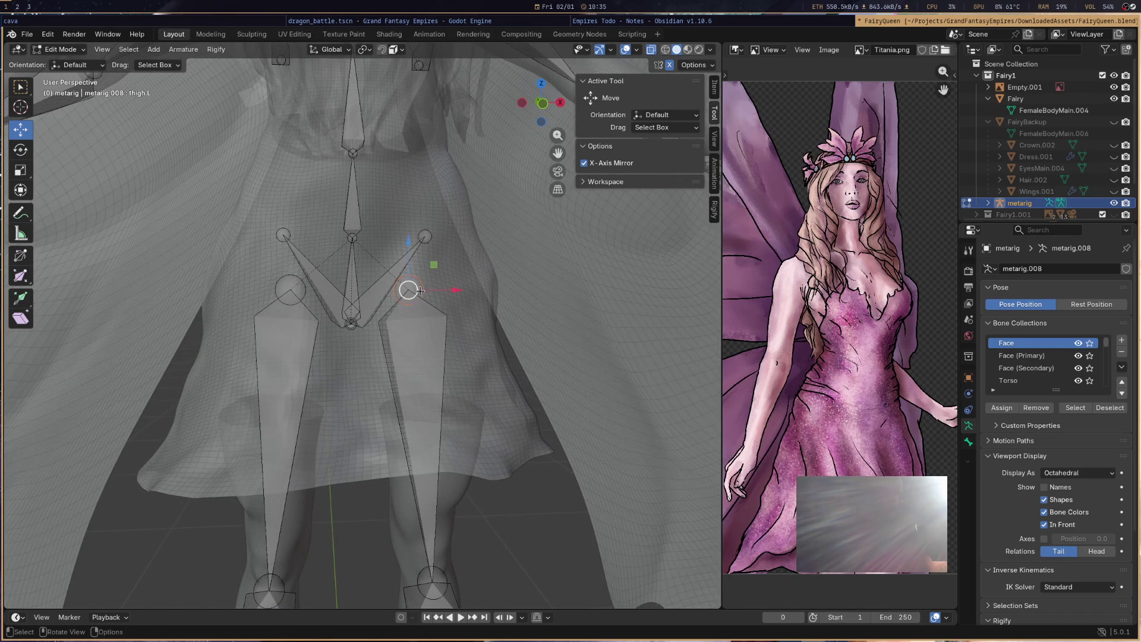
pyautogui.moveTo(270, 352); pyautogui.dragTo(476, 205)
pyautogui.moveTo(348, 236); pyautogui.dragTo(352, 208)
# - Raise the pelvis.L bone and a lower spine joint to match the fairy's torso
pyautogui.click(426, 206)
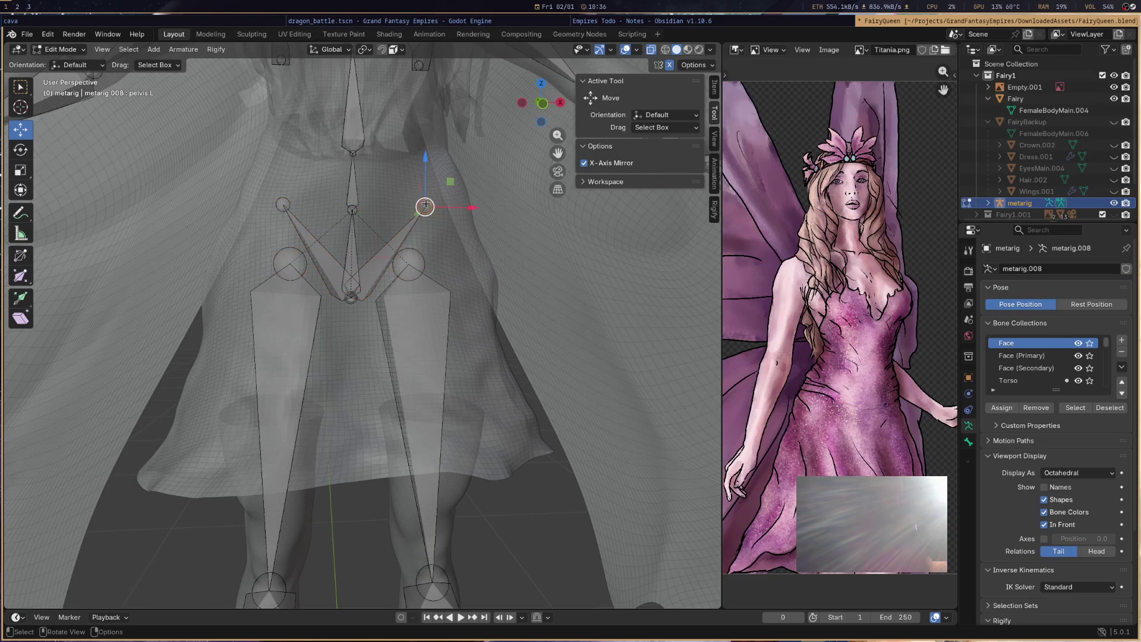
pyautogui.moveTo(425, 207); pyautogui.dragTo(448, 189)
pyautogui.moveTo(462, 257)
pyautogui.mouseDown(button='middle')
pyautogui.moveTo(440, 254)
pyautogui.moveTo(437, 370)
pyautogui.moveTo(448, 368)
pyautogui.mouseUp(button='middle')
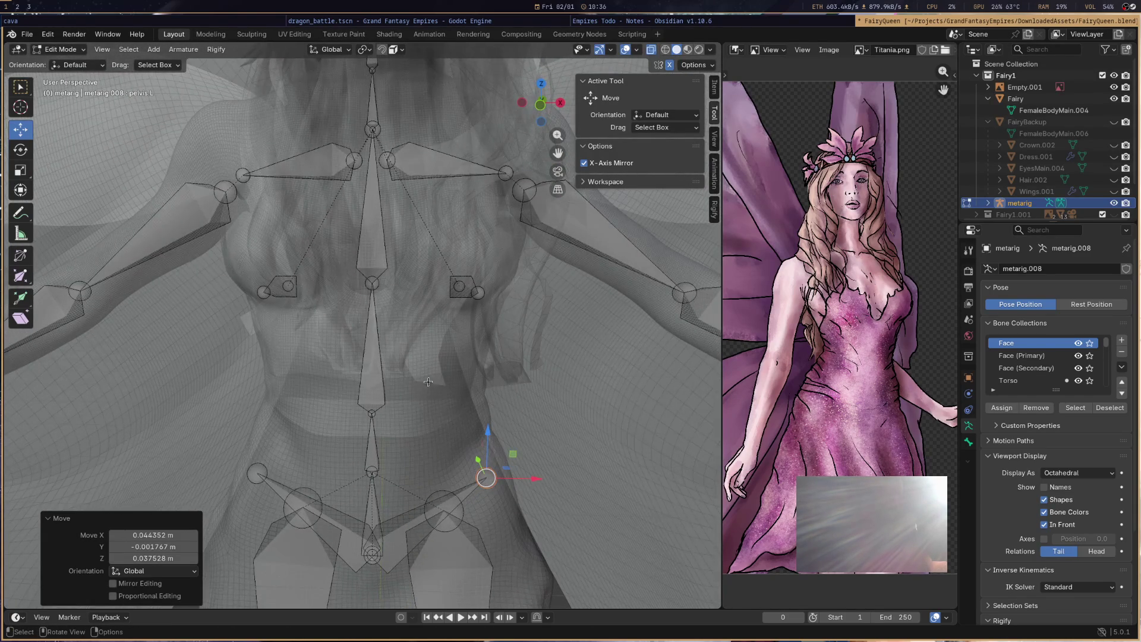
pyautogui.scroll(-2, 428, 385)
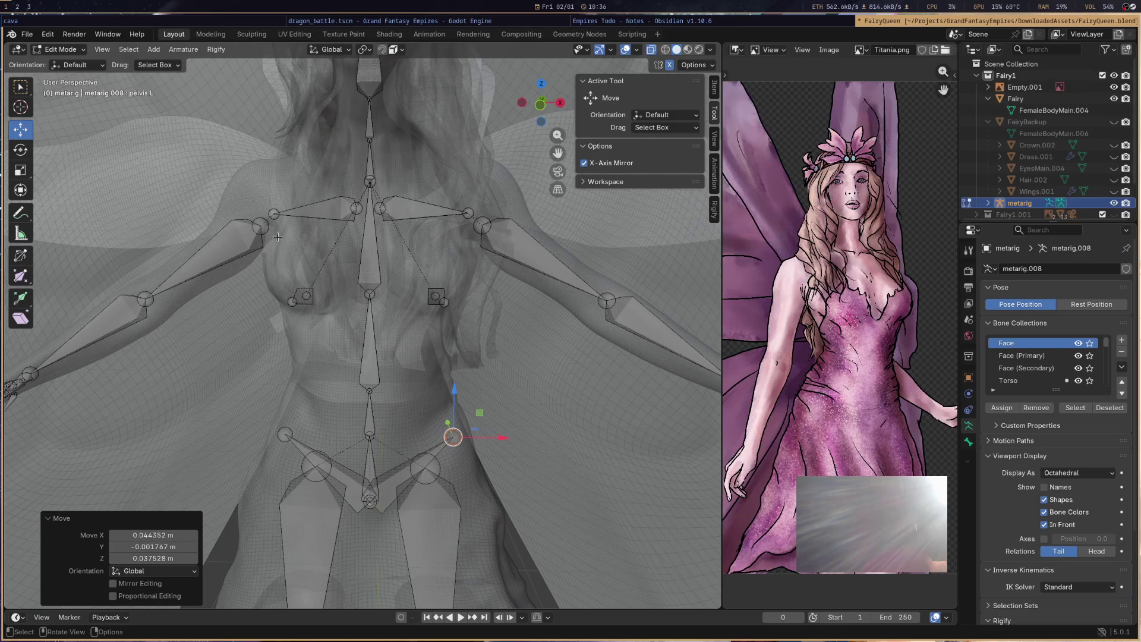
pyautogui.click(280, 216)
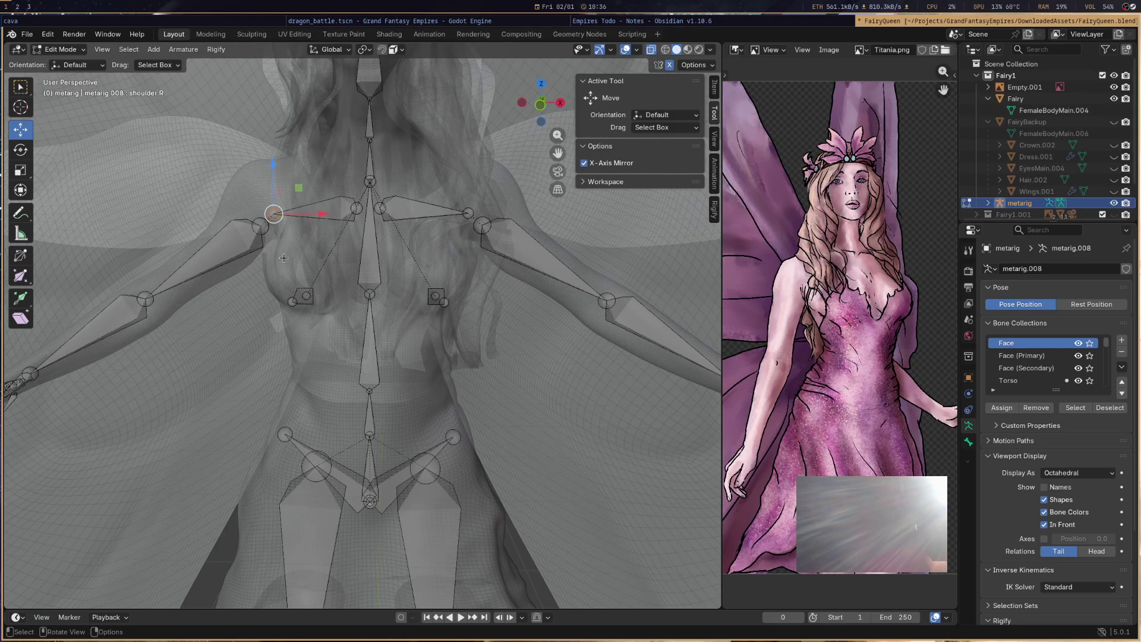
pyautogui.click(374, 395)
pyautogui.moveTo(369, 358); pyautogui.dragTo(370, 236)
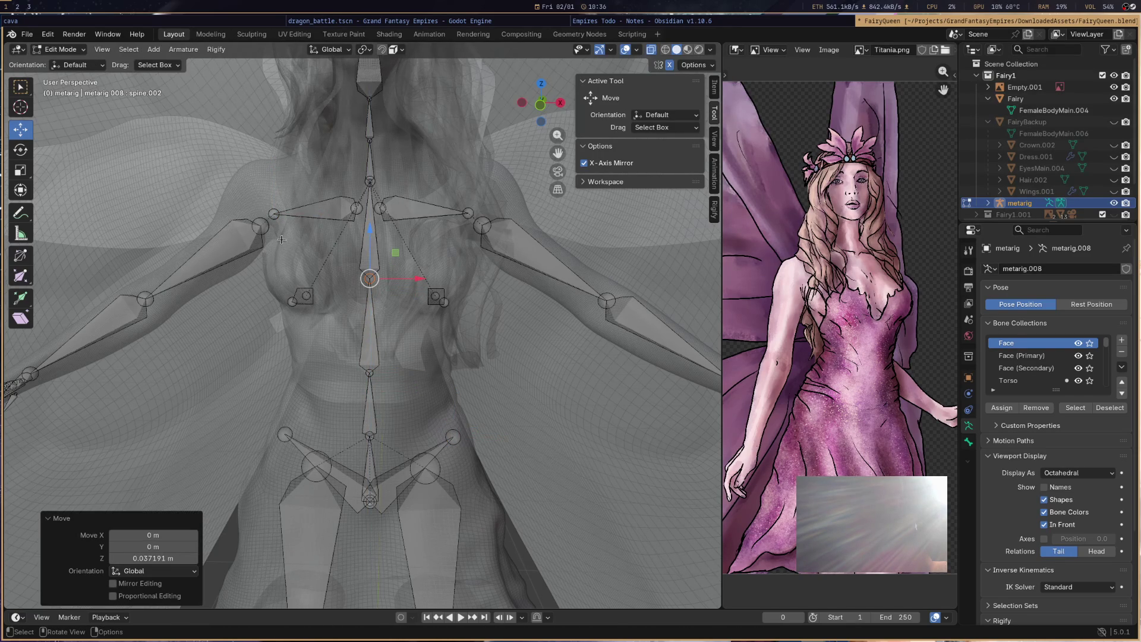
# - Raise both shoulder bones and the upper spine joint 0.067452 m along Z
pyautogui.click(321, 215)
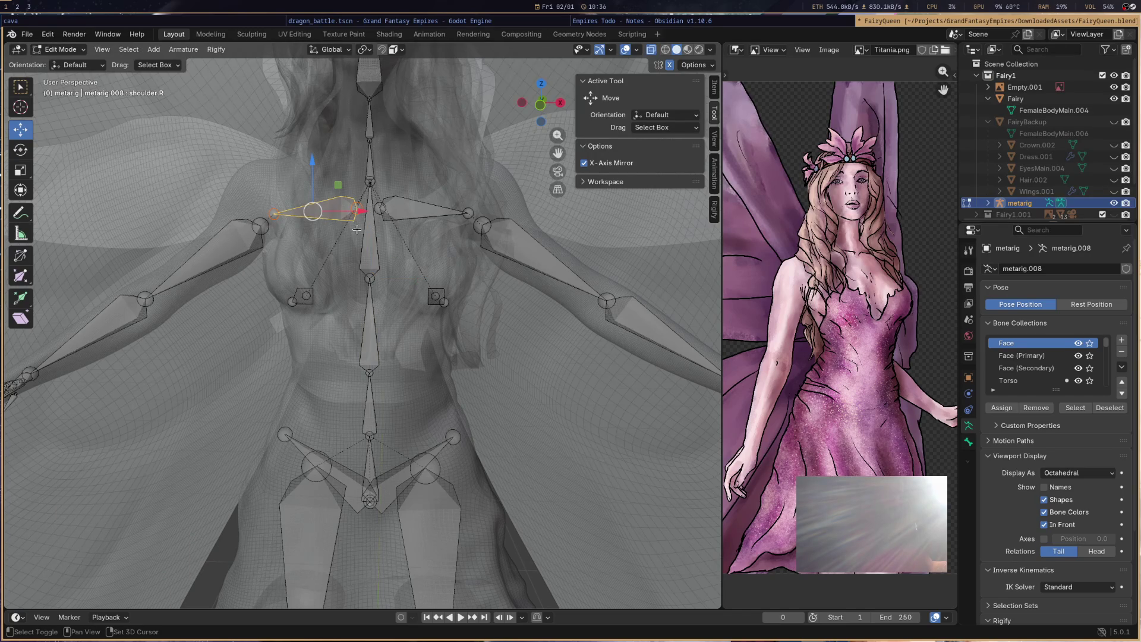
pyautogui.moveTo(273, 248); pyautogui.dragTo(472, 167)
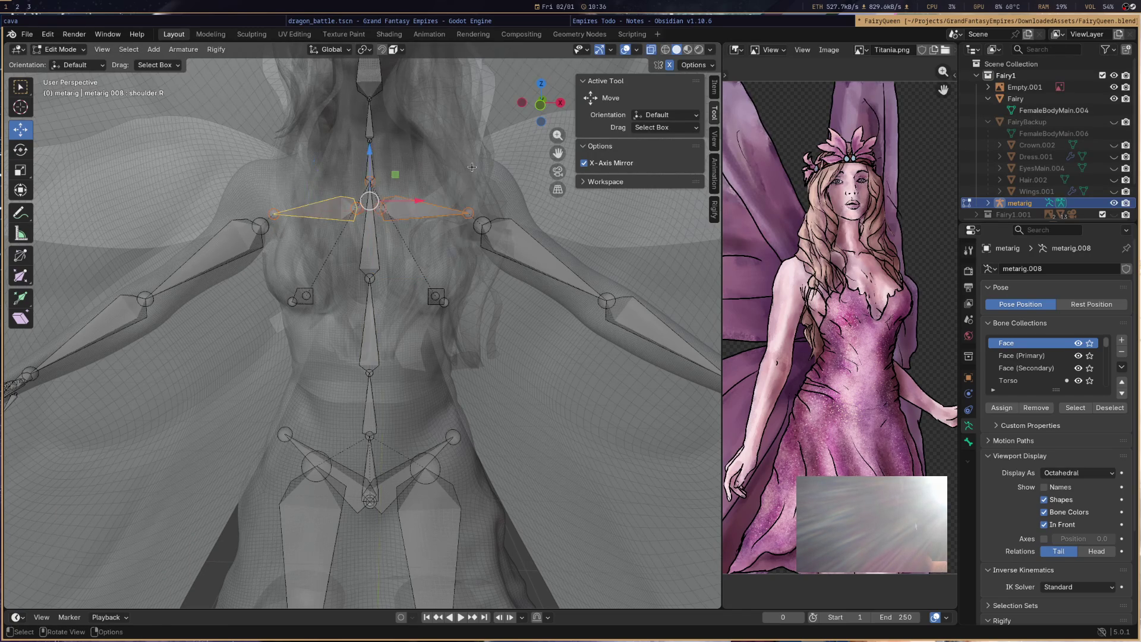
pyautogui.keyDown('shift'); pyautogui.click(365, 235); pyautogui.keyUp('shift')
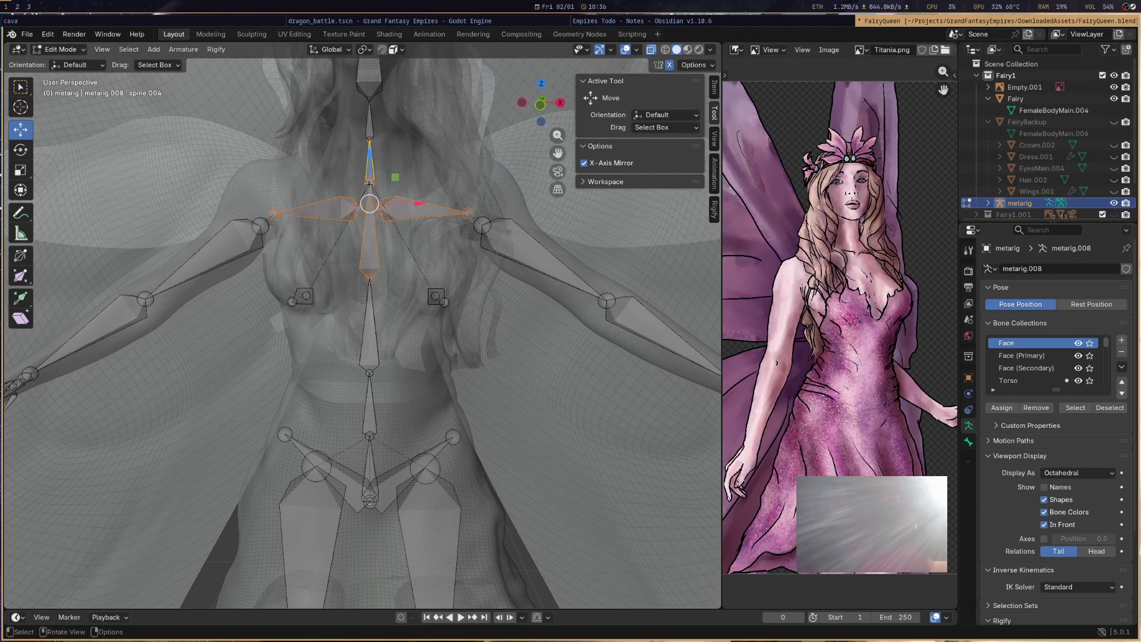
pyautogui.moveTo(369, 154); pyautogui.dragTo(366, 123)
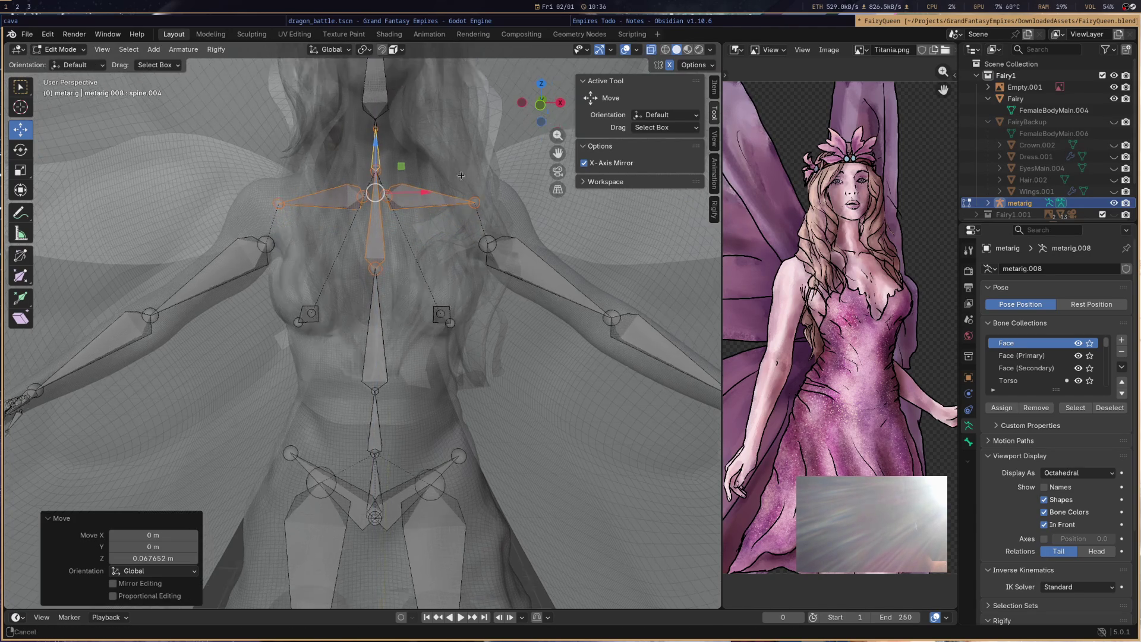
pyautogui.scroll(3, 404, 226)
pyautogui.click(399, 180)
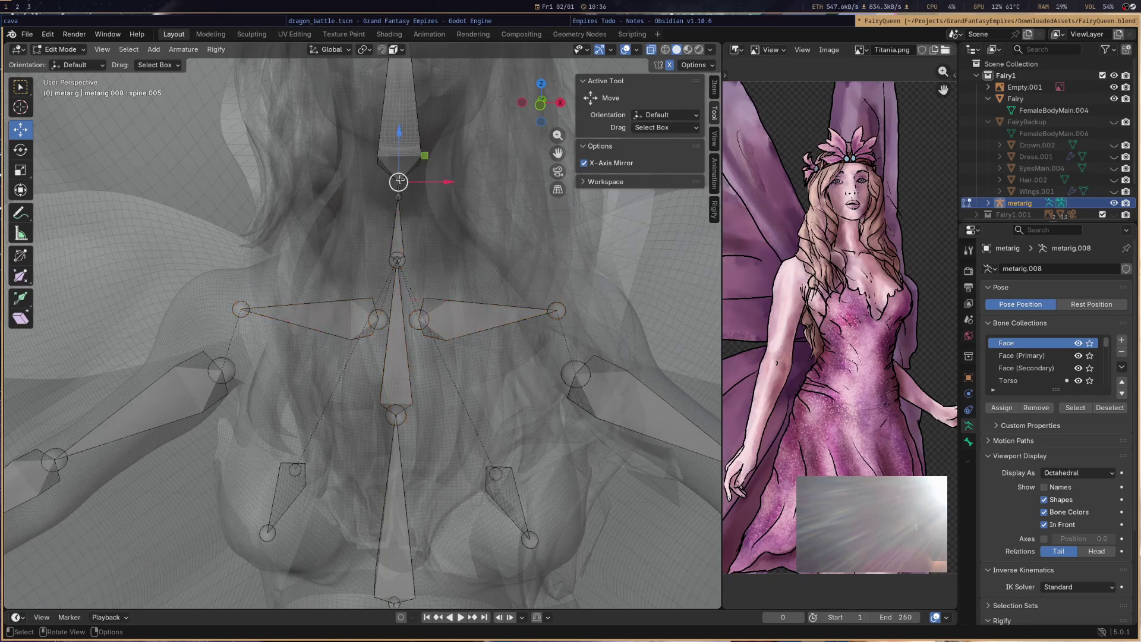
# - Raise the neck bones and lift the spine.006 head bone 0.12286 m into the fairy's head
pyautogui.moveTo(397, 153); pyautogui.dragTo(404, 111)
pyautogui.click(398, 194)
pyautogui.moveTo(394, 164); pyautogui.dragTo(394, 166)
pyautogui.moveTo(394, 166)
pyautogui.mouseDown(button='middle')
pyautogui.moveTo(301, 287)
pyautogui.moveTo(455, 245)
pyautogui.mouseUp(button='middle')
pyautogui.click(445, 213)
pyautogui.moveTo(445, 213); pyautogui.dragTo(434, 168)
pyautogui.scroll(3, 433, 168)
pyautogui.moveTo(434, 169)
pyautogui.mouseDown(button='middle')
pyautogui.moveTo(550, 219)
pyautogui.moveTo(463, 327)
pyautogui.moveTo(439, 379)
pyautogui.moveTo(444, 320)
pyautogui.moveTo(465, 337)
pyautogui.moveTo(544, 344)
pyautogui.mouseUp(button='middle')
# - Move breast.R 0.054324 m up and -0.082345 m along Y into the fairy's chest
pyautogui.click(248, 355)
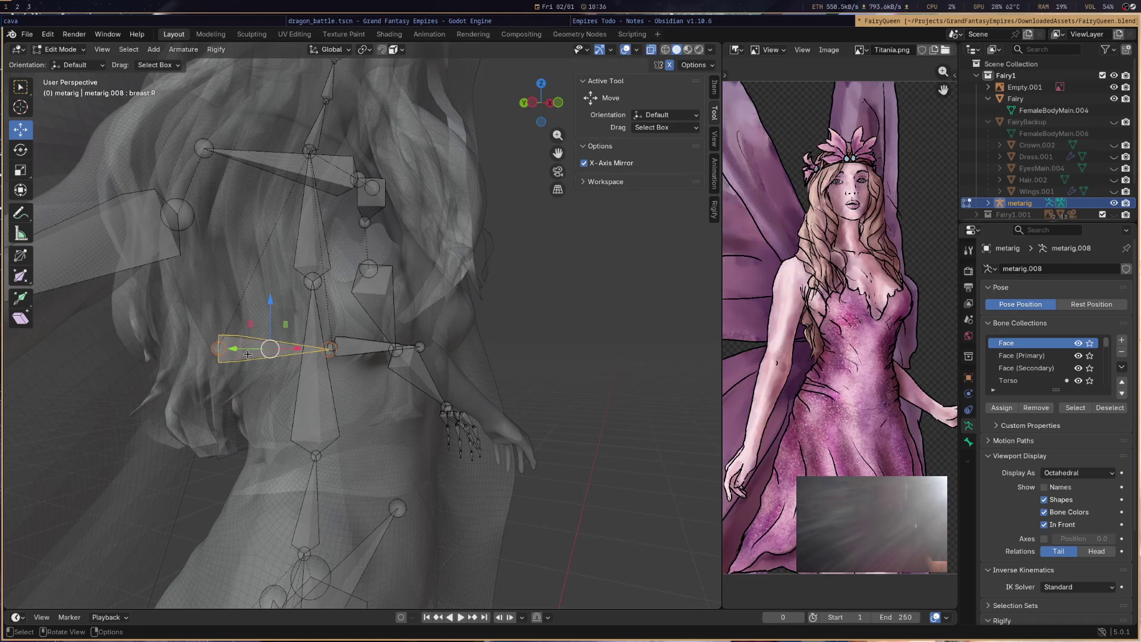
pyautogui.moveTo(264, 335); pyautogui.dragTo(281, 309)
pyautogui.moveTo(380, 339)
pyautogui.mouseDown(button='middle')
pyautogui.moveTo(401, 362)
pyautogui.moveTo(399, 403)
pyautogui.moveTo(373, 385)
pyautogui.moveTo(462, 258)
pyautogui.moveTo(380, 277)
pyautogui.mouseUp(button='middle')
pyautogui.scroll(-5, 417, 268)
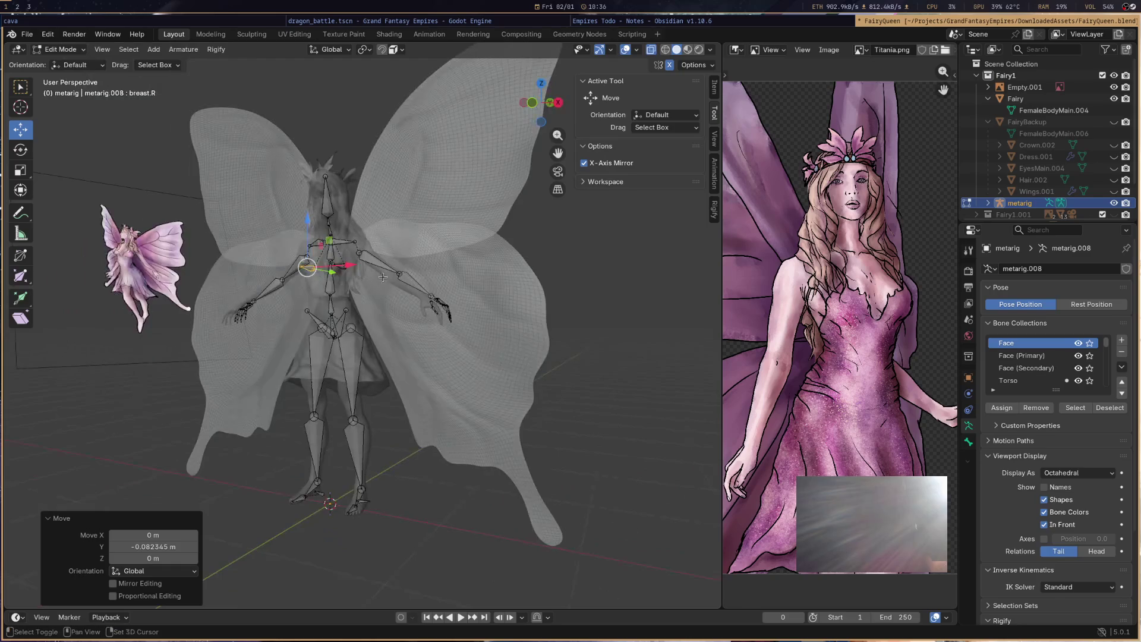
pyautogui.scroll(6, 379, 278)
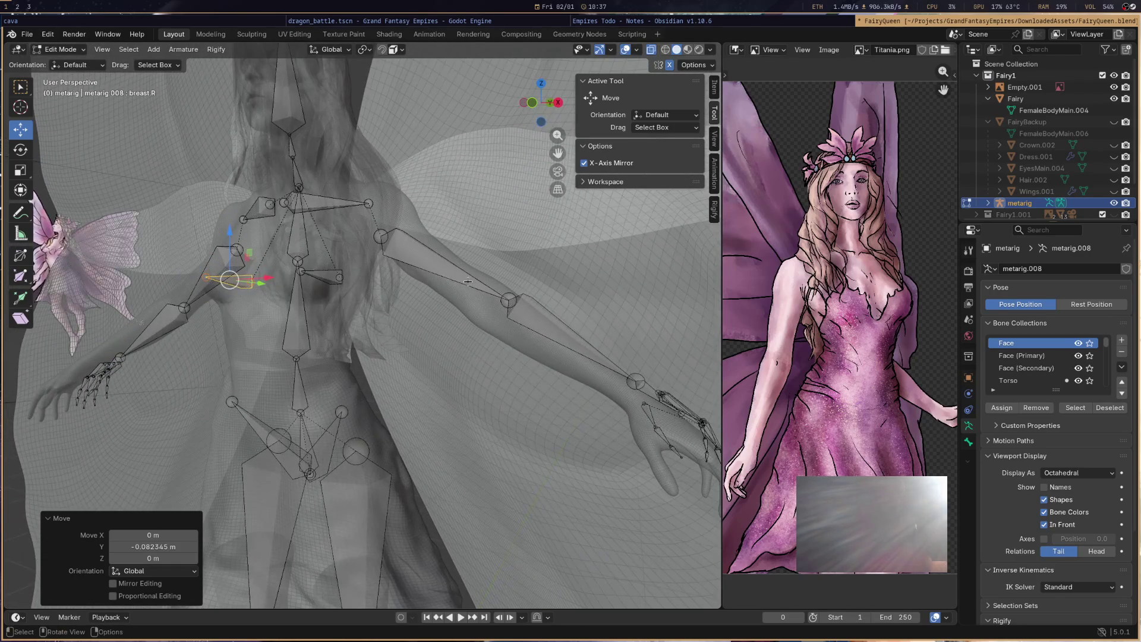
pyautogui.scroll(-3, 468, 282)
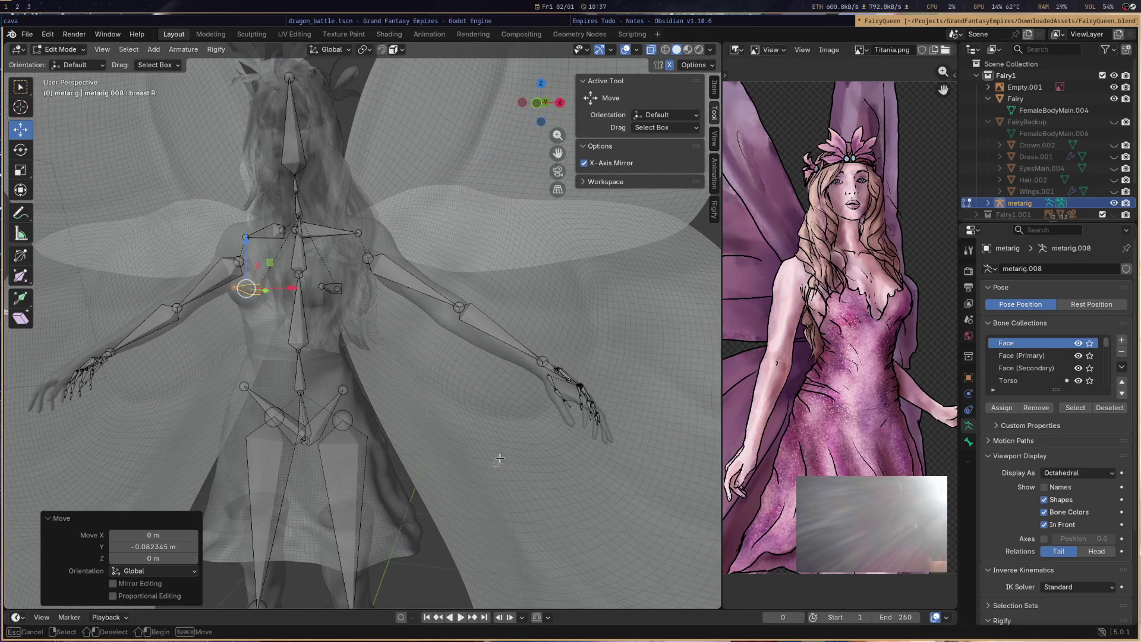
# - Rotate the left hand, forearm and upper arm bones 7.21° and shift them slightly
pyautogui.moveTo(493, 466); pyautogui.dragTo(625, 347)
pyautogui.keyDown('shift'); pyautogui.moveTo(421, 367); pyautogui.dragTo(534, 282); pyautogui.keyUp('shift')
pyautogui.keyDown('shift'); pyautogui.click(428, 299); pyautogui.keyUp('shift')
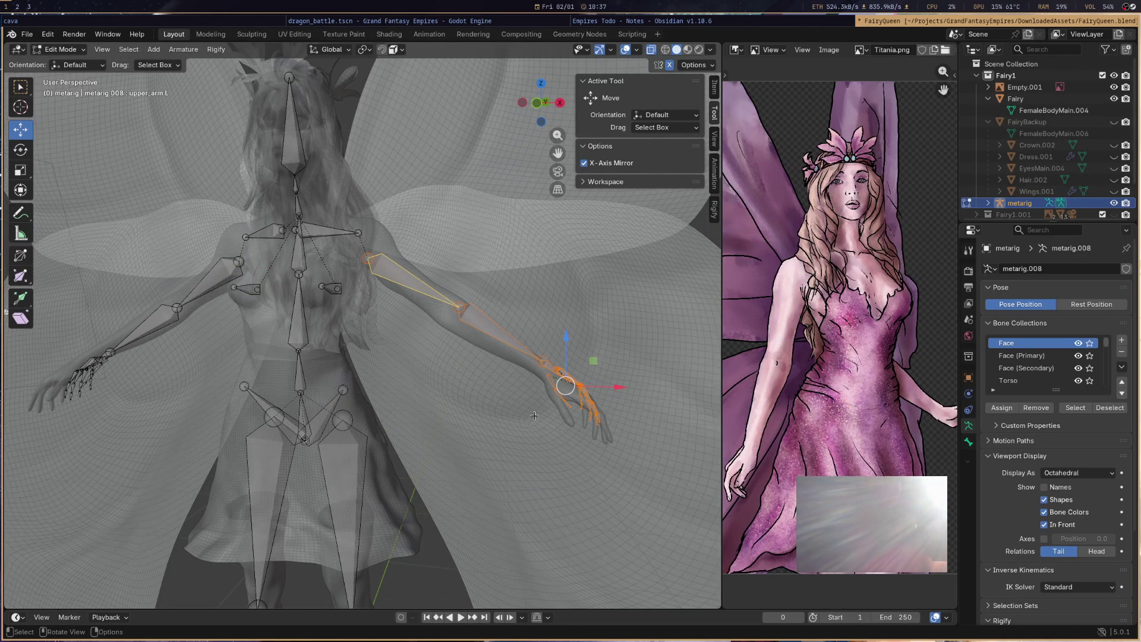
pyautogui.press('r')
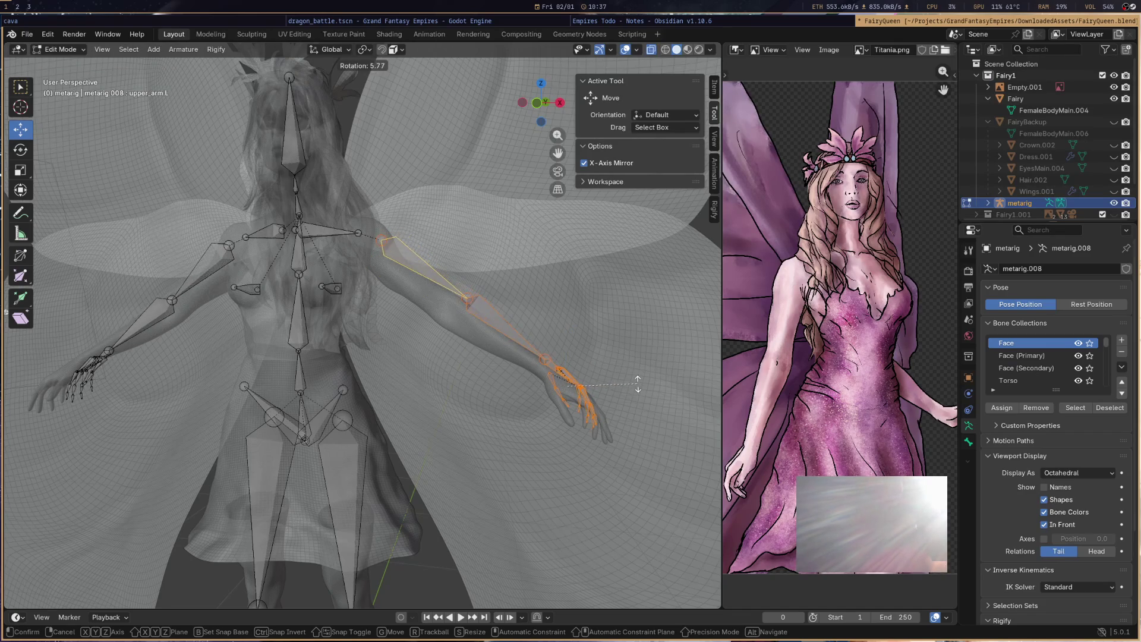
pyautogui.click(579, 381)
pyautogui.press('g')
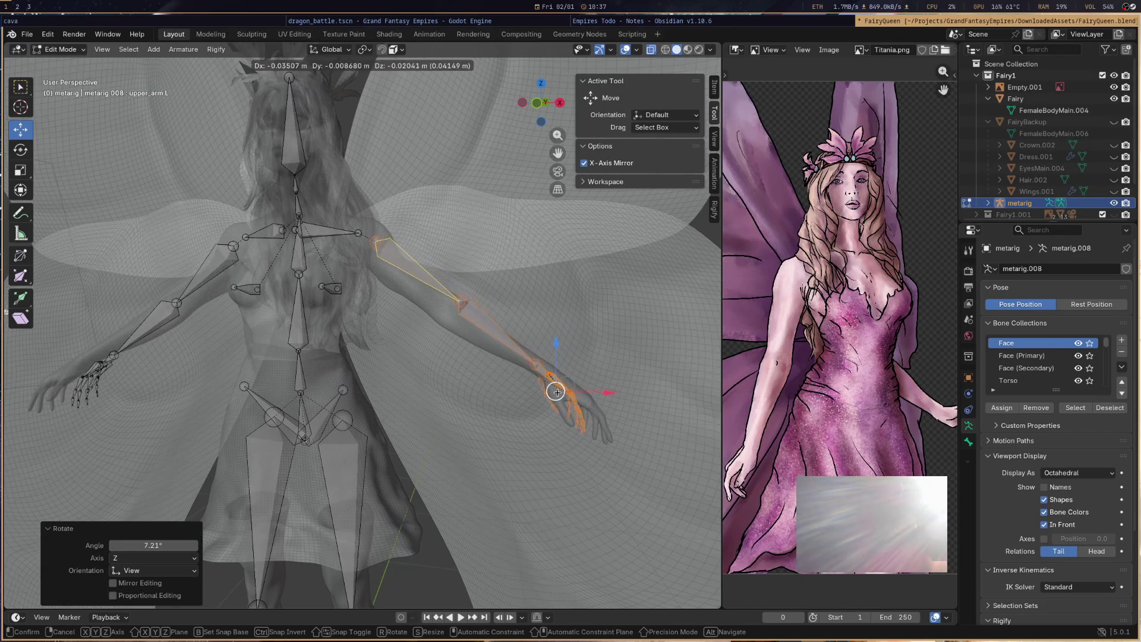
pyautogui.click(570, 391)
# - Rotate the upper arm bones and move the arm along Y toward the body, checking with X-ray
pyautogui.moveTo(449, 343); pyautogui.dragTo(588, 343, button='middle')
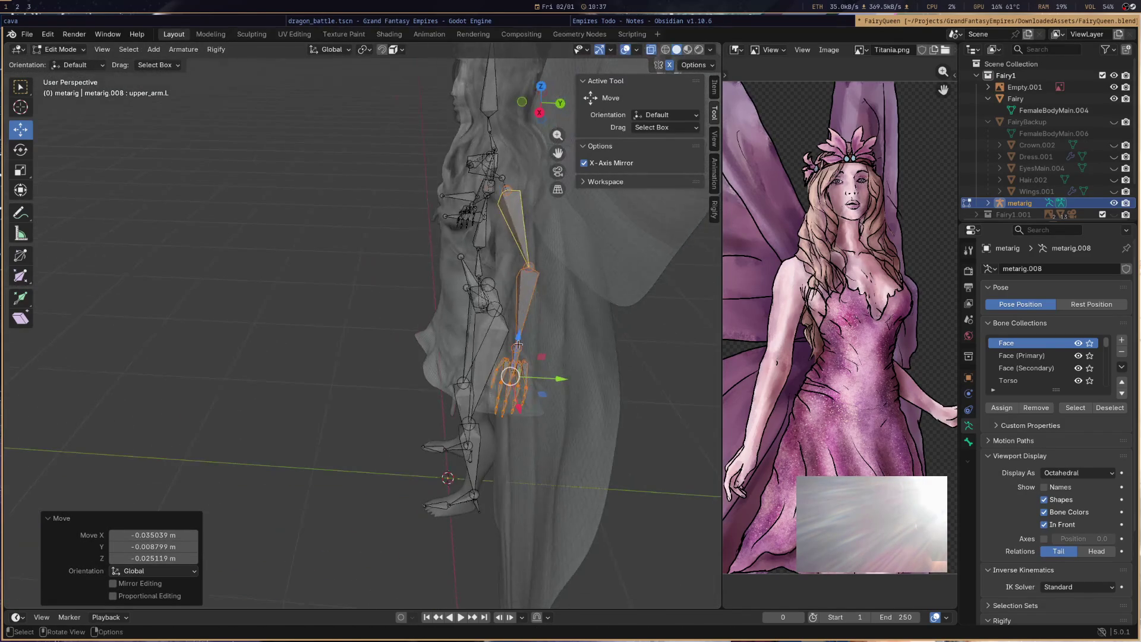
pyautogui.scroll(5, 588, 343)
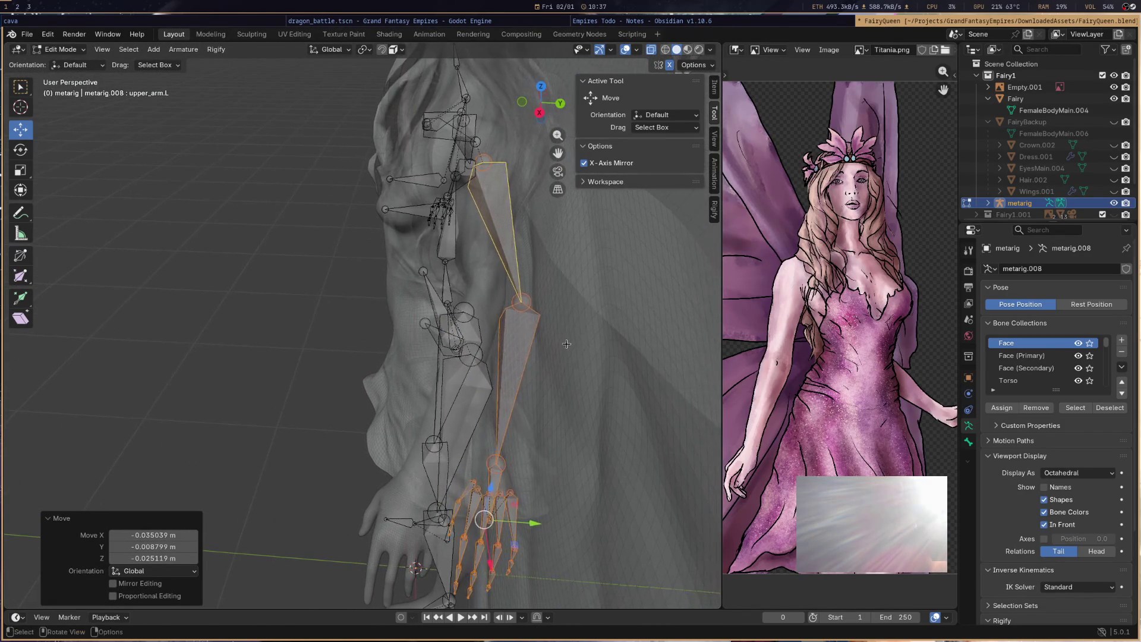
pyautogui.moveTo(588, 343)
pyautogui.mouseDown(button='middle')
pyautogui.moveTo(505, 325)
pyautogui.moveTo(523, 326)
pyautogui.moveTo(449, 217)
pyautogui.moveTo(453, 363)
pyautogui.mouseUp(button='middle')
pyautogui.press('r')
pyautogui.rightClick(525, 334)
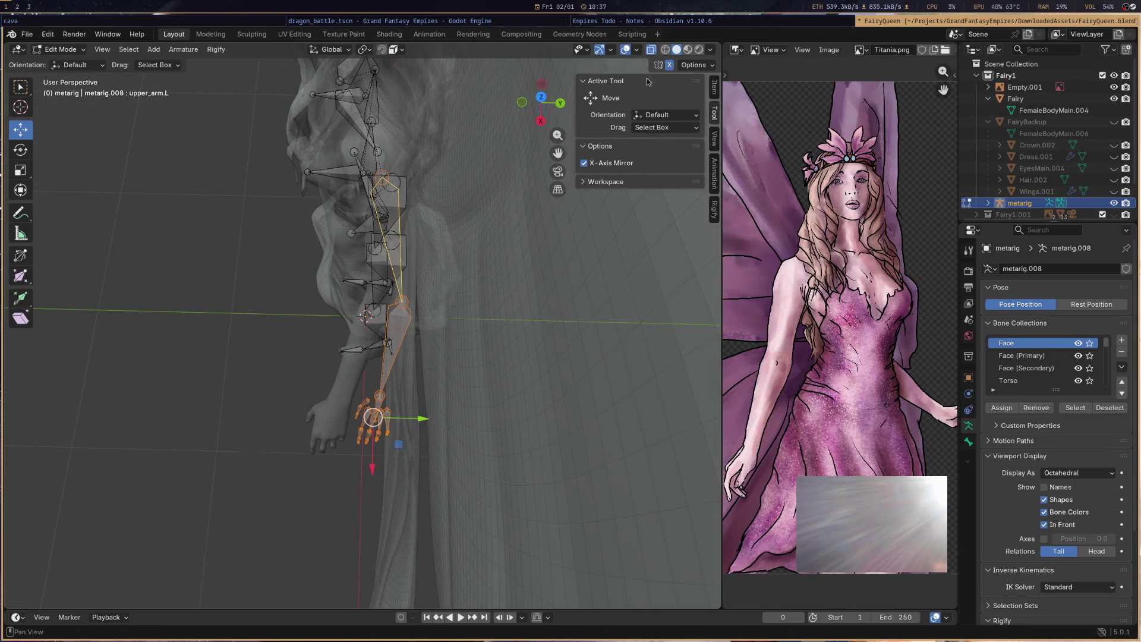
pyautogui.click(651, 50)
pyautogui.press('r')
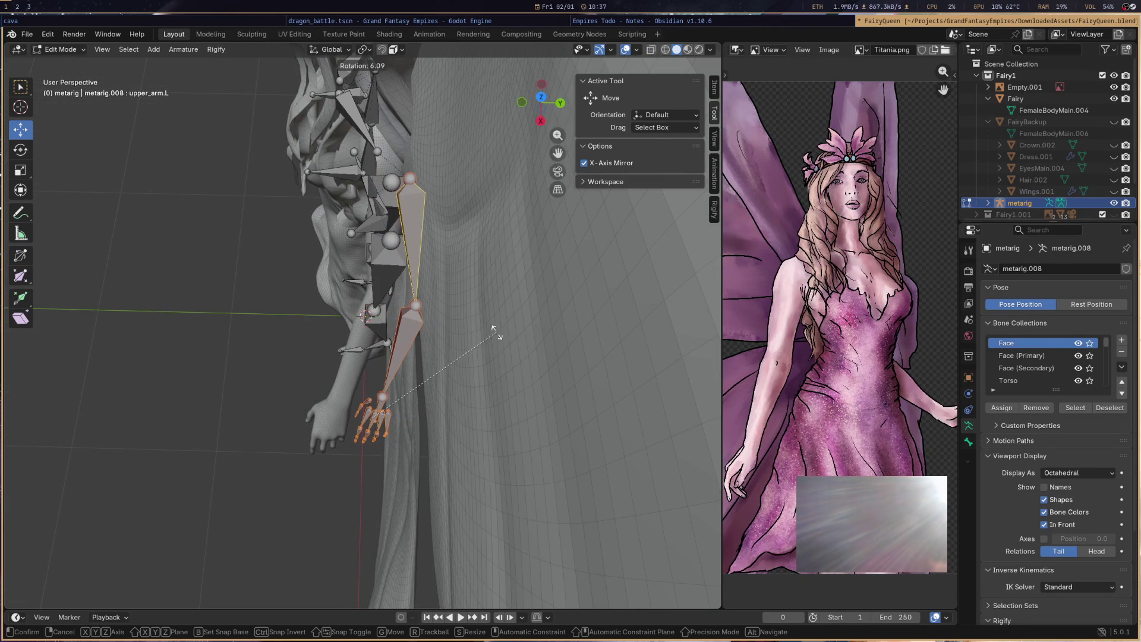
pyautogui.click(497, 334)
pyautogui.press('g')
pyautogui.press('y')
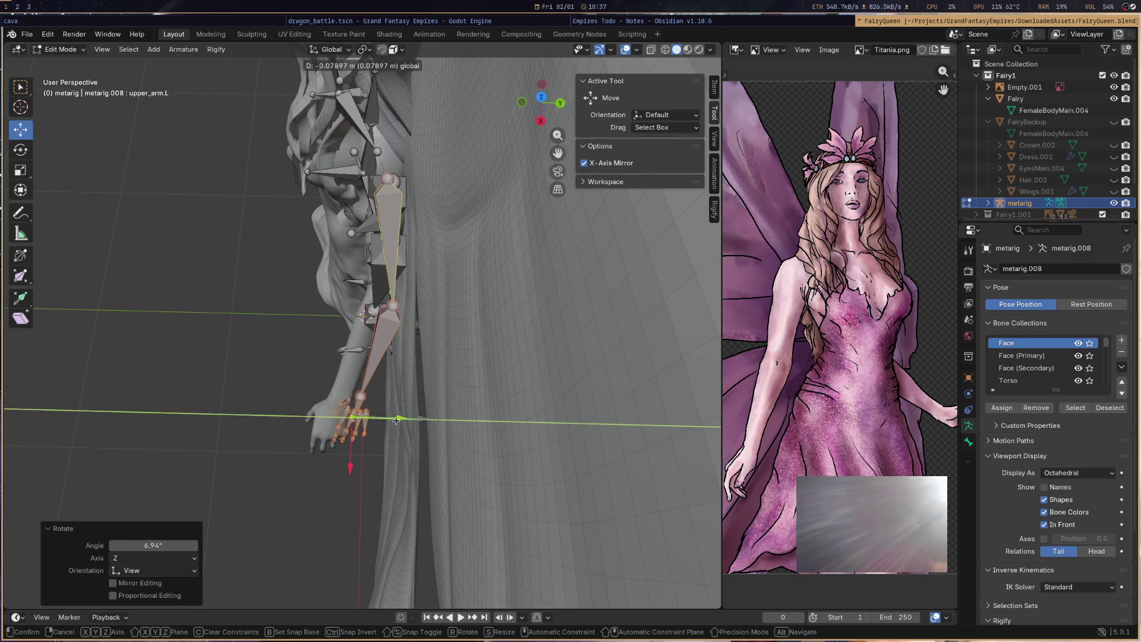
pyautogui.click(409, 408)
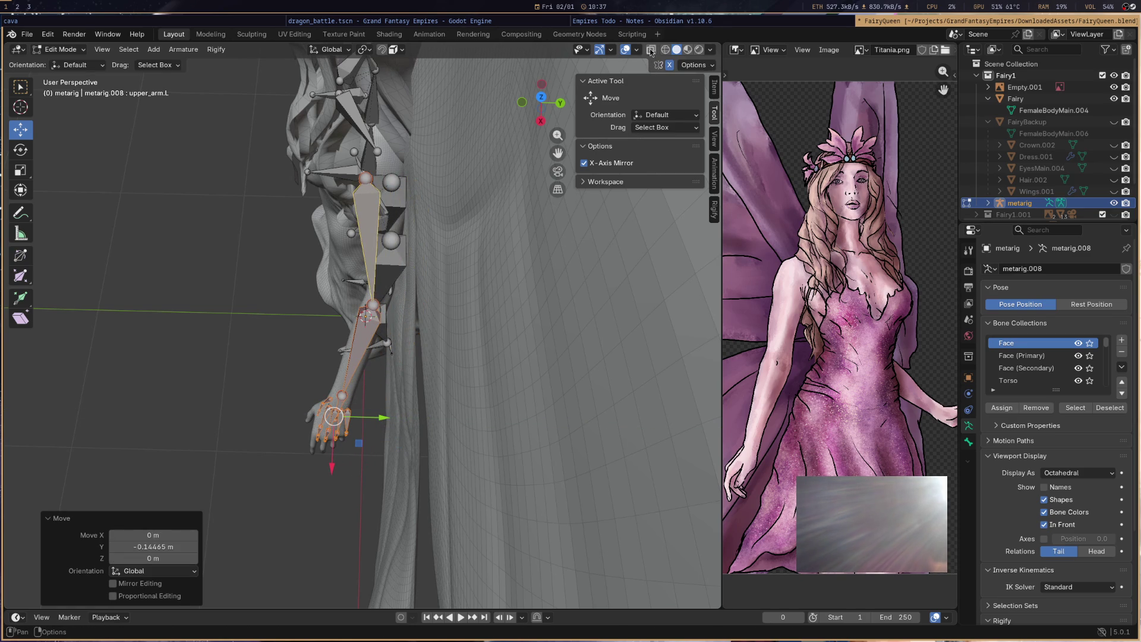
pyautogui.click(651, 51)
# - Rotate the arm bones slightly and reposition the hand bones along the fairy's arm
pyautogui.moveTo(440, 238)
pyautogui.mouseDown(button='middle')
pyautogui.moveTo(492, 245)
pyautogui.moveTo(593, 194)
pyautogui.mouseUp(button='middle')
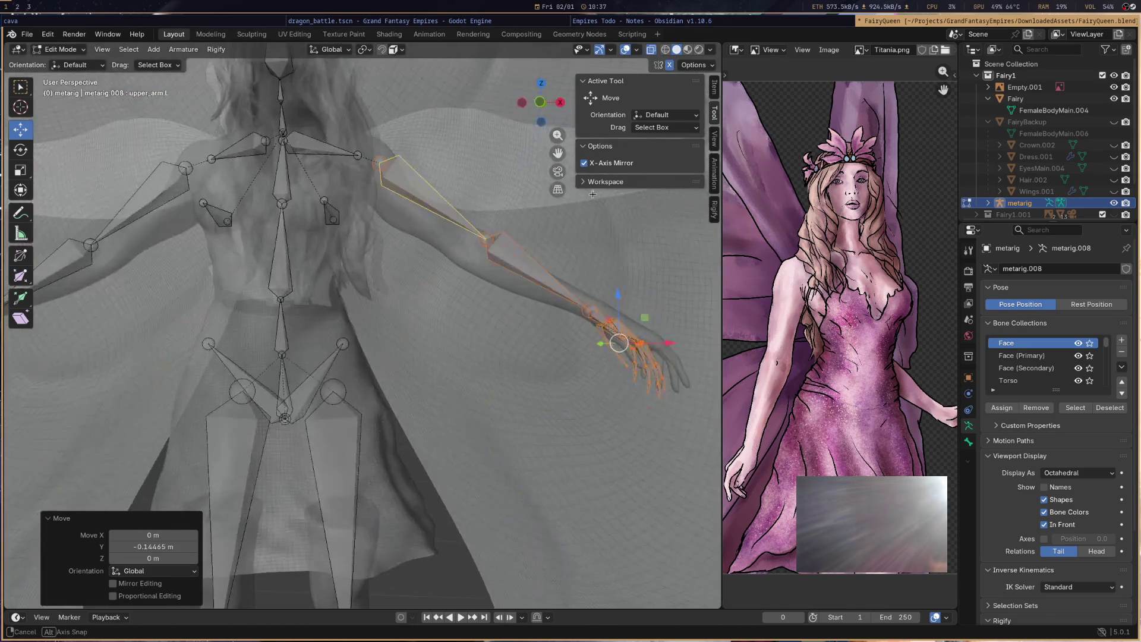
pyautogui.press('r')
pyautogui.click(666, 257)
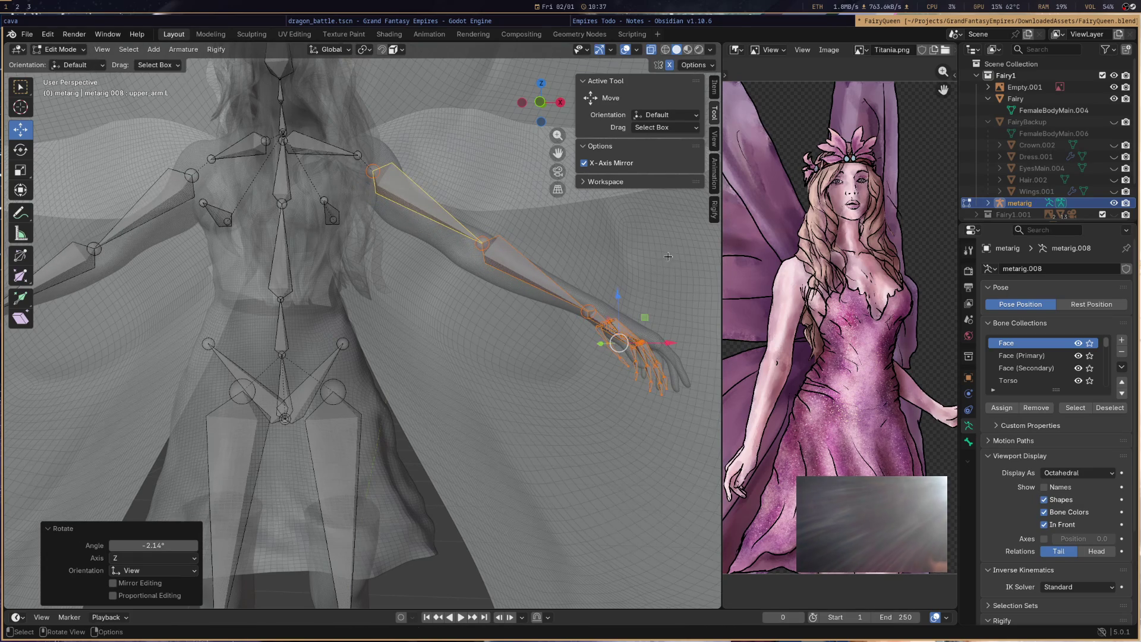
pyautogui.press('g')
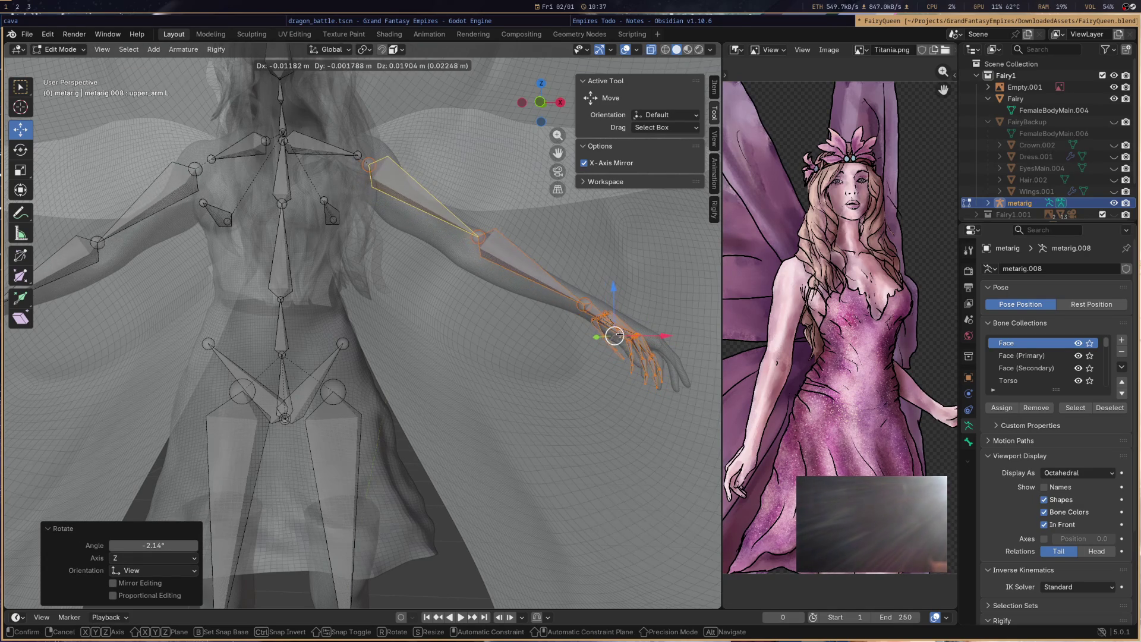
pyautogui.click(609, 331)
pyautogui.moveTo(609, 331)
pyautogui.keyDown('shift'); pyautogui.mouseDown(button='middle')
pyautogui.moveTo(531, 330)
pyautogui.moveTo(489, 250)
pyautogui.moveTo(452, 226)
pyautogui.moveTo(494, 262)
pyautogui.moveTo(515, 312)
pyautogui.moveTo(416, 298)
pyautogui.moveTo(469, 292)
pyautogui.moveTo(451, 285)
pyautogui.mouseUp(button='middle'); pyautogui.keyUp('shift')
# - Raise the left shoulder joint slightly along Z
pyautogui.click(350, 213)
pyautogui.press('g')
pyautogui.press('z')
pyautogui.click(398, 218)
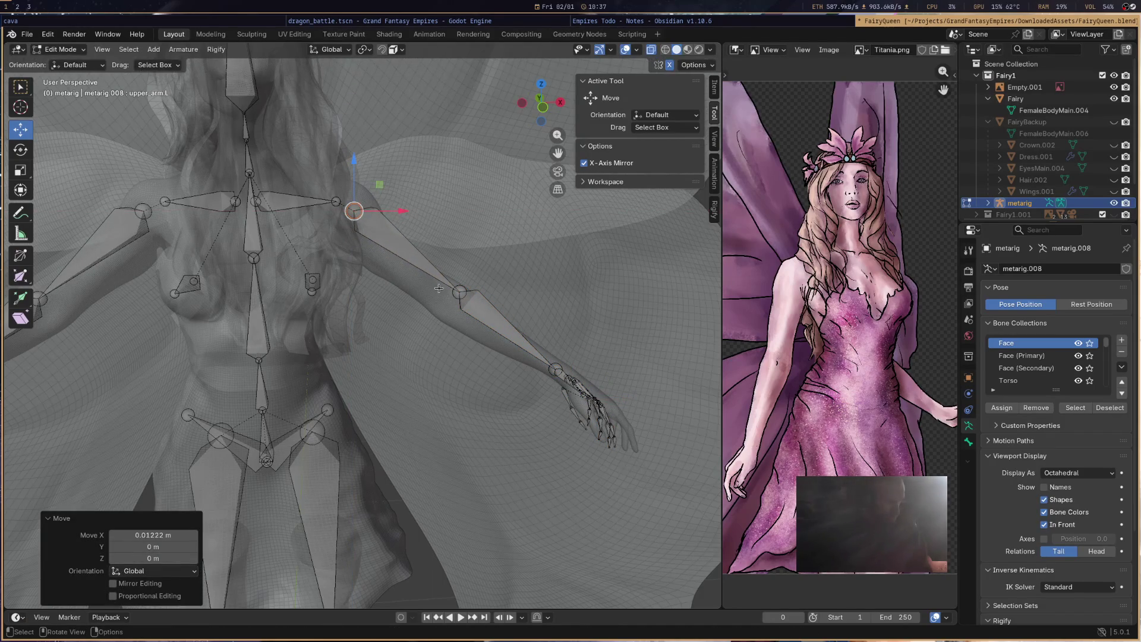
# - Nudge the elbow joint down-left and shift the shoulder joint along Y
pyautogui.click(457, 290)
pyautogui.moveTo(459, 292); pyautogui.dragTo(451, 296)
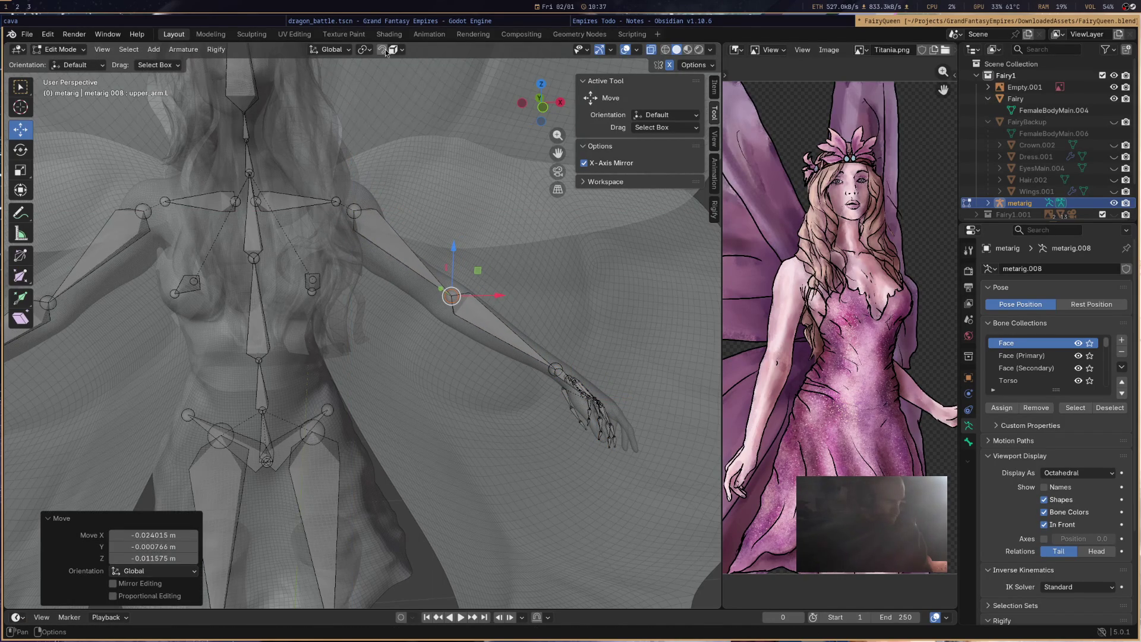
pyautogui.click(355, 212)
pyautogui.moveTo(355, 212); pyautogui.dragTo(357, 215)
pyautogui.moveTo(356, 215)
pyautogui.mouseDown(button='middle')
pyautogui.moveTo(287, 307)
pyautogui.moveTo(411, 331)
pyautogui.moveTo(358, 298)
pyautogui.moveTo(336, 333)
pyautogui.mouseUp(button='middle')
pyautogui.press('g')
pyautogui.press('y')
pyautogui.click(384, 311)
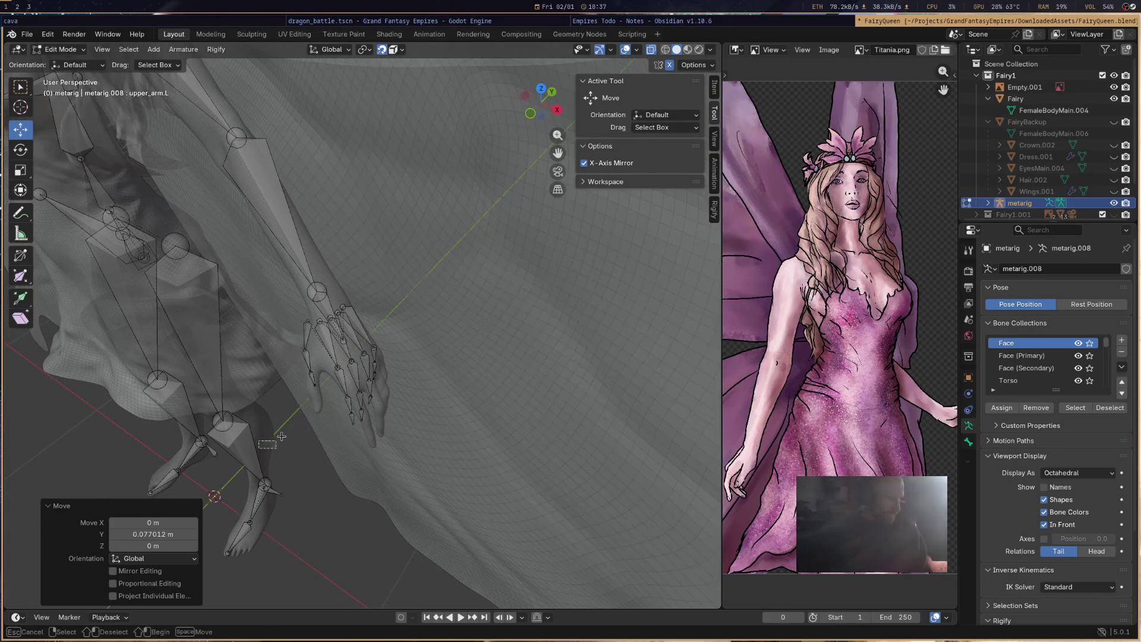
# - Fit the hand and finger bones into the fairy's hand, save FairyQueen.blend, and return to Object Mode
pyautogui.moveTo(256, 452); pyautogui.dragTo(418, 282)
pyautogui.moveTo(349, 365); pyautogui.dragTo(363, 381)
pyautogui.moveTo(363, 381)
pyautogui.mouseDown(button='middle')
pyautogui.moveTo(373, 301)
pyautogui.moveTo(324, 404)
pyautogui.mouseUp(button='middle')
pyautogui.moveTo(324, 404); pyautogui.dragTo(337, 409)
pyautogui.moveTo(338, 410)
pyautogui.mouseDown(button='middle')
pyautogui.moveTo(365, 286)
pyautogui.moveTo(447, 334)
pyautogui.moveTo(396, 286)
pyautogui.moveTo(428, 276)
pyautogui.moveTo(456, 295)
pyautogui.mouseUp(button='middle')
pyautogui.scroll(-5, 365, 286)
pyautogui.hotkey('ctrl', 's')
pyautogui.press('Tab')
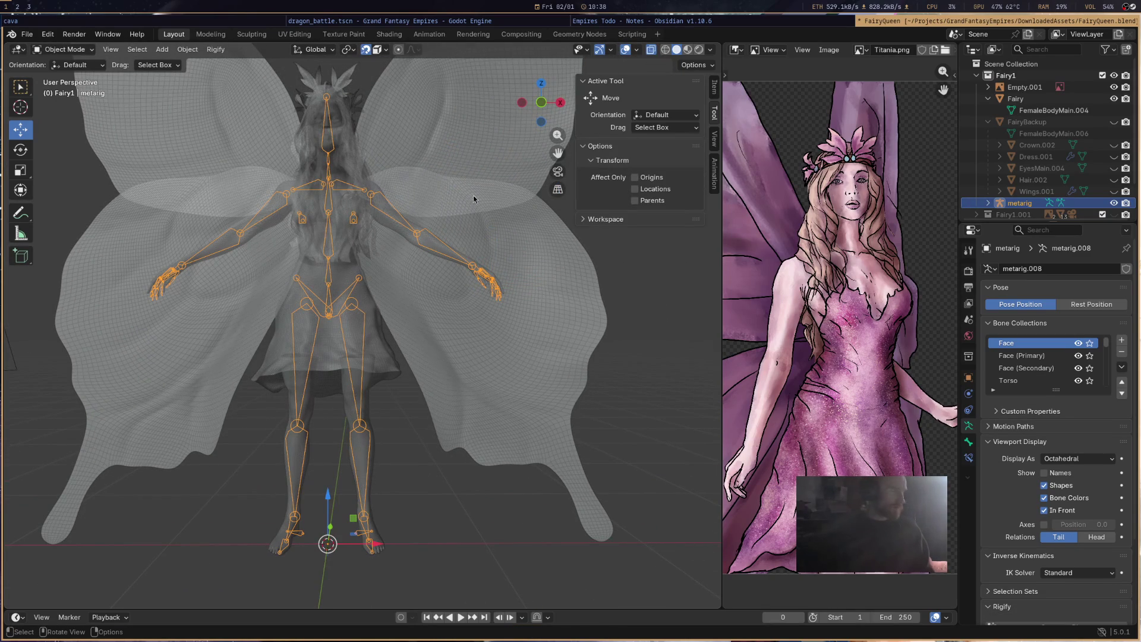
# - Generate the Rigify control rig, then put the metarig back into Edit Mode
pyautogui.click(216, 50)
pyautogui.click(236, 63)
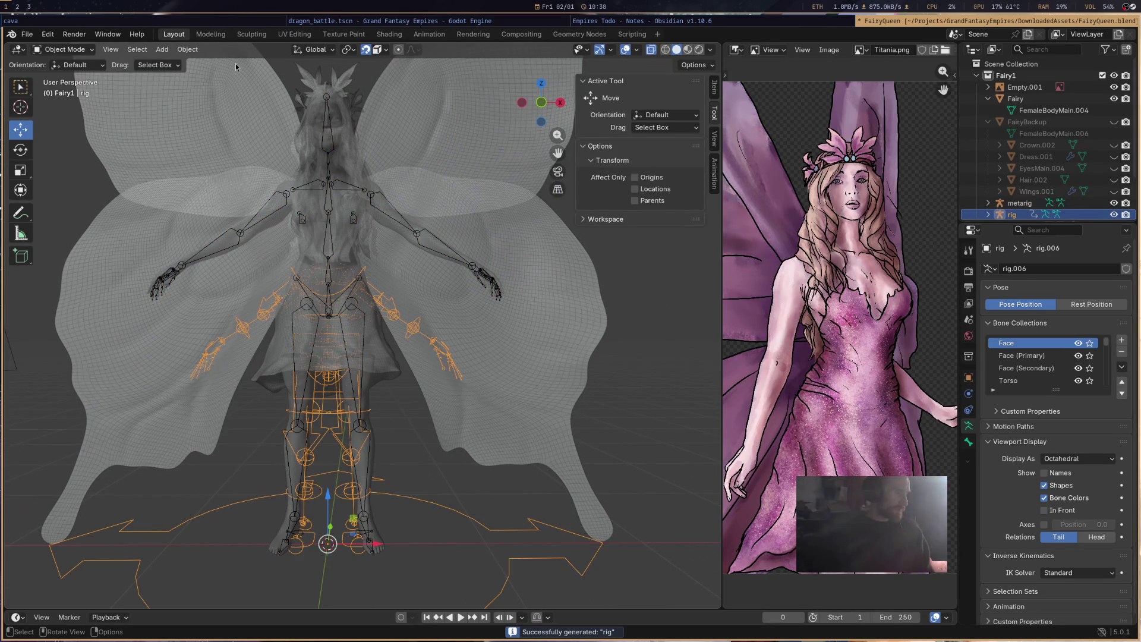
pyautogui.moveTo(423, 159); pyautogui.dragTo(509, 241, button='middle')
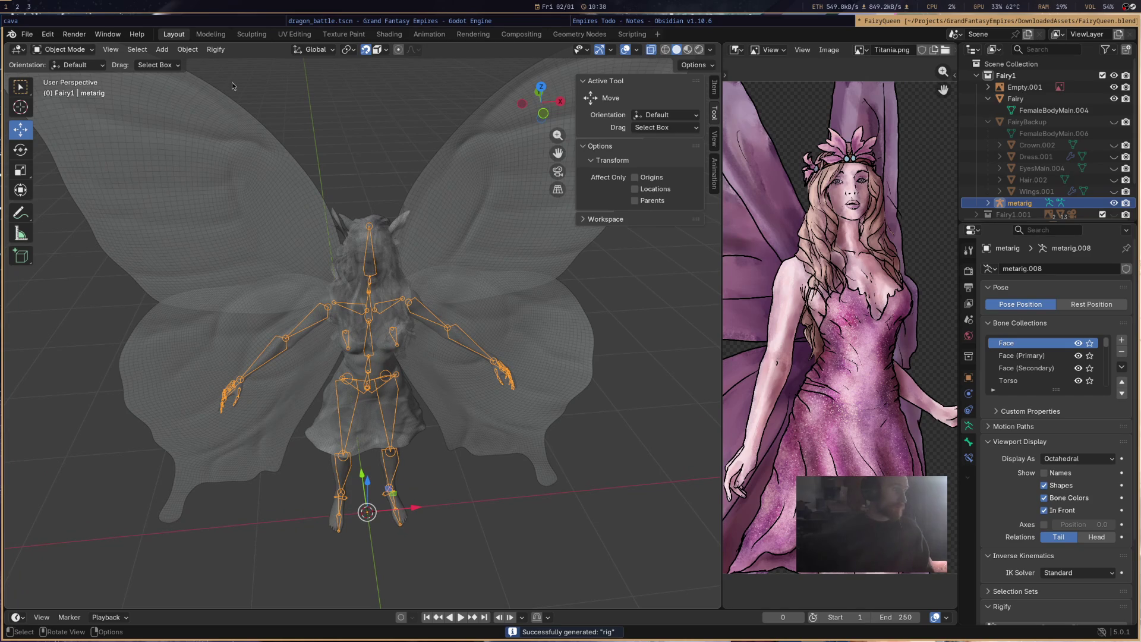
pyautogui.click(62, 49)
pyautogui.click(87, 49)
pyautogui.click(66, 62)
pyautogui.click(216, 49)
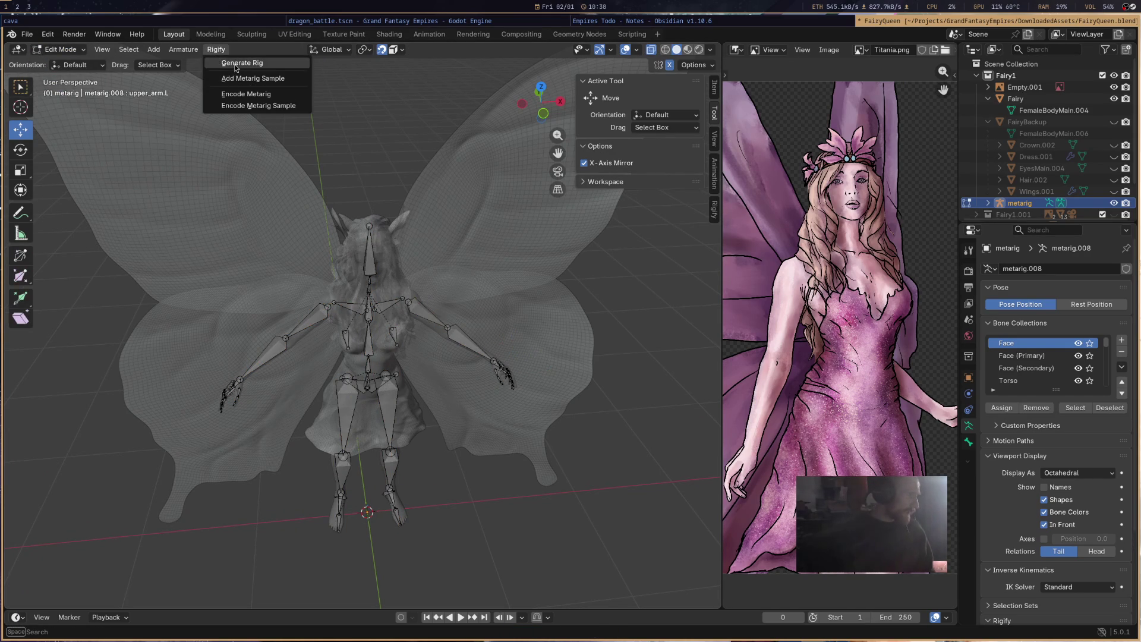
# - Add a basic.super_copy sample bone to the metarig
pyautogui.click(265, 78)
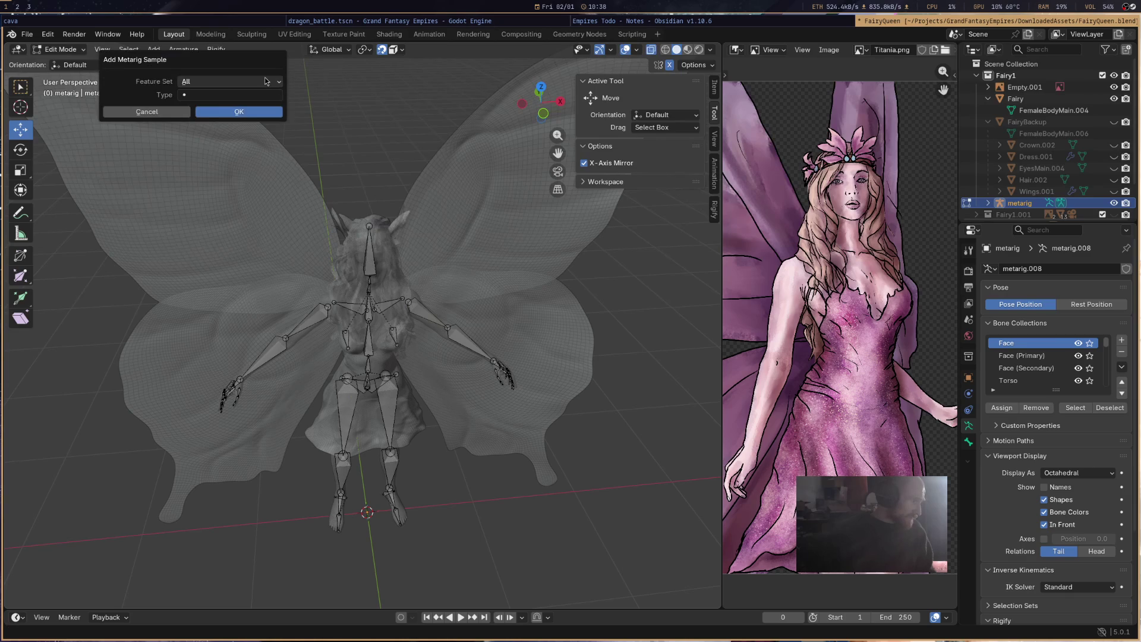
pyautogui.click(244, 96)
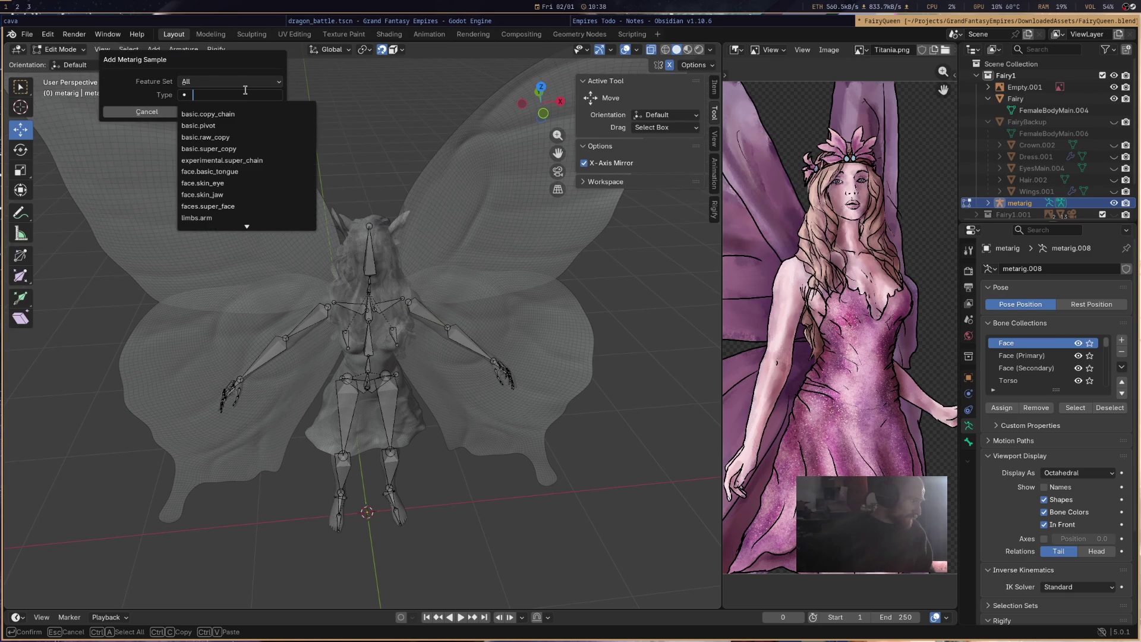
pyautogui.click(265, 149)
pyautogui.click(239, 112)
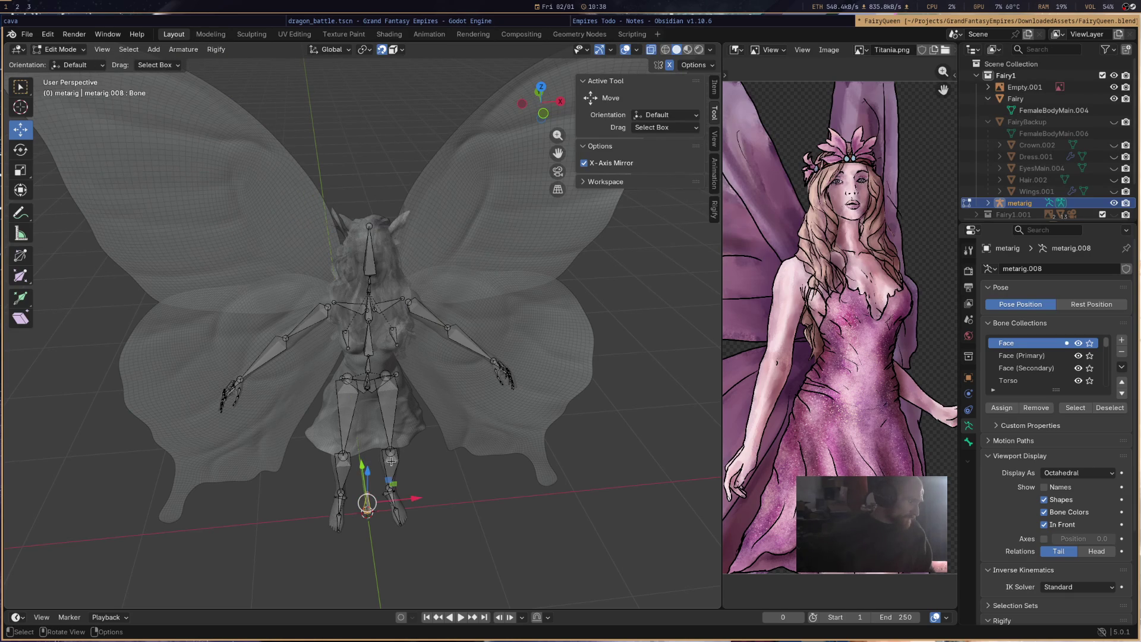
# - Raise the new bone along Z, slide it along X, and stretch its end outward
pyautogui.press('g')
pyautogui.press('z')
pyautogui.click(372, 256)
pyautogui.press('g')
pyautogui.press('x')
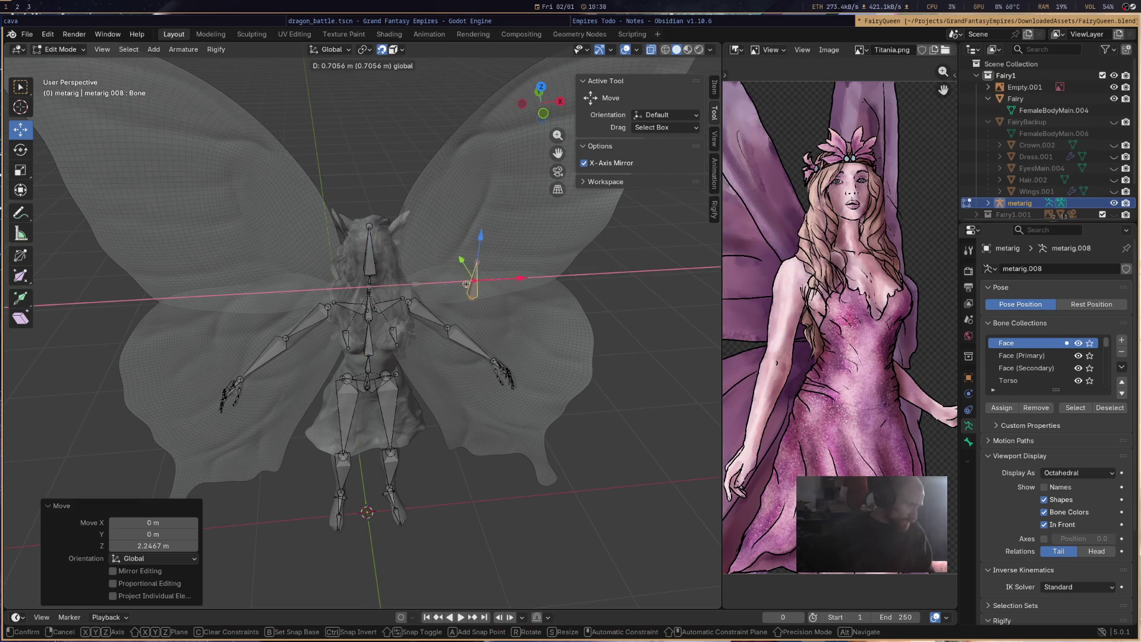
pyautogui.click(422, 284)
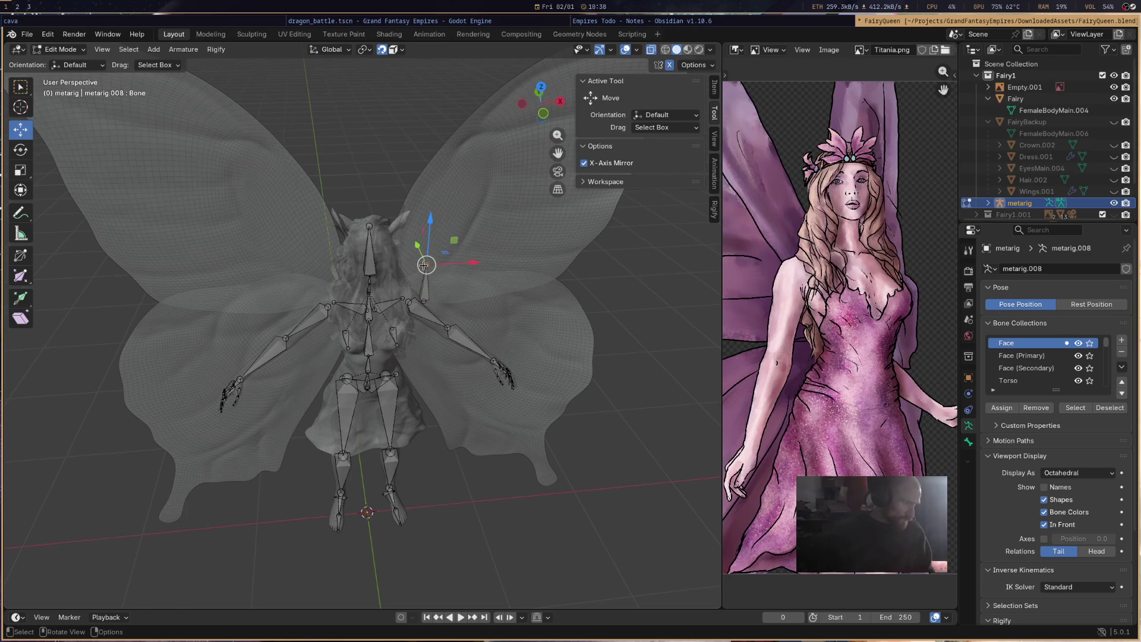
pyautogui.press('g')
pyautogui.press('x')
pyautogui.click(578, 230)
pyautogui.press('g')
pyautogui.press('z')
pyautogui.press('Escape')
# - Raise the new bone's head along Z and shift the bone along Y toward the wing
pyautogui.click(423, 301)
pyautogui.press('g')
pyautogui.press('z')
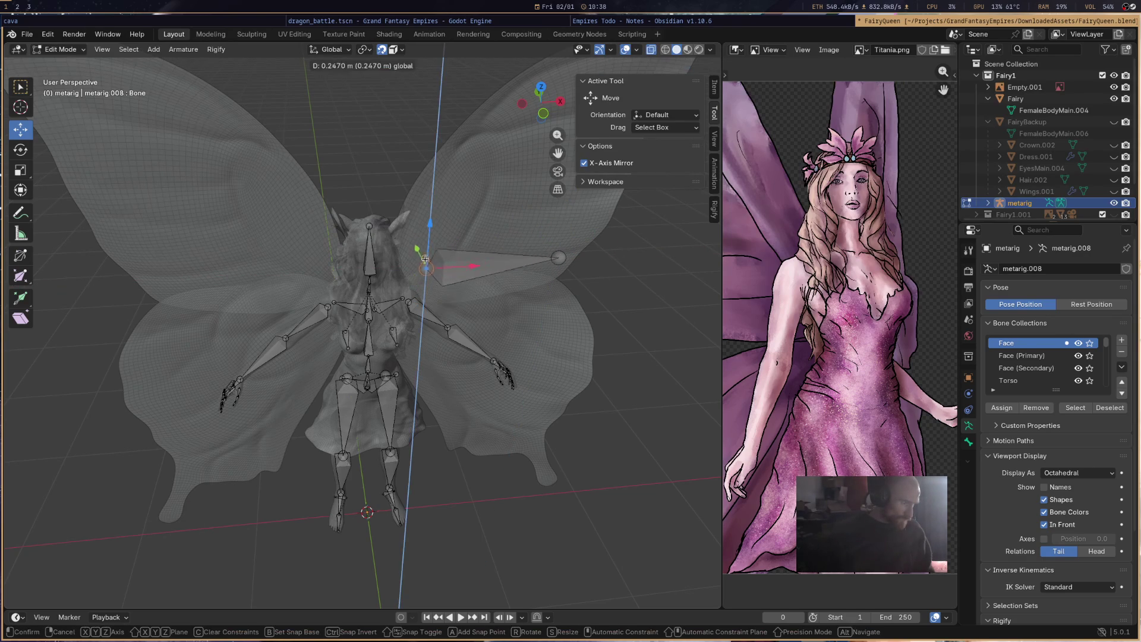
pyautogui.click(426, 274)
pyautogui.moveTo(426, 274); pyautogui.dragTo(528, 288, button='middle')
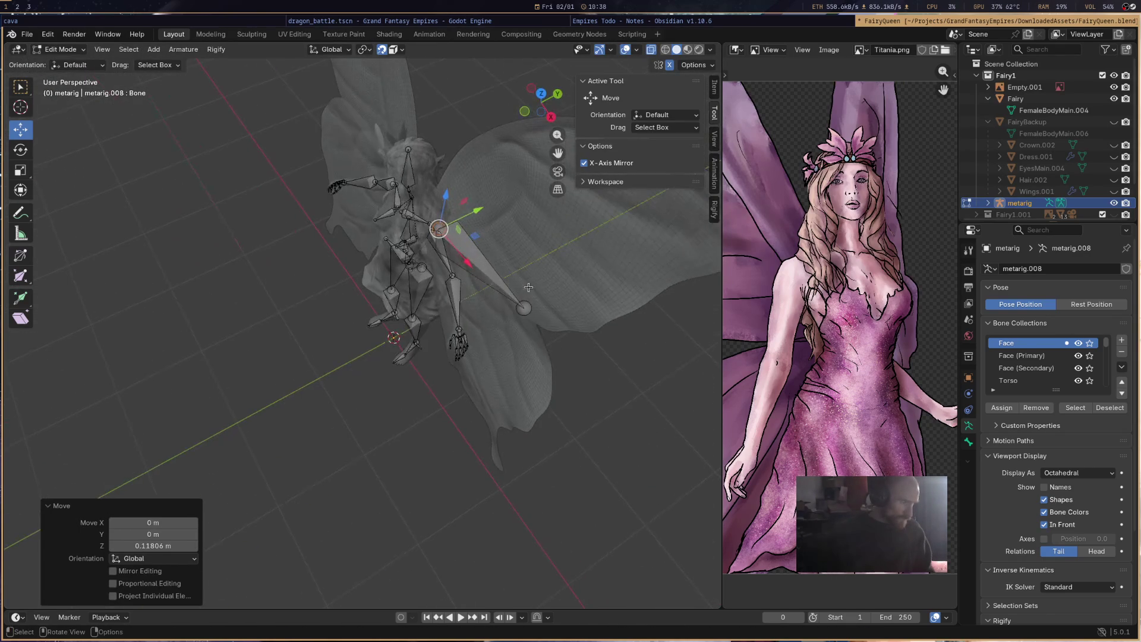
pyautogui.click(478, 267)
pyautogui.moveTo(503, 252); pyautogui.dragTo(513, 246)
# - Lower the bone along Z and settle it inside the wing
pyautogui.moveTo(514, 247)
pyautogui.mouseDown(button='middle')
pyautogui.moveTo(410, 234)
pyautogui.moveTo(445, 392)
pyautogui.mouseUp(button='middle')
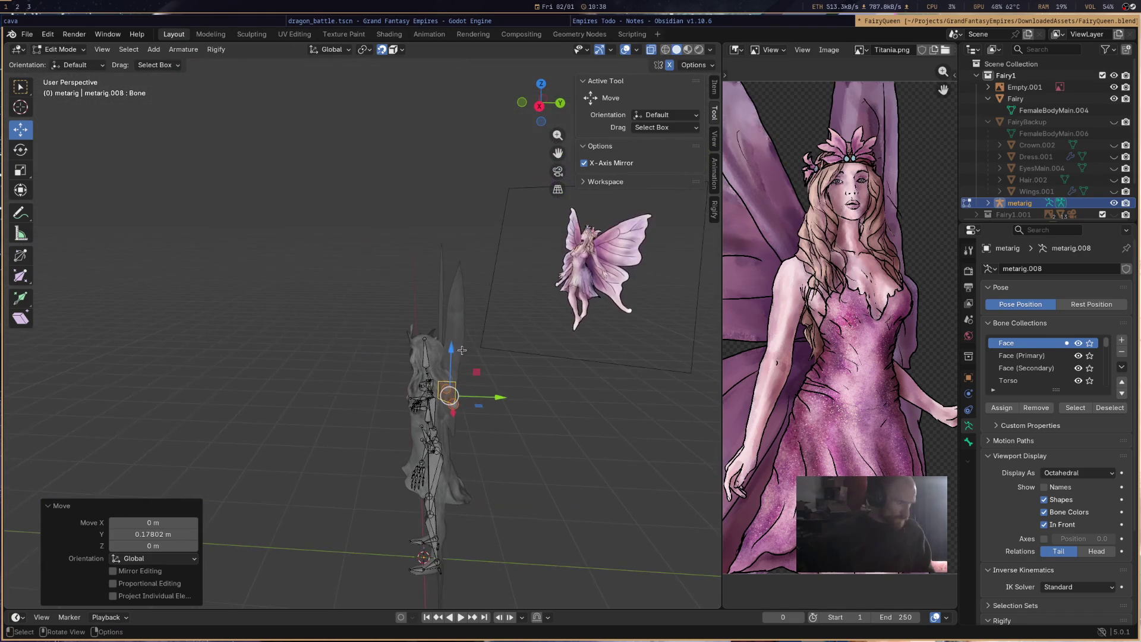
pyautogui.press('g')
pyautogui.press('z')
pyautogui.click(452, 431)
pyautogui.moveTo(452, 431); pyautogui.dragTo(505, 413, button='middle')
pyautogui.press('g')
pyautogui.press('z')
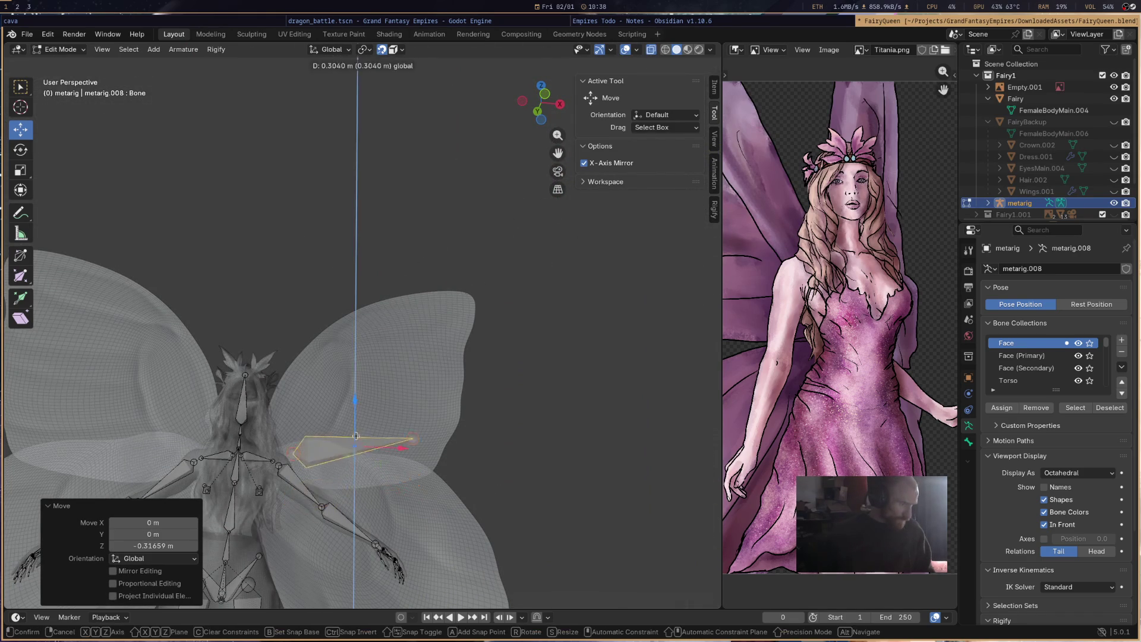
pyautogui.click(421, 462)
pyautogui.press('g')
pyautogui.click(425, 473)
# - Rename the new wing bone to Wing.L
pyautogui.moveTo(425, 474)
pyautogui.mouseDown(button='middle')
pyautogui.moveTo(278, 545)
pyautogui.moveTo(440, 357)
pyautogui.moveTo(473, 353)
pyautogui.mouseUp(button='middle')
pyautogui.click(443, 351)
pyautogui.press('F2')
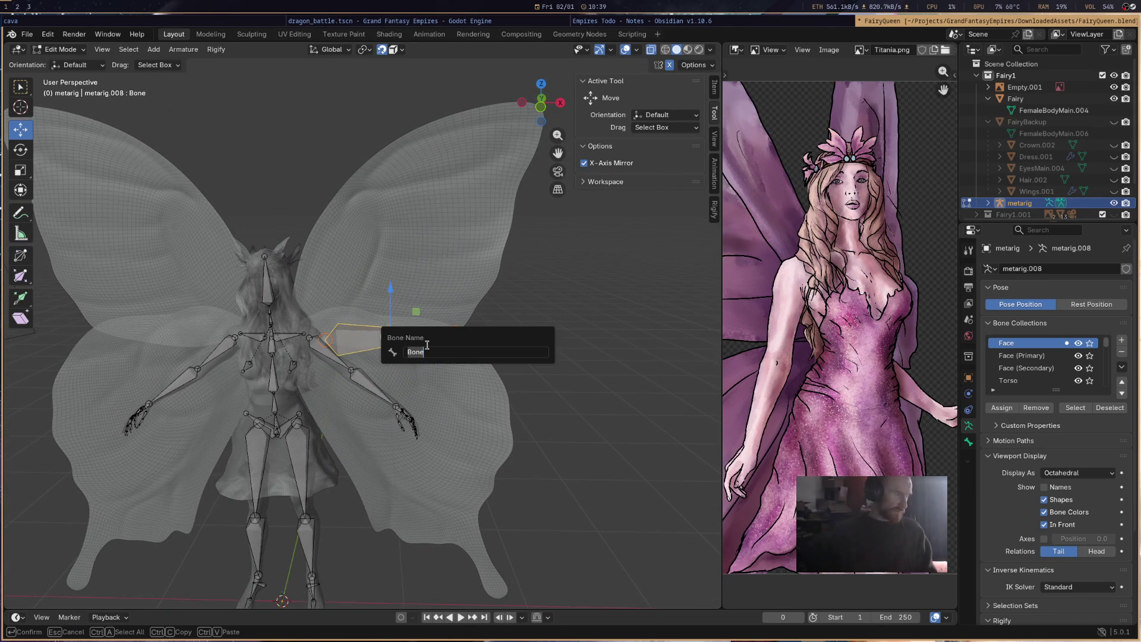
pyautogui.press('Return')
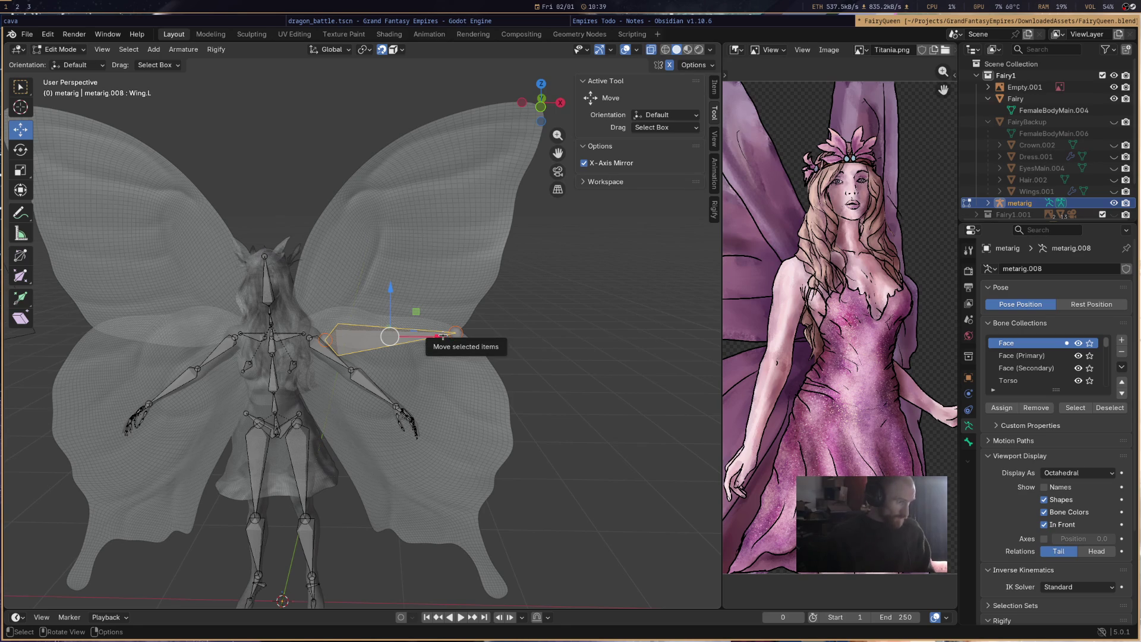
# - Add a second basic.super_copy bone and move it up and out along X
pyautogui.click(216, 50)
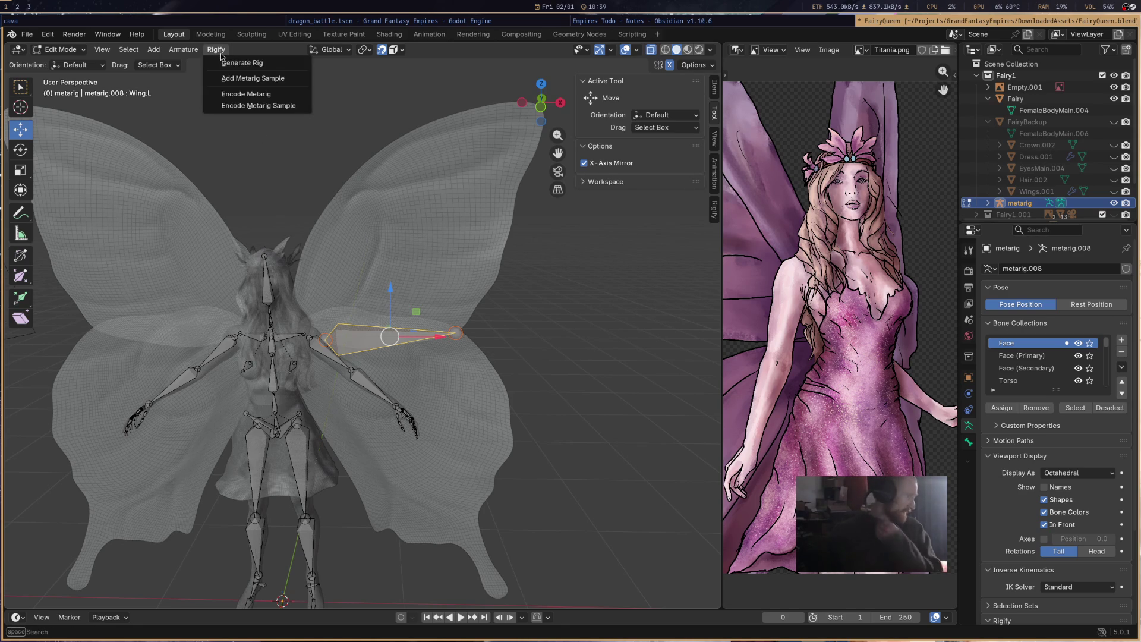
pyautogui.click(220, 76)
pyautogui.click(220, 94)
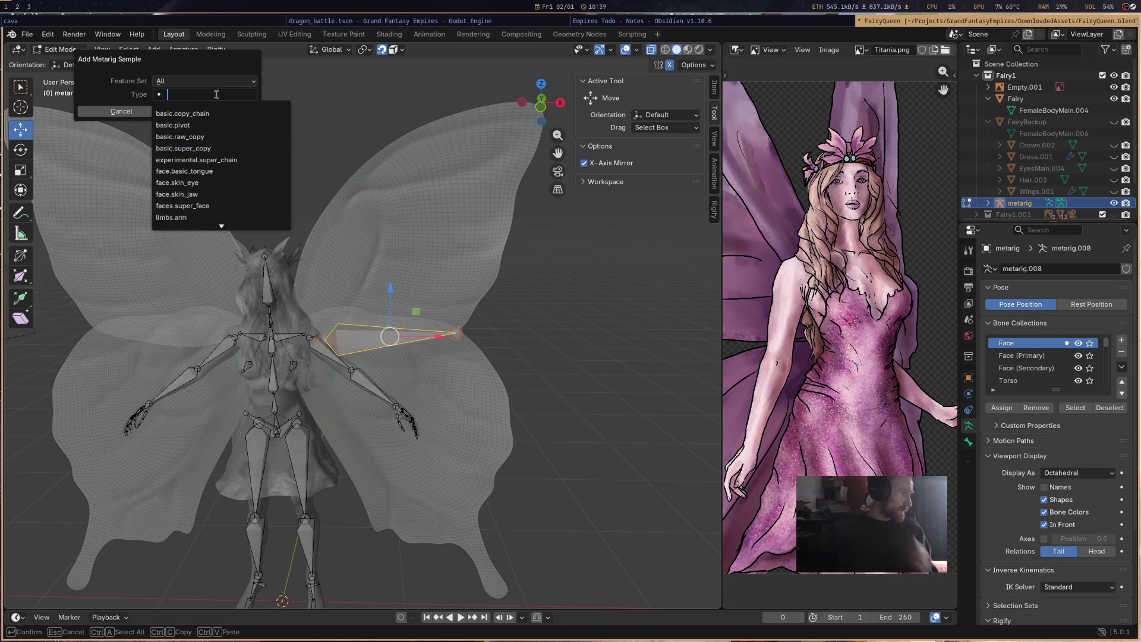
pyautogui.click(227, 150)
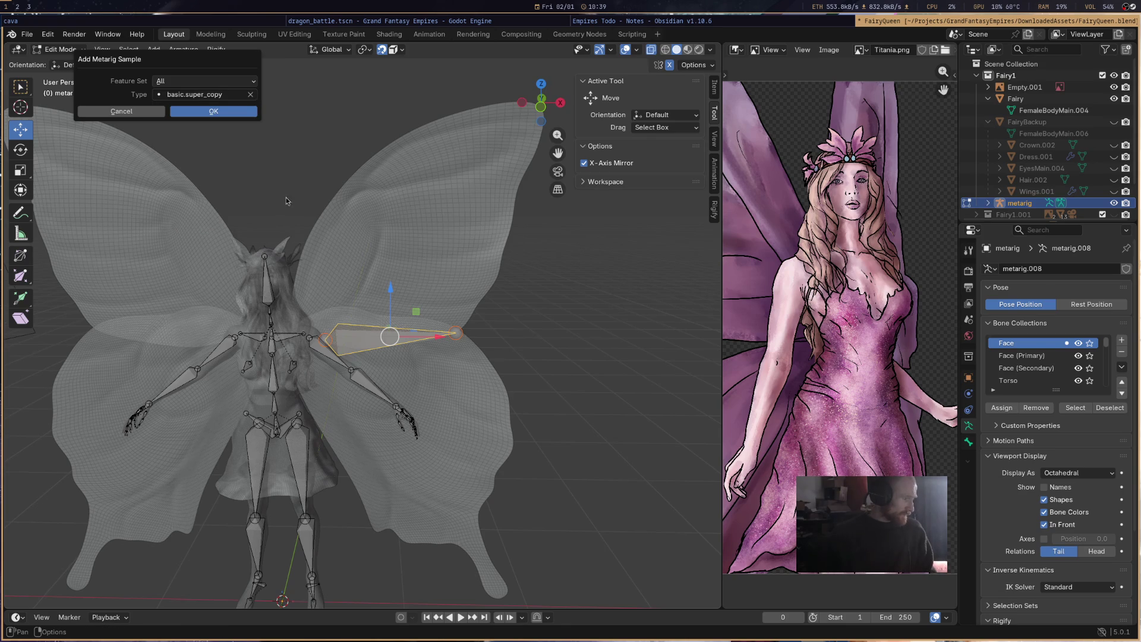
pyautogui.click(226, 113)
pyautogui.moveTo(291, 547)
pyautogui.mouseDown()
pyautogui.moveTo(297, 189)
pyautogui.moveTo(412, 242)
pyautogui.moveTo(419, 178)
pyautogui.moveTo(464, 135)
pyautogui.mouseUp()
# - Place the second bone's tip at the upper wing tip and extrude a bone from it
pyautogui.press('g')
pyautogui.click(535, 126)
pyautogui.press('e')
pyautogui.click(429, 202)
pyautogui.press('g')
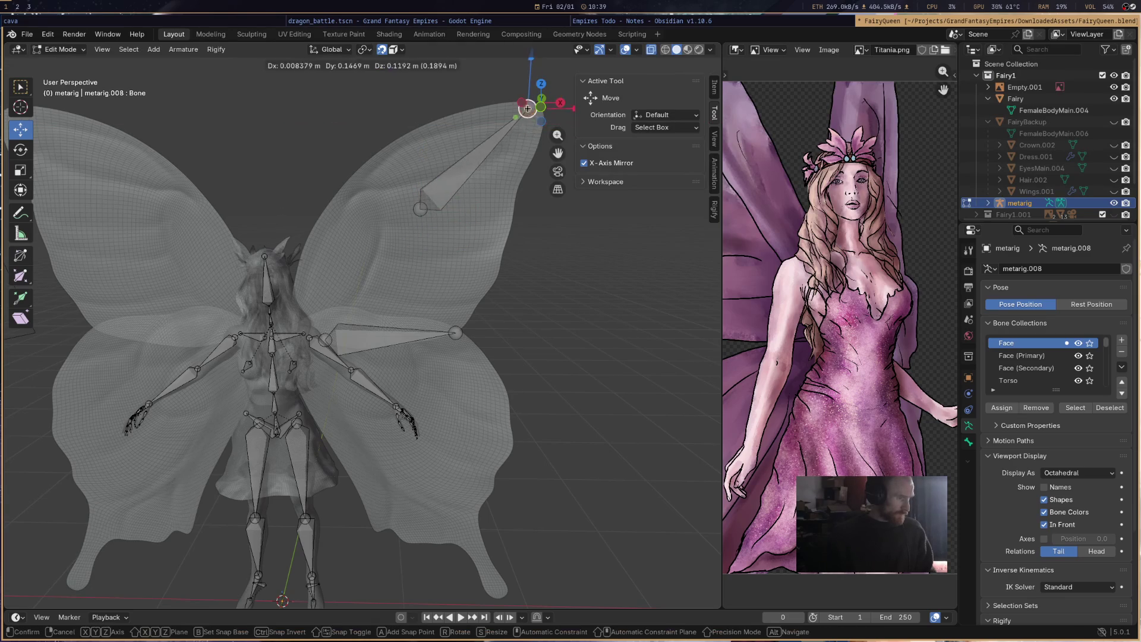
pyautogui.click(528, 107)
pyautogui.moveTo(527, 107)
pyautogui.mouseDown(button='middle')
pyautogui.moveTo(324, 273)
pyautogui.moveTo(455, 272)
pyautogui.mouseUp(button='middle')
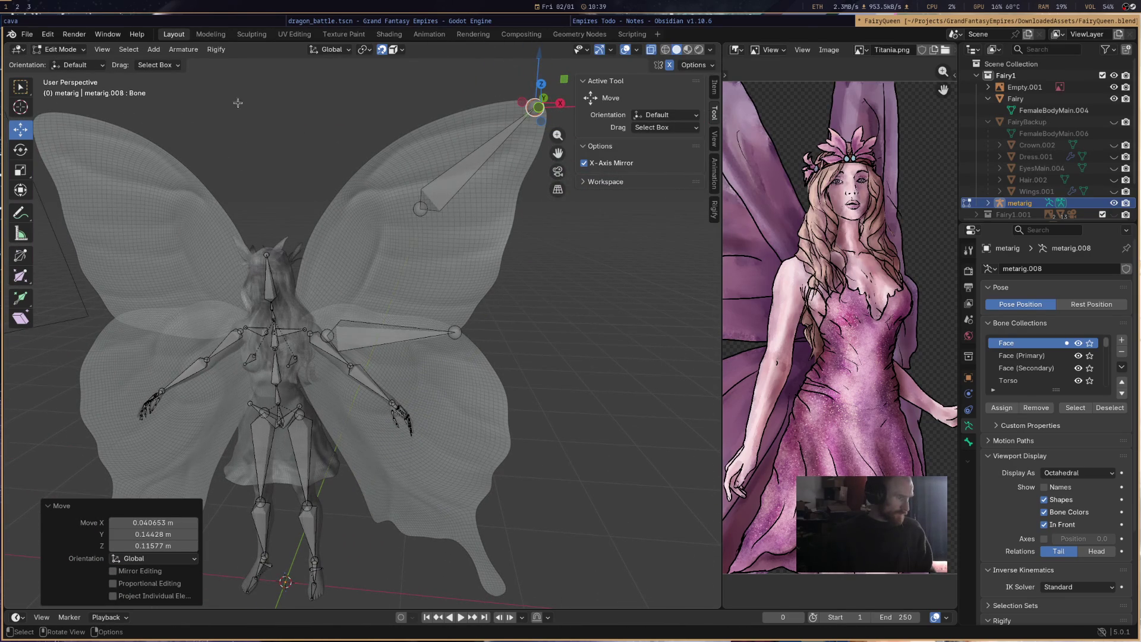
# - Add a third basic.super_copy bone and move it onto the lower wing
pyautogui.click(216, 49)
pyautogui.click(238, 72)
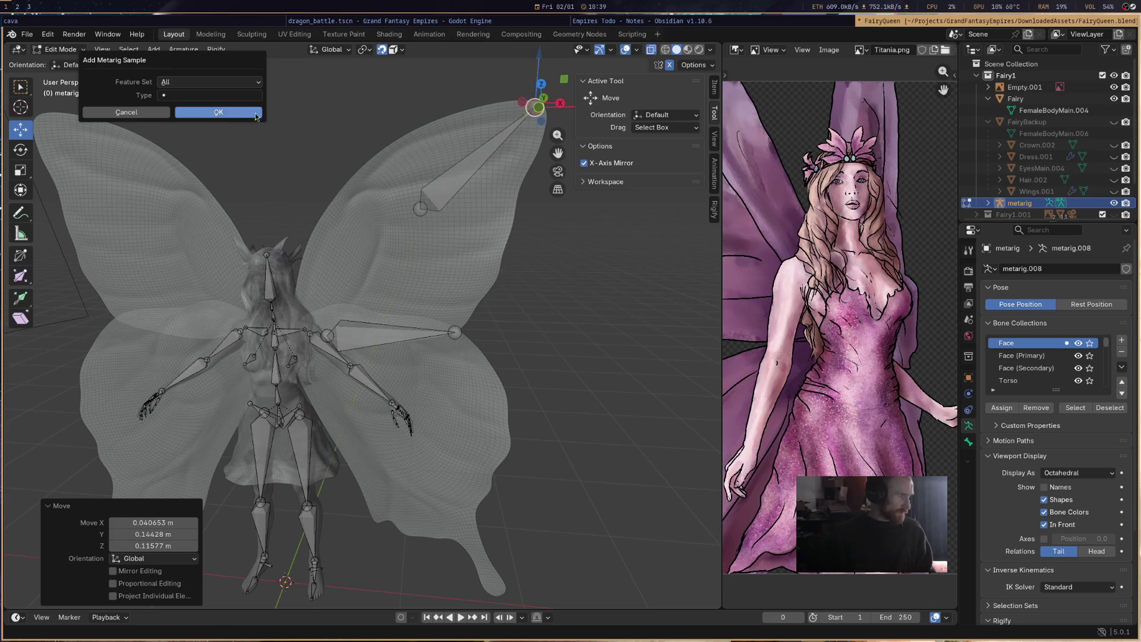
pyautogui.click(210, 95)
pyautogui.click(219, 148)
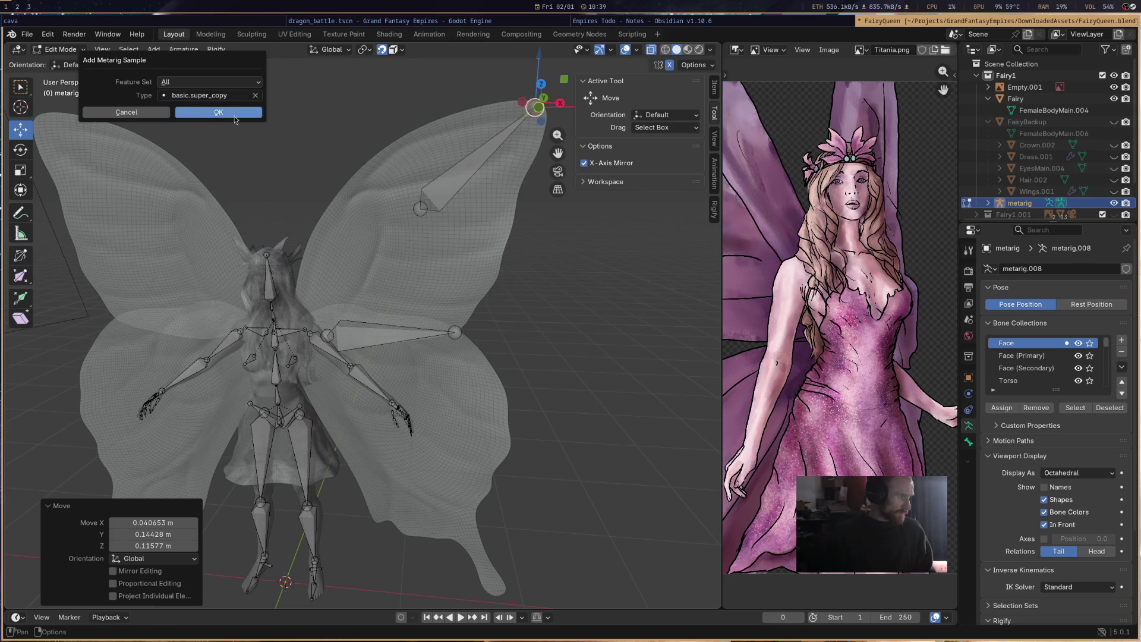
pyautogui.click(219, 113)
pyautogui.keyDown('shift'); pyautogui.moveTo(287, 550); pyautogui.dragTo(287, 452, button='middle'); pyautogui.keyUp('shift')
pyautogui.moveTo(281, 450); pyautogui.dragTo(281, 289)
pyautogui.moveTo(324, 326)
pyautogui.mouseDown()
pyautogui.moveTo(468, 330)
pyautogui.moveTo(426, 310)
pyautogui.moveTo(531, 498)
pyautogui.moveTo(503, 501)
pyautogui.mouseUp()
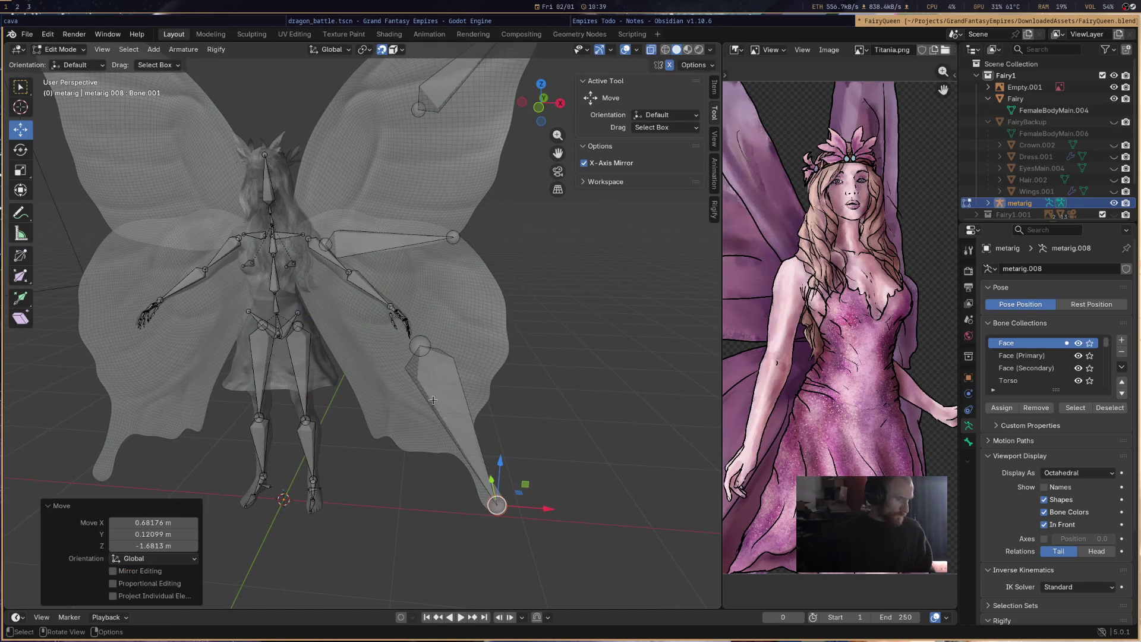
# - Nudge the lower wing bone's head into place and rename it WingTipLower.L
pyautogui.moveTo(422, 352); pyautogui.dragTo(434, 362)
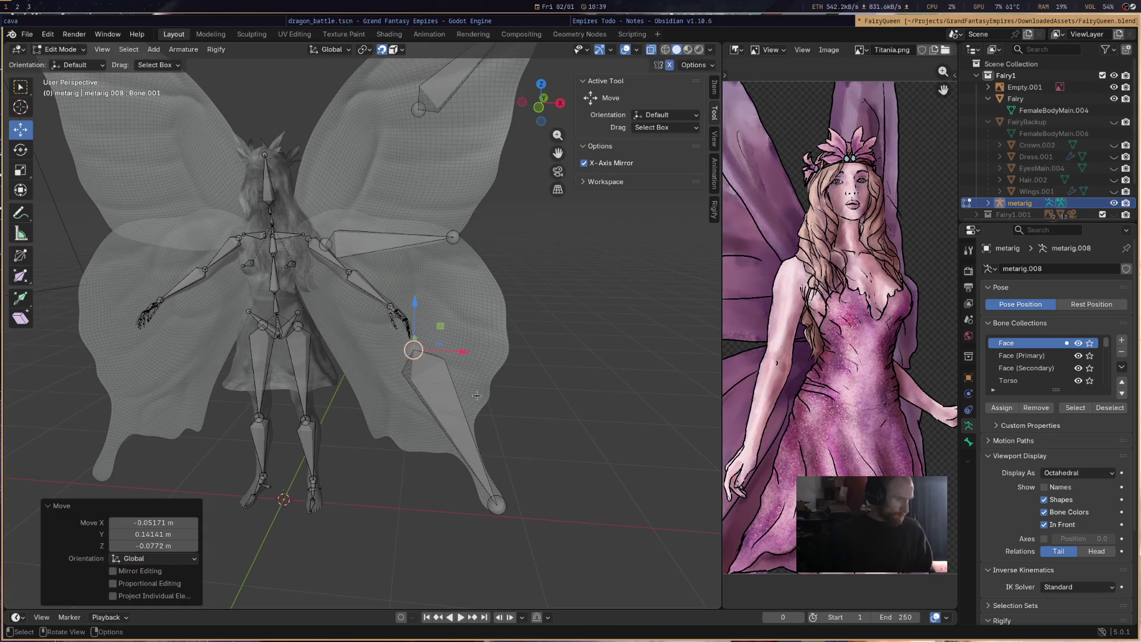
pyautogui.click(462, 460)
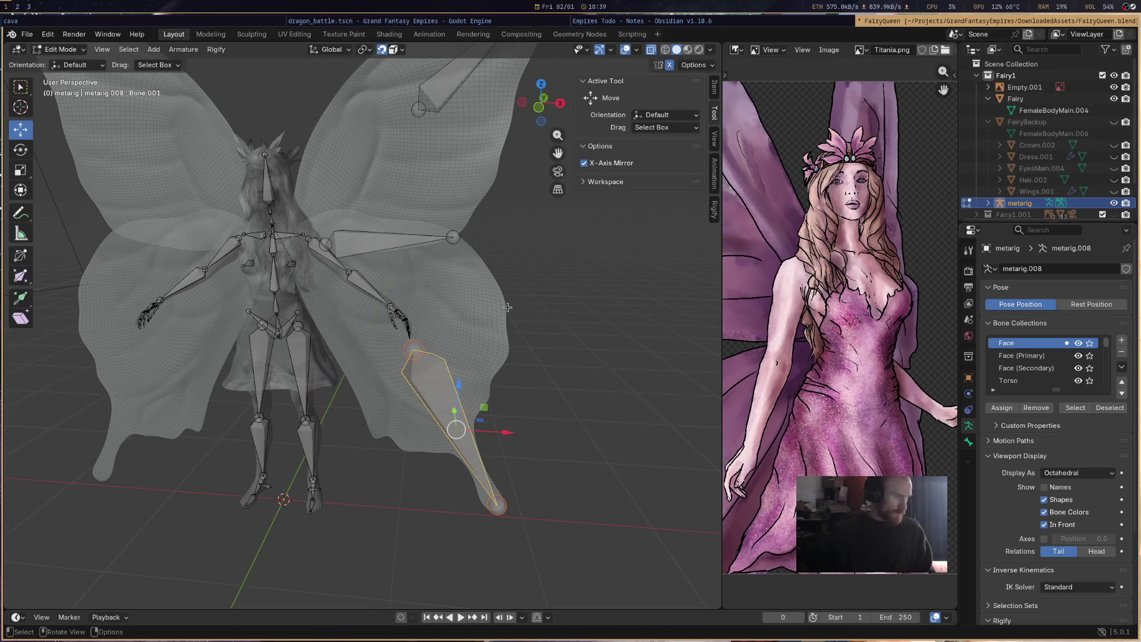
pyautogui.press('F2')
pyautogui.write('WingTipLower')
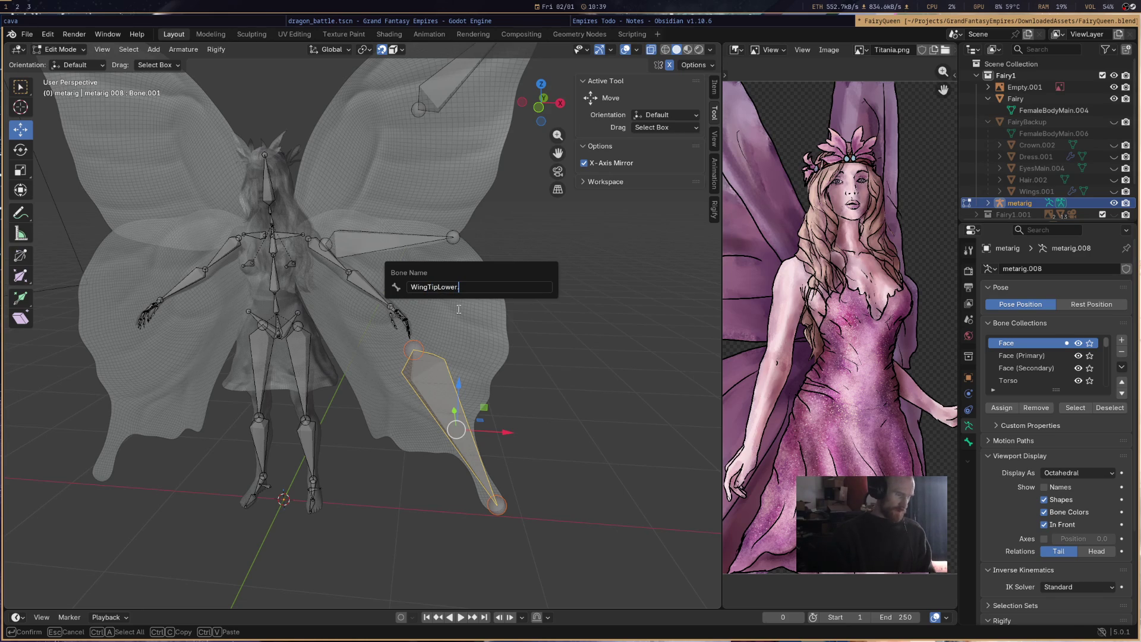
pyautogui.press('Return')
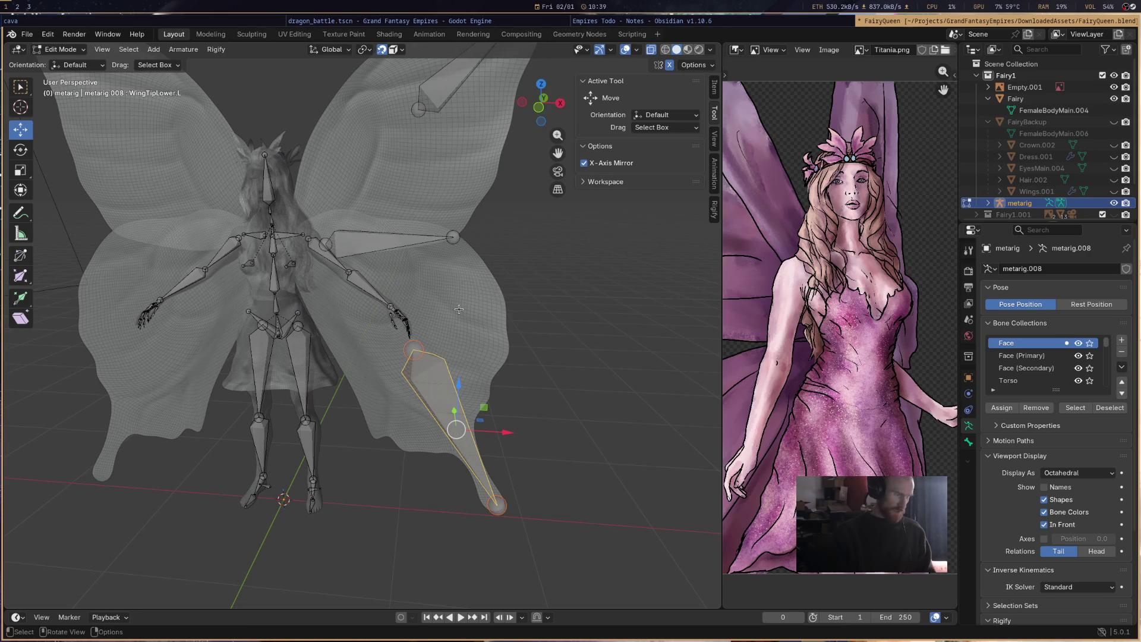
# - Rename the upper wing bone to WingTipHigher.L
pyautogui.moveTo(459, 309); pyautogui.dragTo(461, 210, button='middle')
pyautogui.click(461, 210)
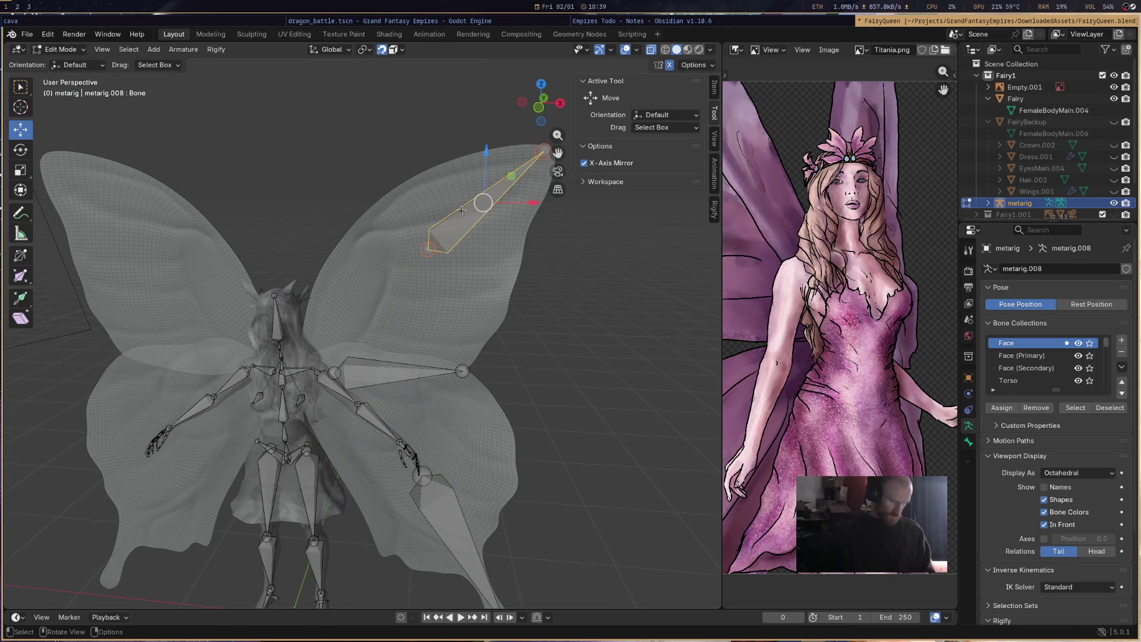
pyautogui.press('F2')
pyautogui.write('ngTipHigher.L')
pyautogui.press('Return')
# - Select both wing-tip bones together with Wing.L, making Wing.L the active bone
pyautogui.moveTo(461, 356)
pyautogui.mouseDown(button='middle')
pyautogui.moveTo(452, 416)
pyautogui.moveTo(469, 464)
pyautogui.moveTo(458, 503)
pyautogui.mouseUp(button='middle')
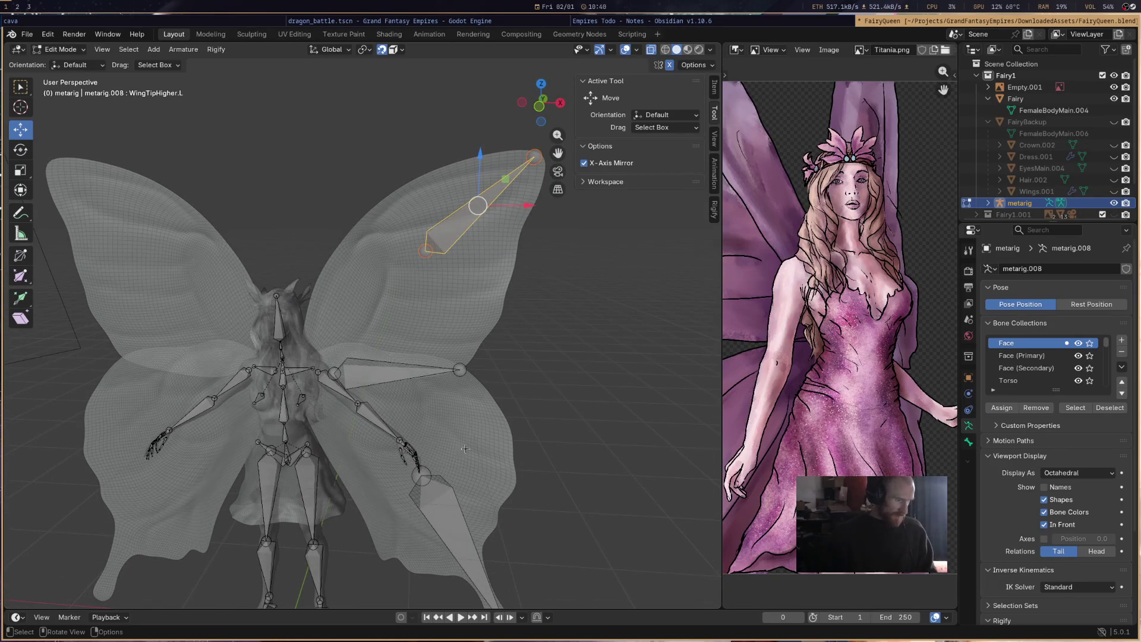
pyautogui.click(406, 379)
pyautogui.keyDown('shift'); pyautogui.click(451, 499); pyautogui.keyUp('shift')
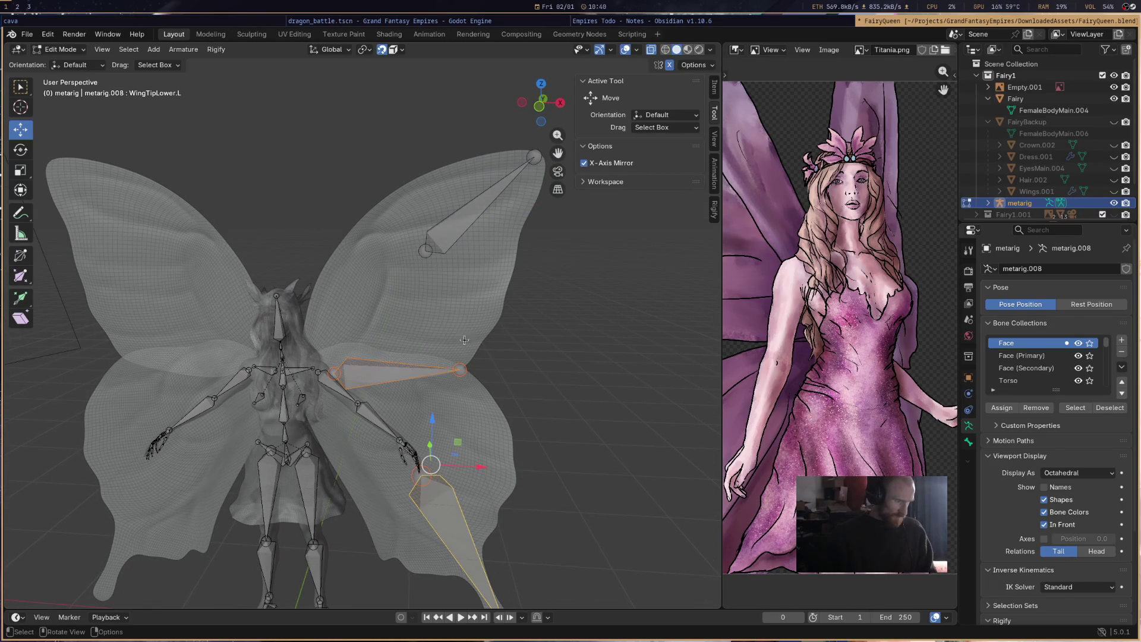
pyautogui.click(446, 504)
pyautogui.keyDown('shift'); pyautogui.click(482, 202); pyautogui.keyUp('shift')
pyautogui.keyDown('shift'); pyautogui.click(390, 381); pyautogui.keyUp('shift')
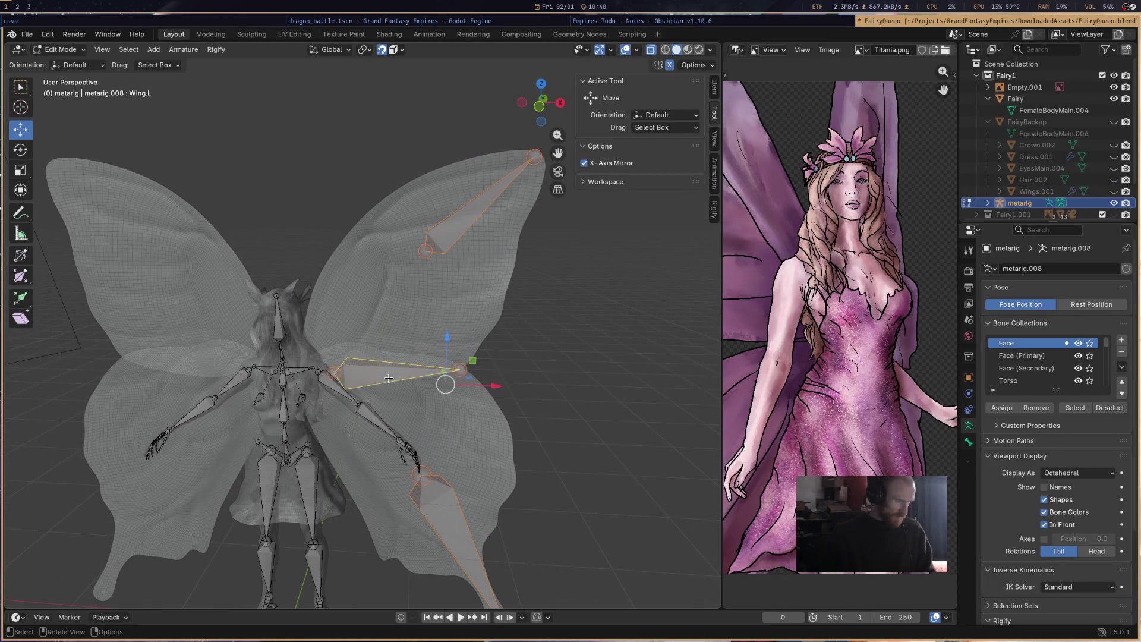
# - Parent the two wing-tip bones to Wing.L with Keep Offset
pyautogui.rightClick(391, 382)
pyautogui.moveTo(390, 382)
pyautogui.click(445, 378)
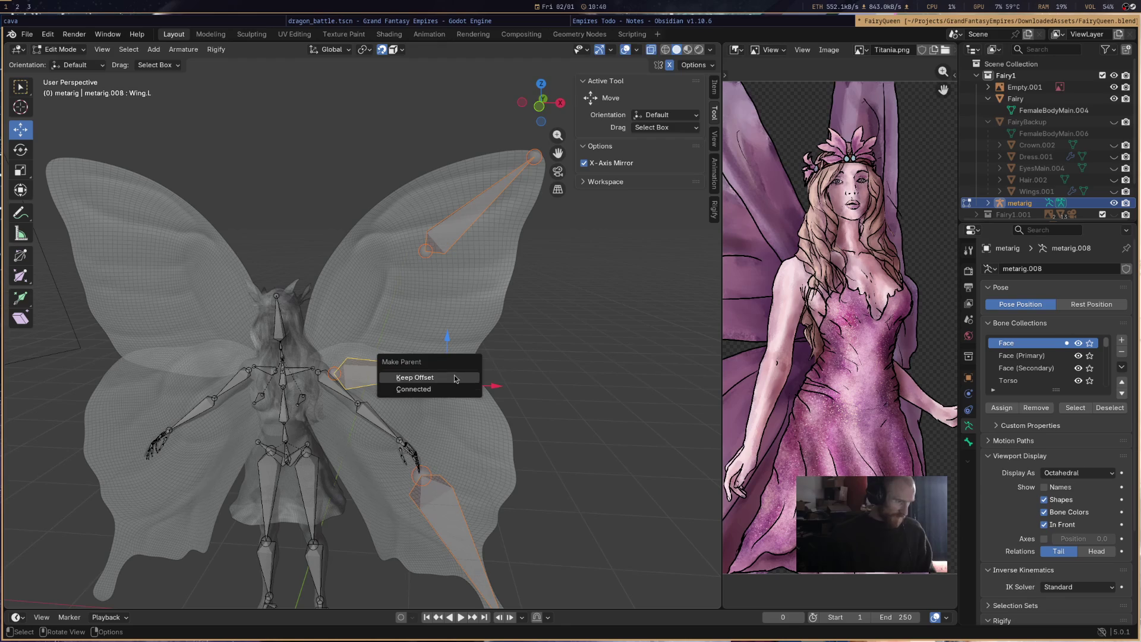
pyautogui.click(455, 375)
# - Symmetrize the selected wing bones onto the right side of the rig
pyautogui.moveTo(423, 443); pyautogui.dragTo(447, 262, button='middle')
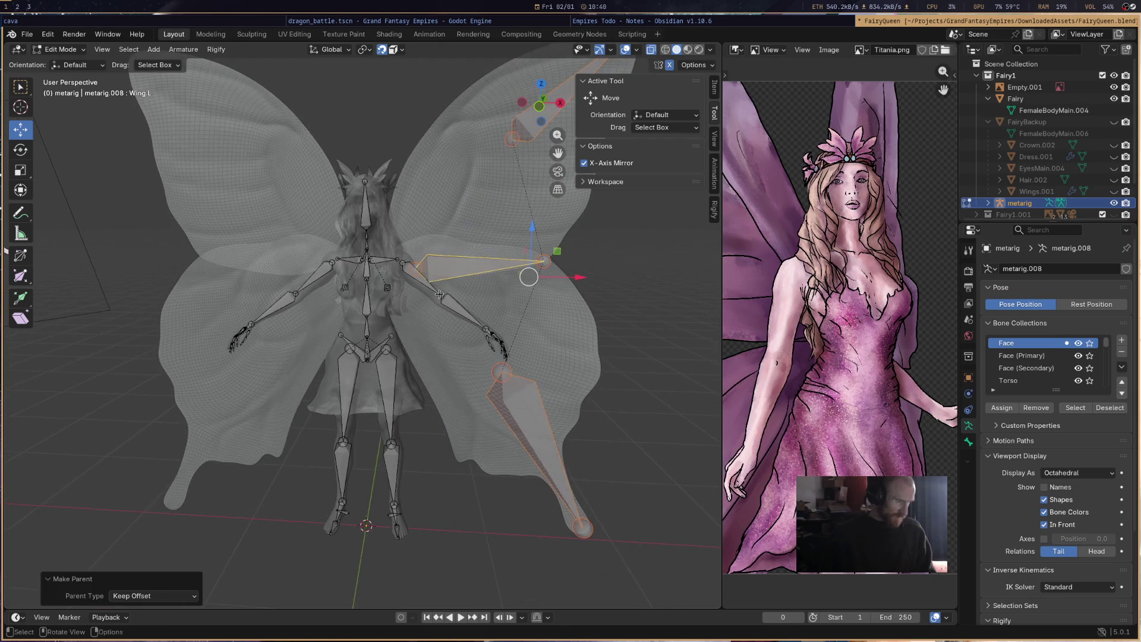
pyautogui.keyDown('shift'); pyautogui.click(513, 138); pyautogui.keyUp('shift')
pyautogui.keyDown('shift'); pyautogui.click(523, 428); pyautogui.keyUp('shift')
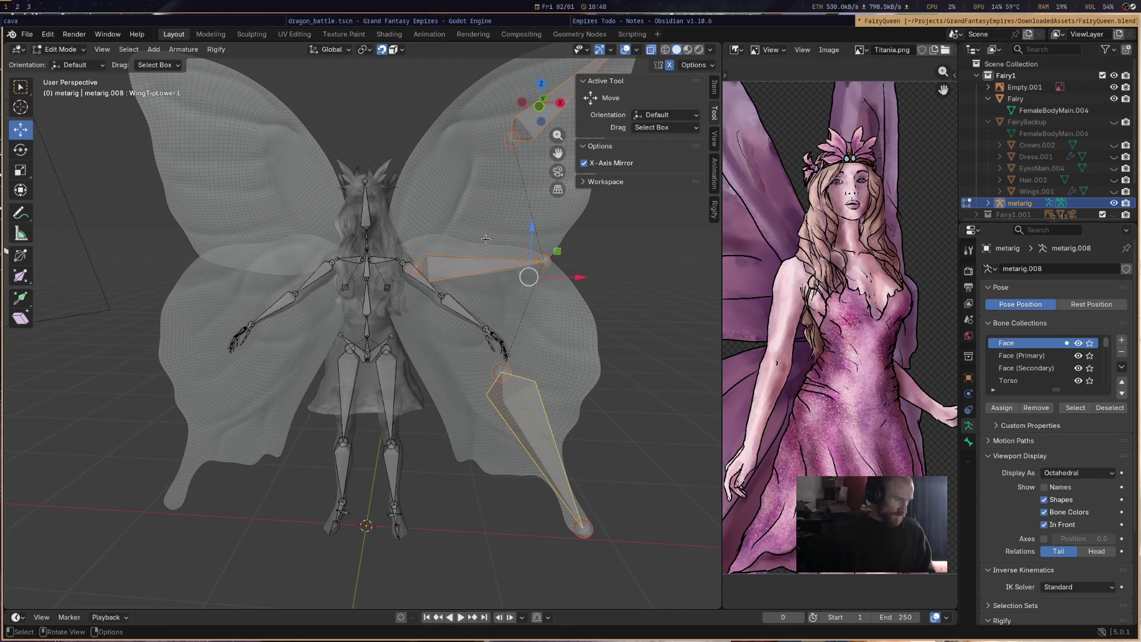
pyautogui.rightClick(477, 268)
pyautogui.click(480, 231)
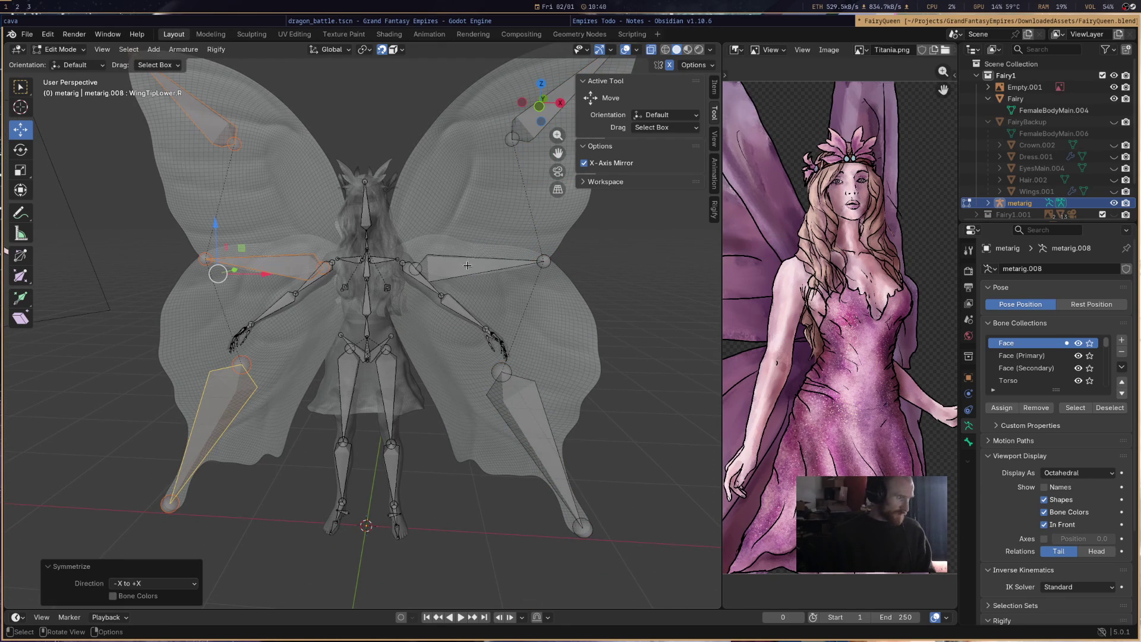
# - Parent Wing.L to spine.002 with Keep Offset
pyautogui.click(466, 263)
pyautogui.scroll(3, 378, 269)
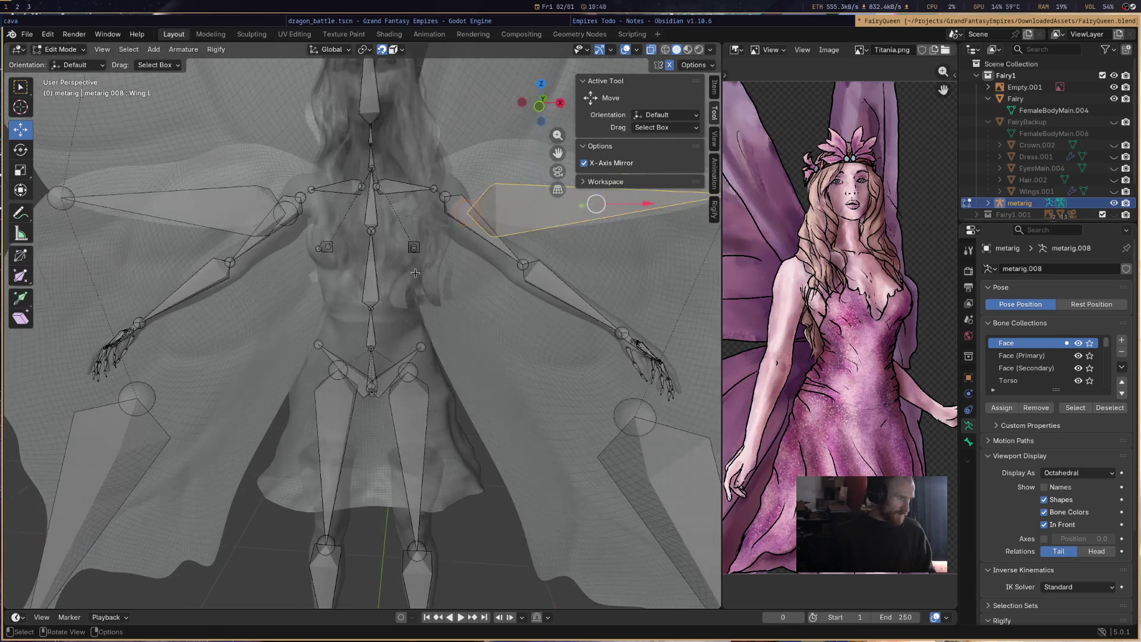
pyautogui.keyDown('shift'); pyautogui.click(373, 282); pyautogui.keyUp('shift')
pyautogui.rightClick(373, 282)
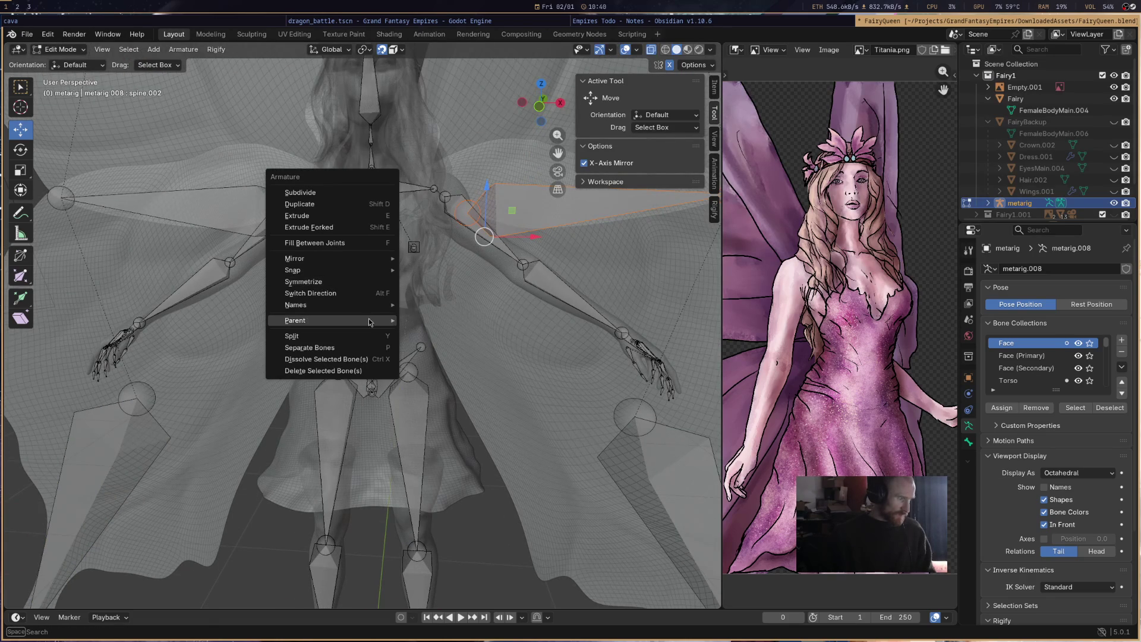
pyautogui.moveTo(381, 320)
pyautogui.click(439, 321)
pyautogui.click(439, 318)
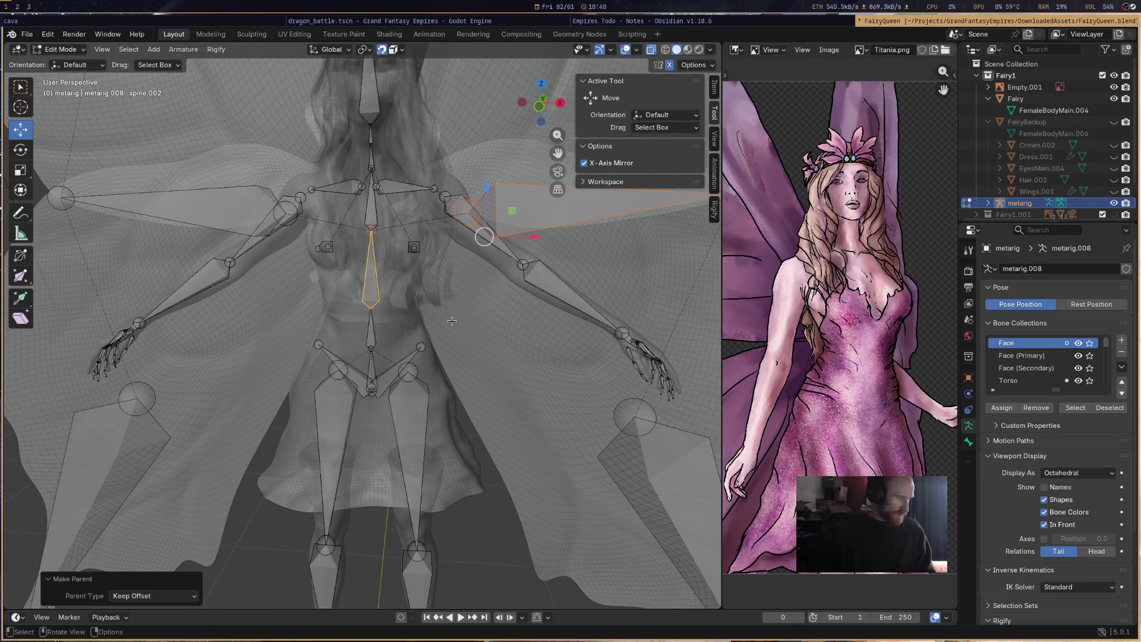
# - Save FairyQueen.blend and return to Object Mode
pyautogui.scroll(-4, 451, 321)
pyautogui.hotkey('ctrl', 's')
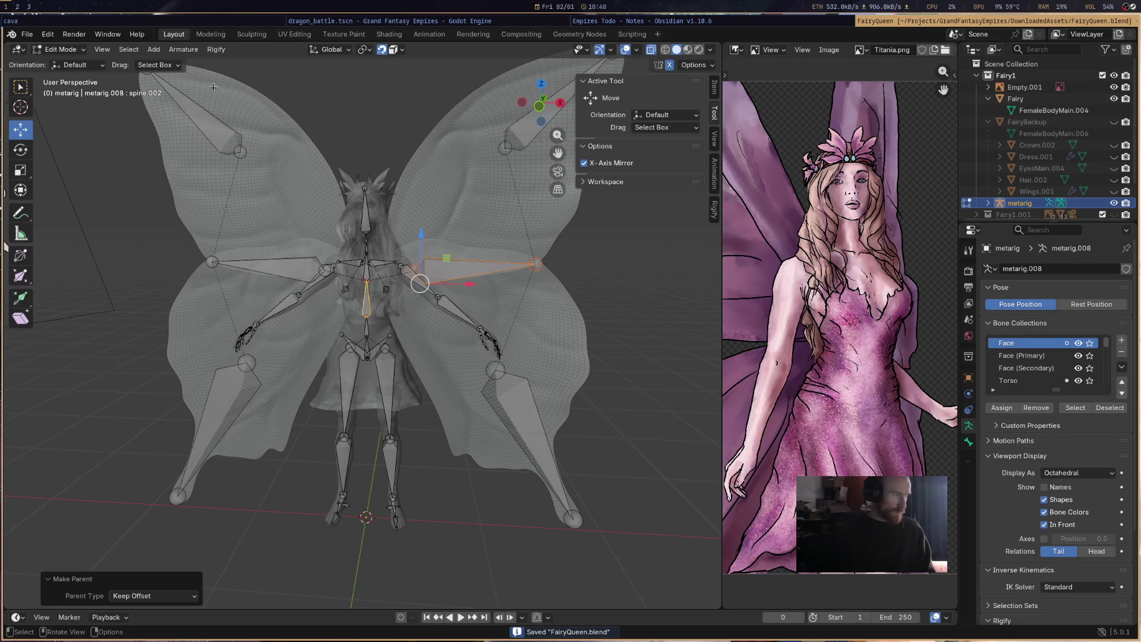
pyautogui.press('Tab')
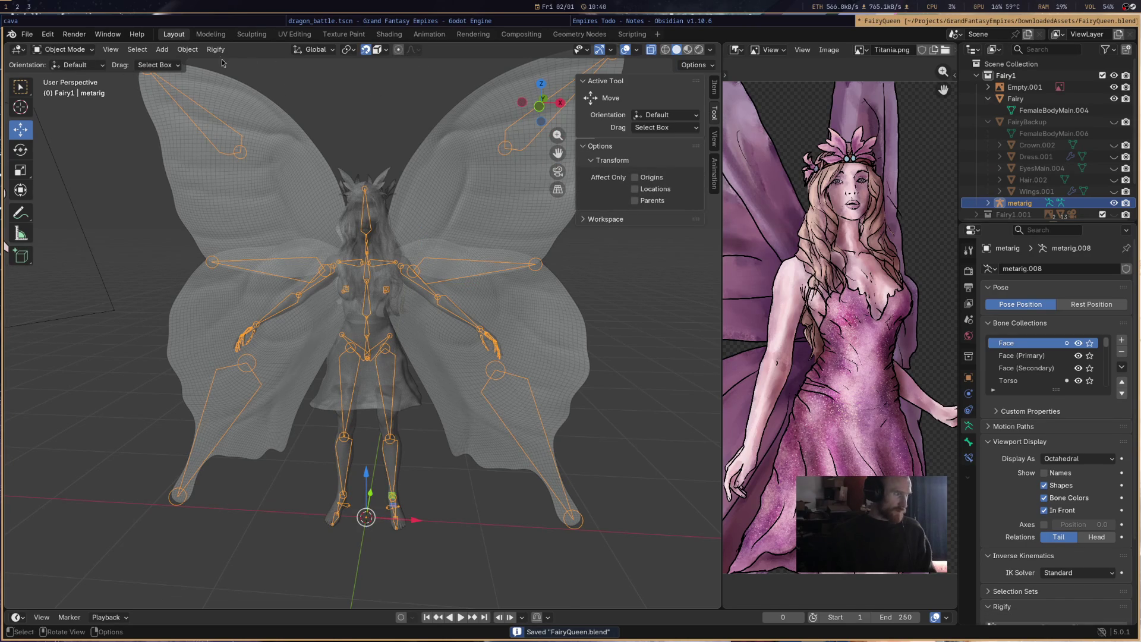
# - Generate a Rigify rig, inspect it, then undo the generation
pyautogui.click(223, 65)
pyautogui.moveTo(352, 241)
pyautogui.mouseDown(button='middle')
pyautogui.moveTo(478, 322)
pyautogui.moveTo(401, 341)
pyautogui.moveTo(448, 334)
pyautogui.mouseUp(button='middle')
pyautogui.scroll(-5, 470, 327)
pyautogui.scroll(5, 401, 340)
pyautogui.hotkey('ctrl', 'z')
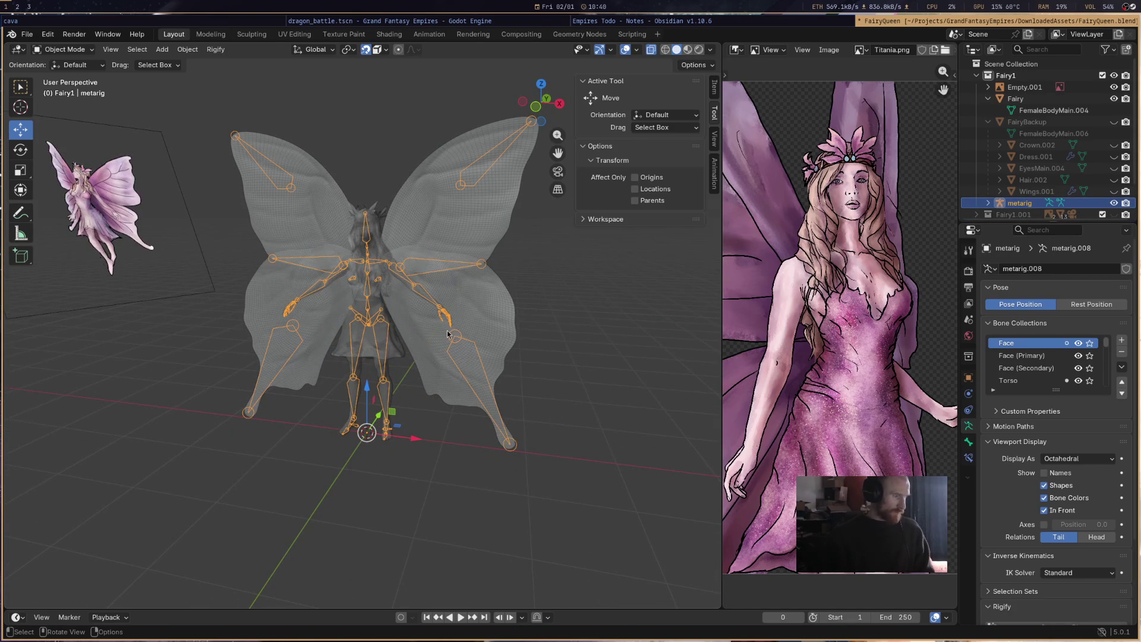
# - Apply all transforms to the metarig and regenerate the Rigify rig
pyautogui.click(193, 51)
pyautogui.moveTo(206, 63)
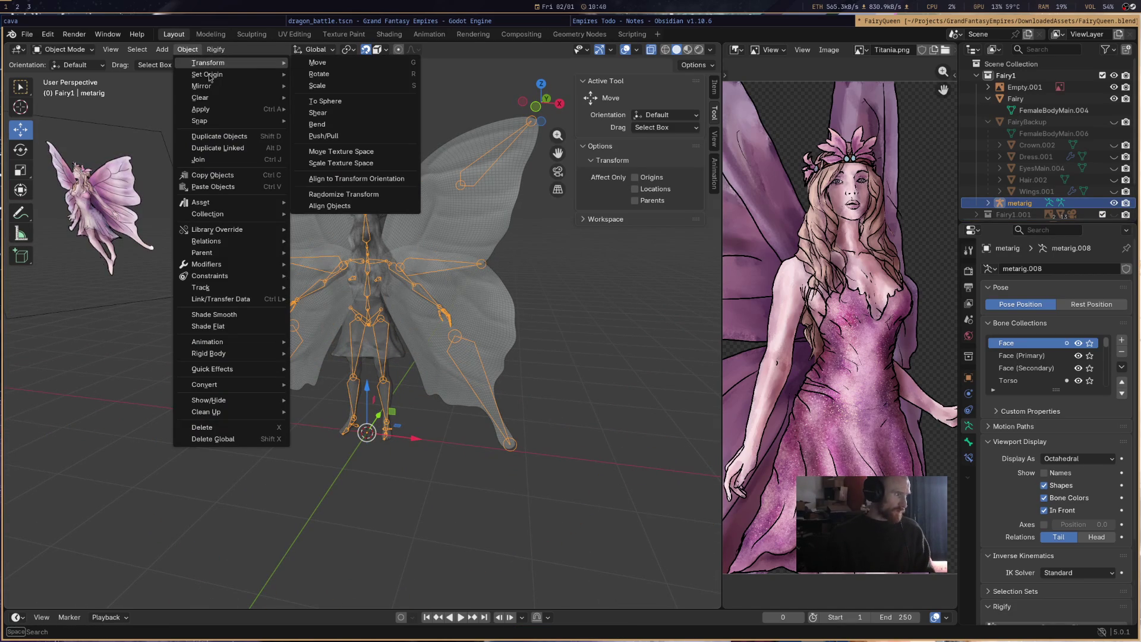
pyautogui.moveTo(244, 109)
pyautogui.click(348, 143)
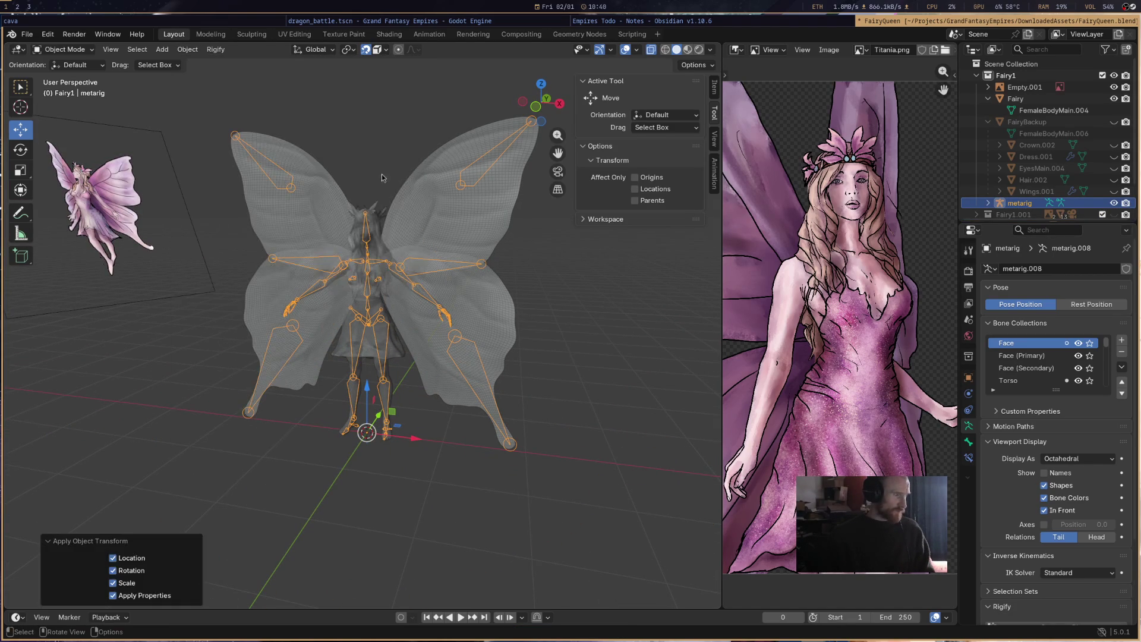
pyautogui.click(220, 50)
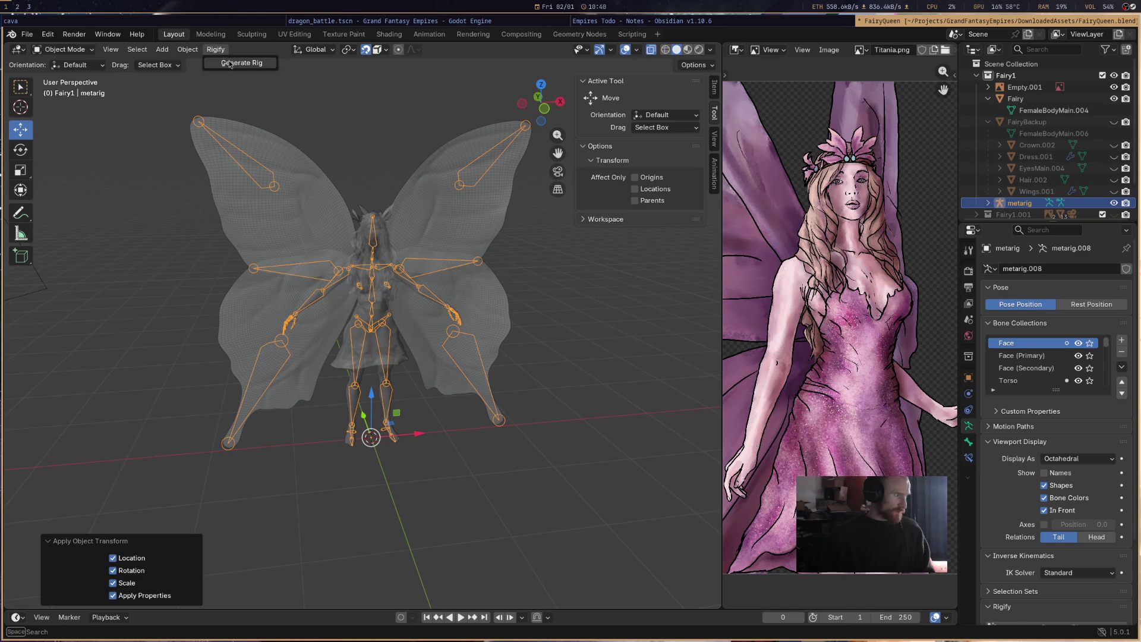
pyautogui.click(230, 60)
pyautogui.moveTo(428, 256)
pyautogui.mouseDown(button='middle')
pyautogui.moveTo(483, 235)
pyautogui.moveTo(333, 240)
pyautogui.moveTo(375, 239)
pyautogui.moveTo(362, 239)
pyautogui.mouseUp(button='middle')
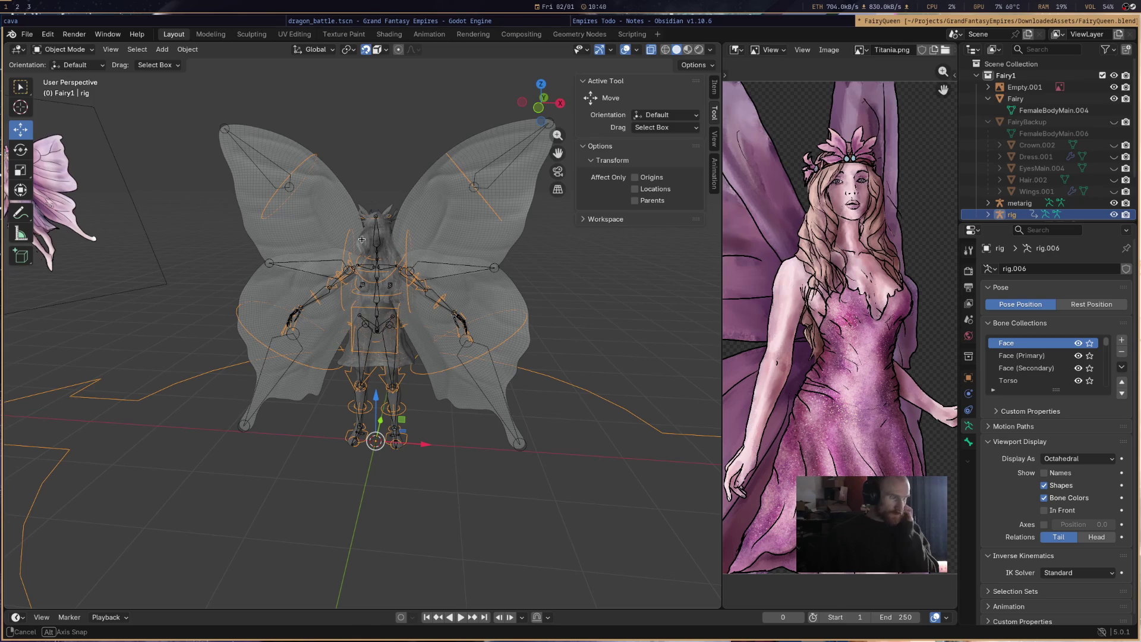
pyautogui.moveTo(362, 239); pyautogui.dragTo(363, 239, button='middle')
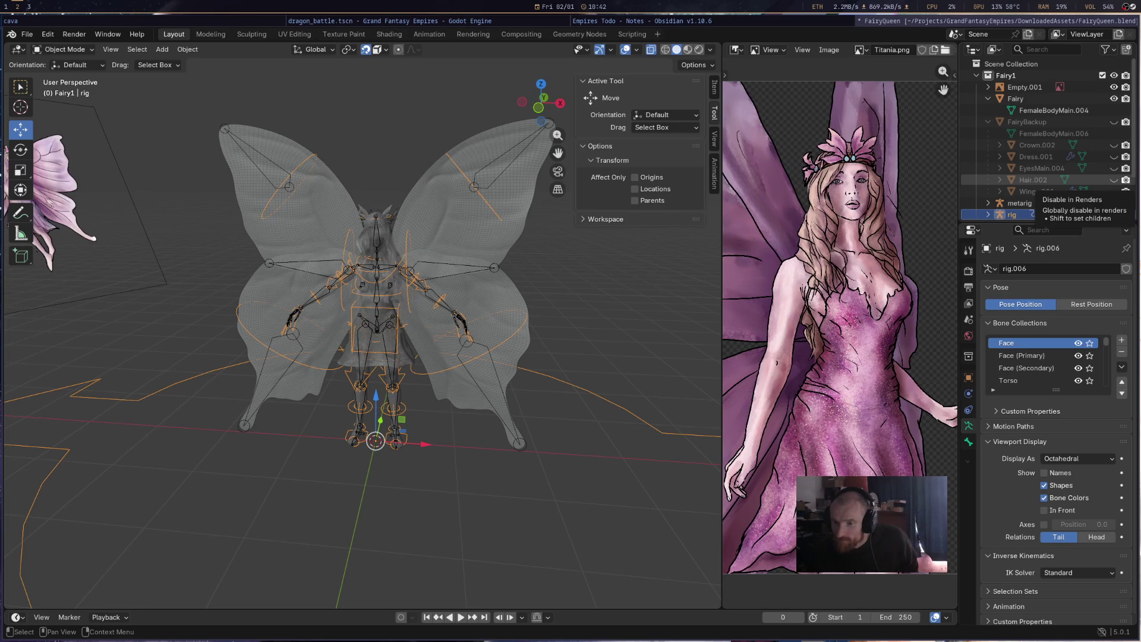
pyautogui.click(601, 295)
# - Save the file and select the fairy mesh, staying in Object Mode
pyautogui.moveTo(599, 302); pyautogui.dragTo(614, 313, button='middle')
pyautogui.hotkey('ctrl', 's')
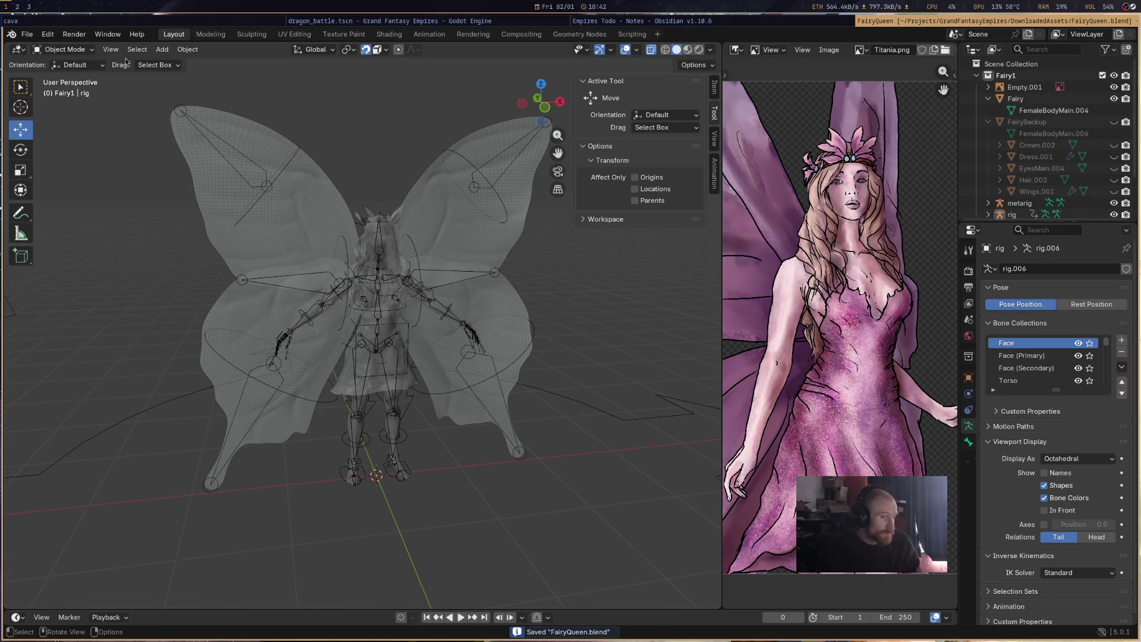
pyautogui.click(404, 232)
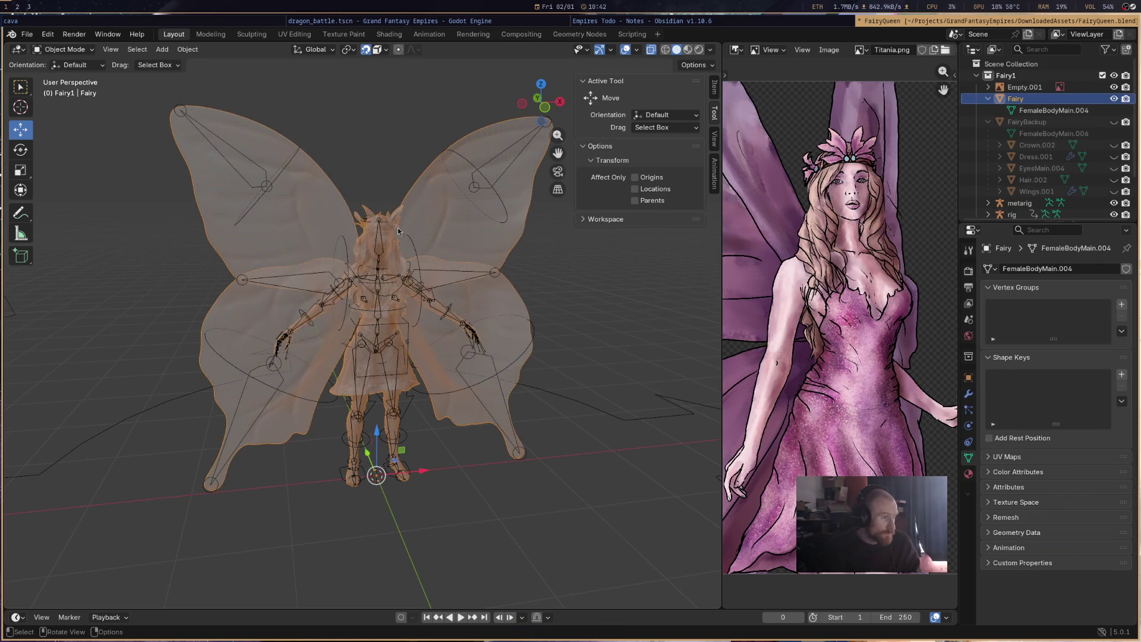
pyautogui.click(86, 50)
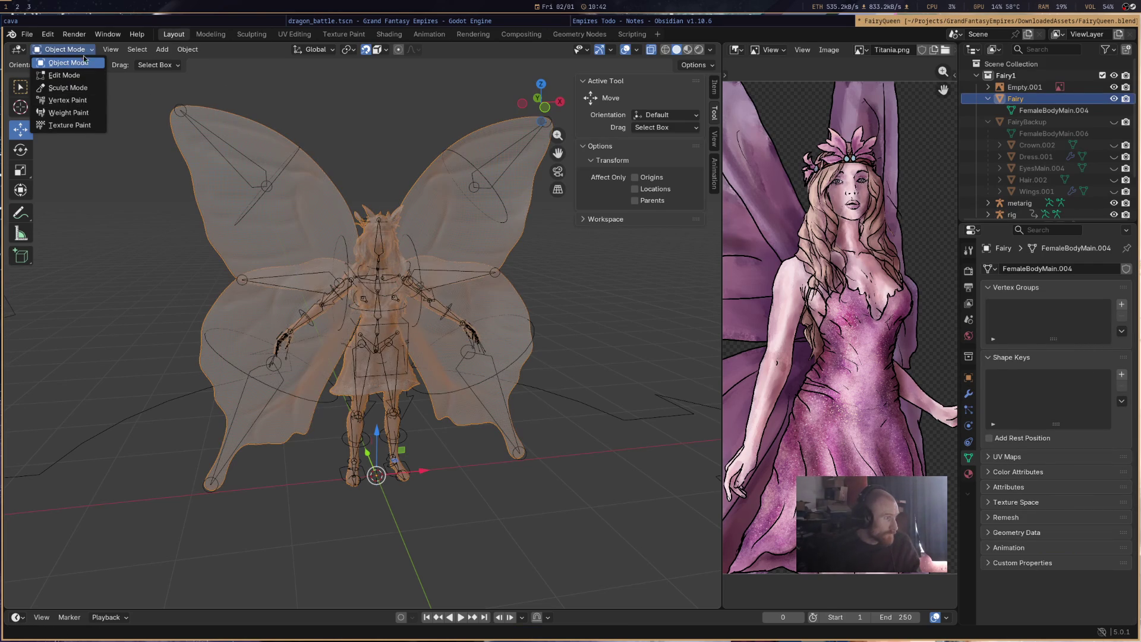
pyautogui.click(86, 63)
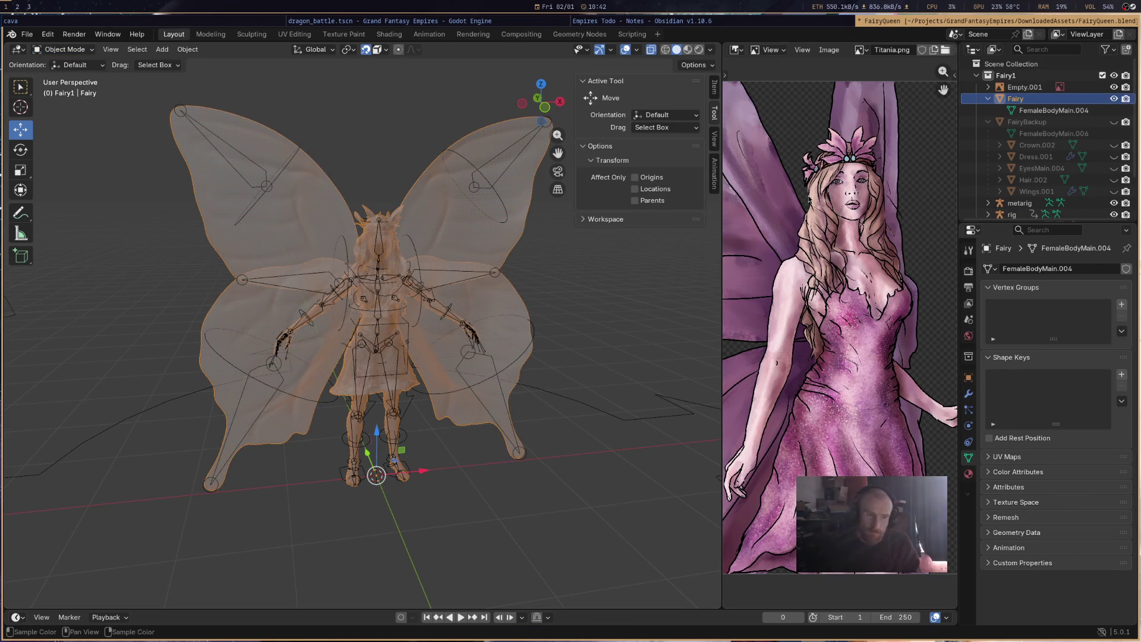
# - Hide the metarig from the viewport in the Outliner
pyautogui.click(1104, 216)
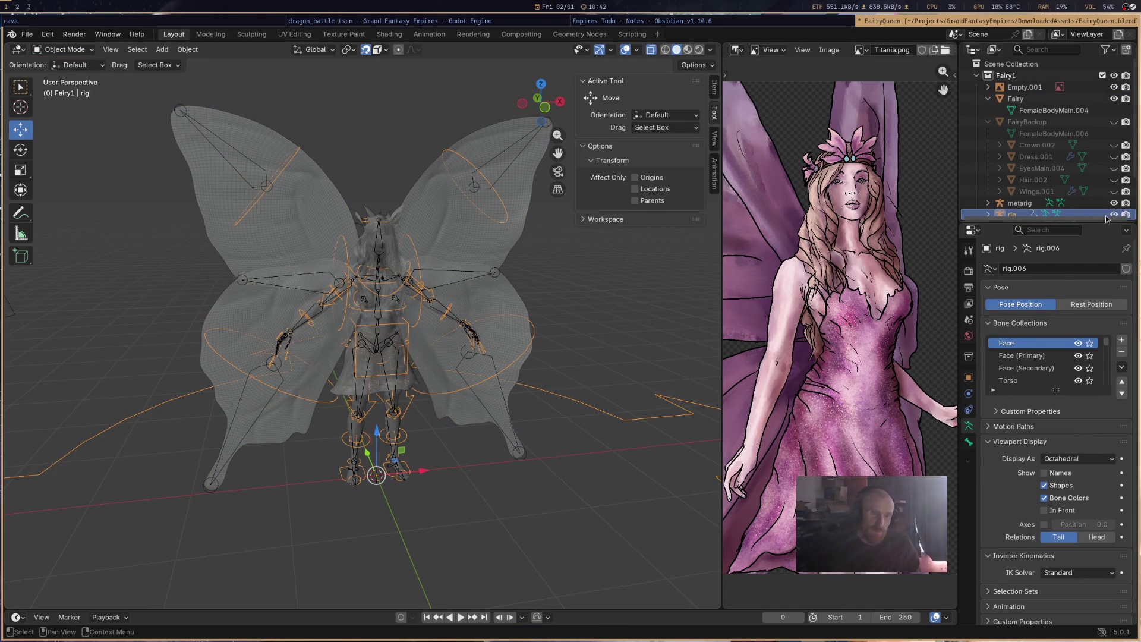
pyautogui.click(1020, 203)
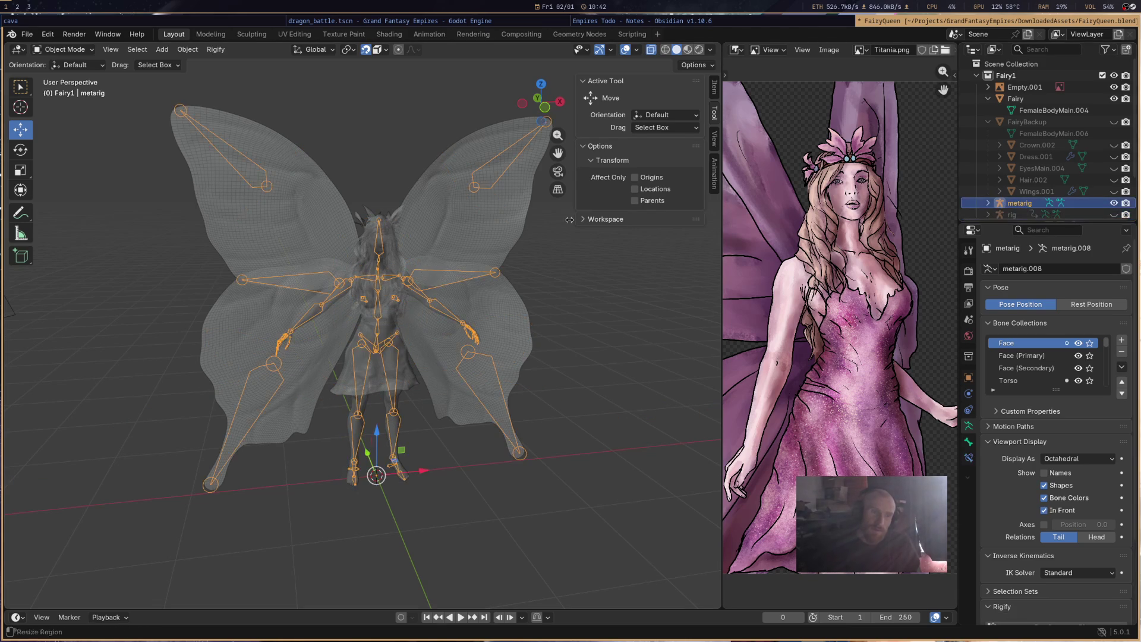
pyautogui.click(1114, 202)
pyautogui.click(1115, 216)
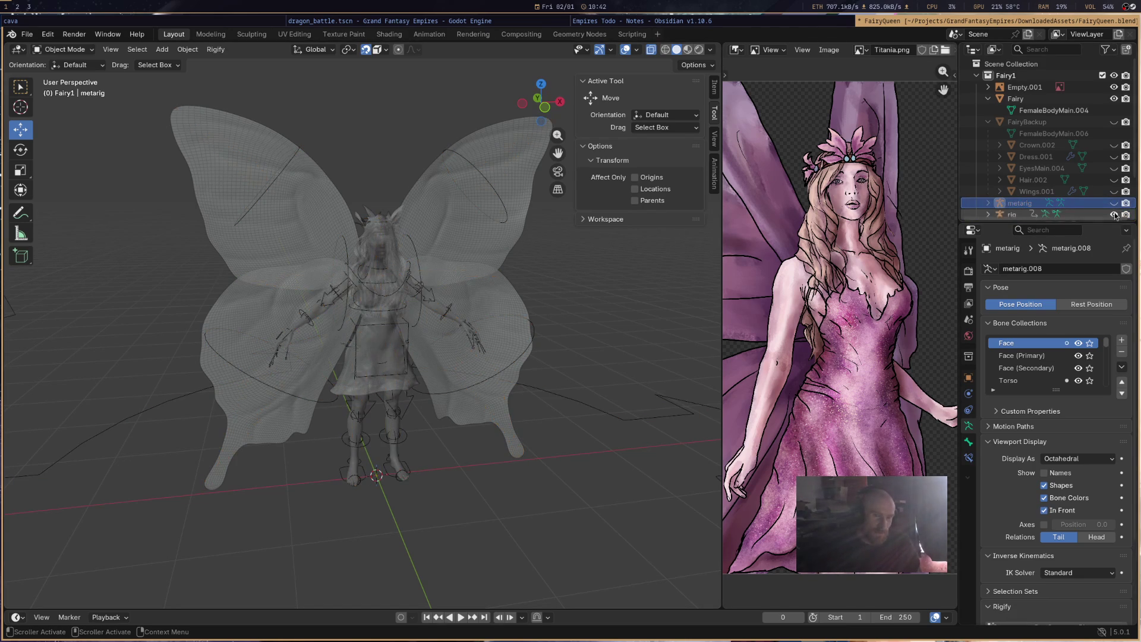
# - Parent Fairy to the rig with automatic weights and inspect the result
pyautogui.click(1032, 102)
pyautogui.keyDown('ctrl'); pyautogui.click(1012, 214); pyautogui.keyUp('ctrl')
pyautogui.rightClick(573, 397)
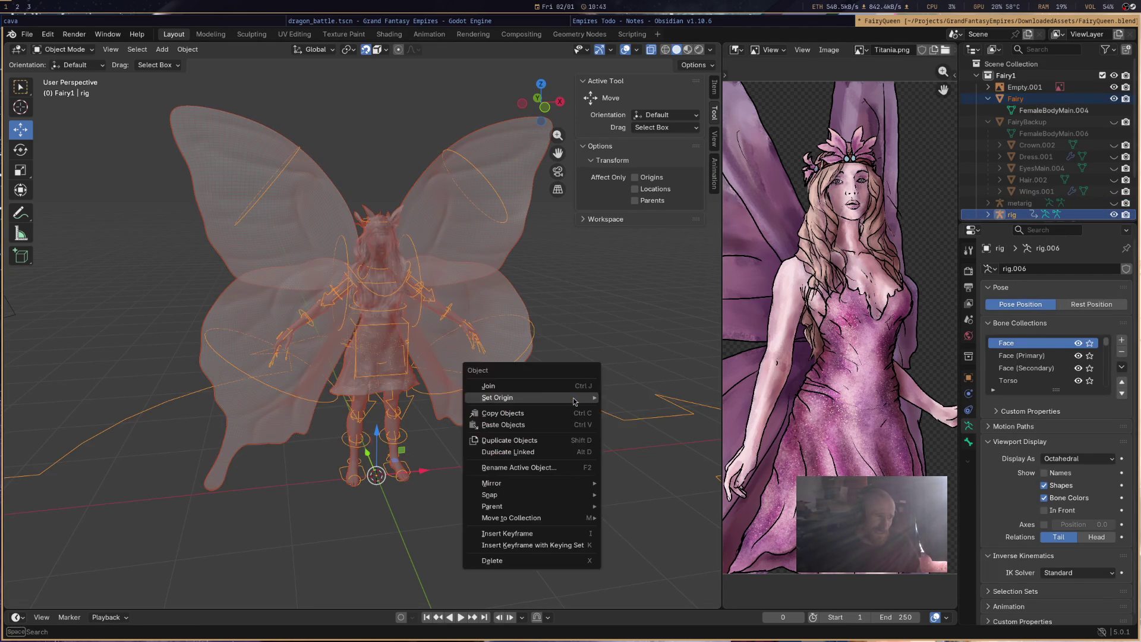
pyautogui.moveTo(567, 506)
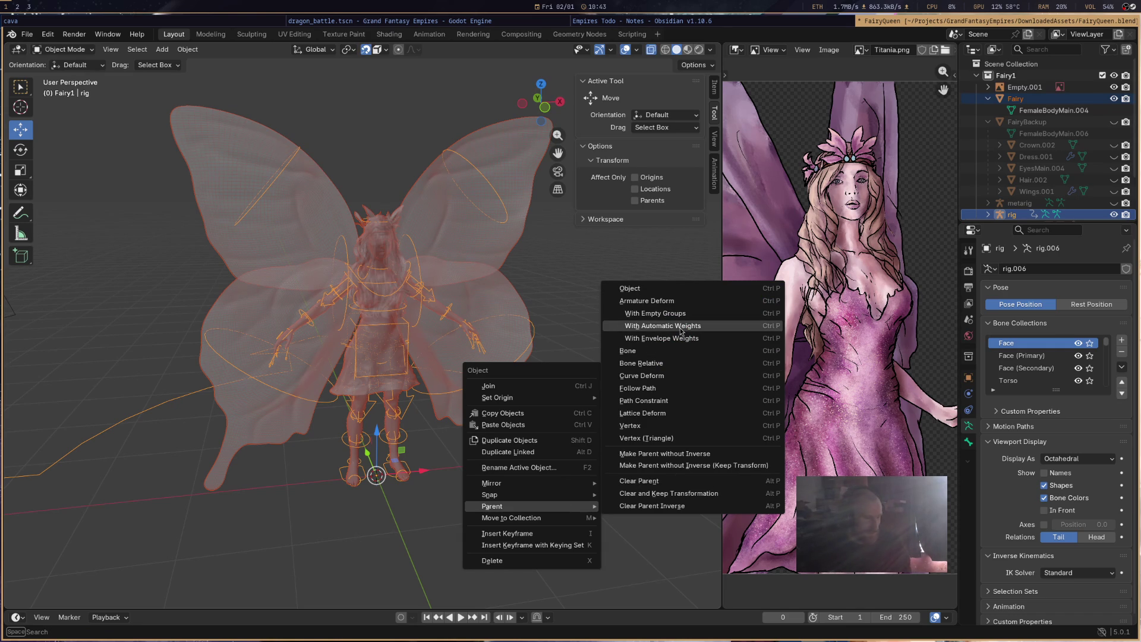
pyautogui.click(682, 328)
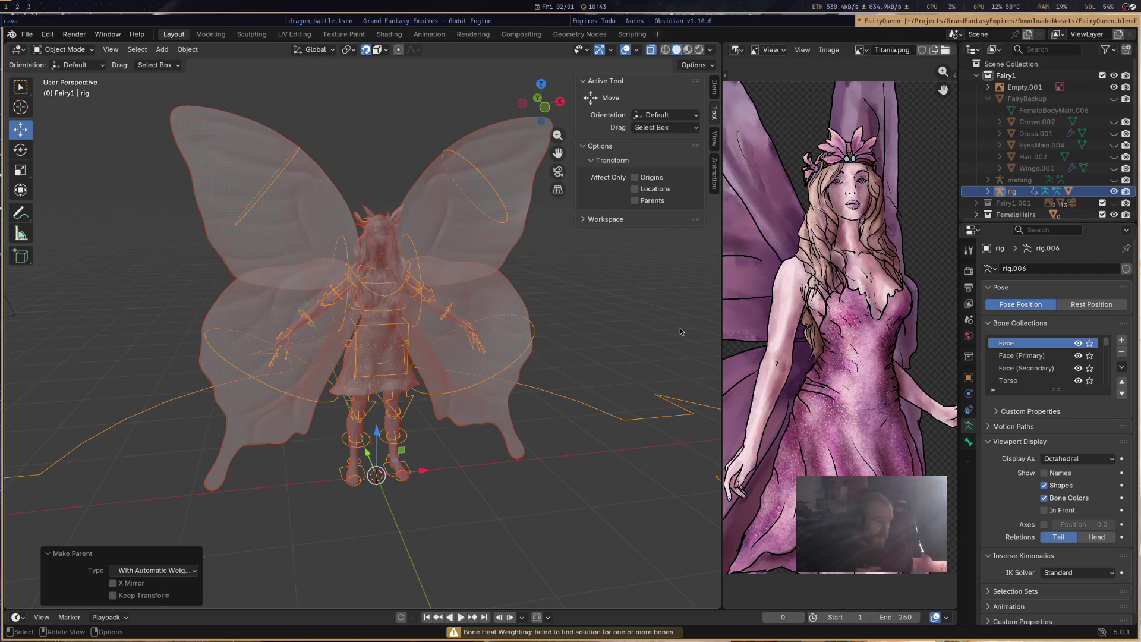
pyautogui.moveTo(502, 411); pyautogui.dragTo(629, 339, button='middle')
pyautogui.scroll(5, 629, 339)
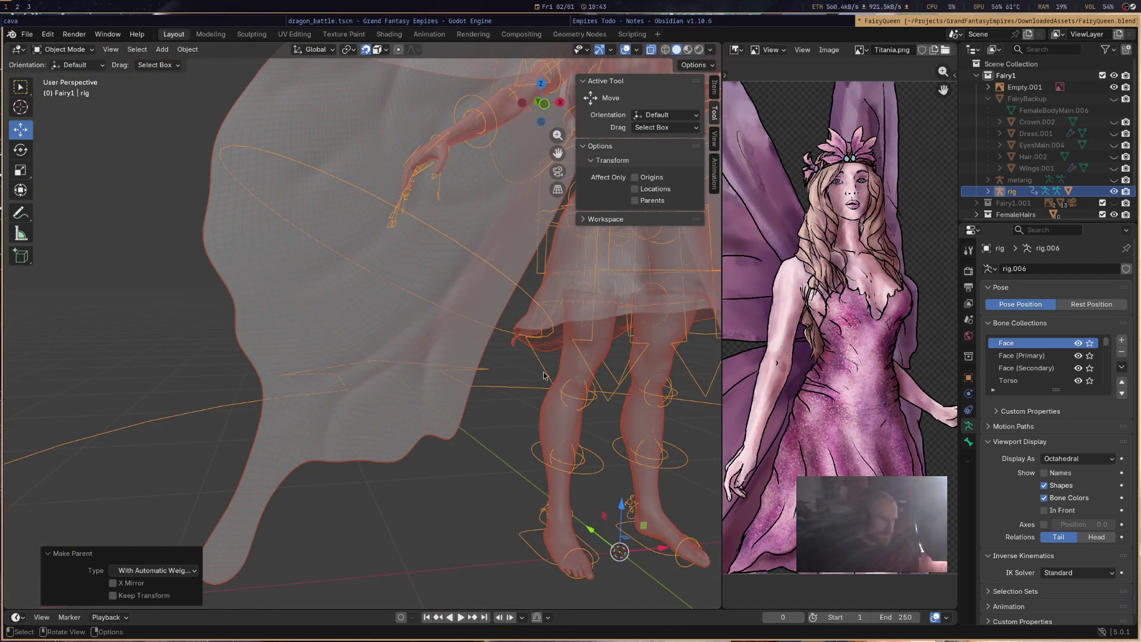
pyautogui.scroll(2, 509, 367)
pyautogui.scroll(-5, 509, 366)
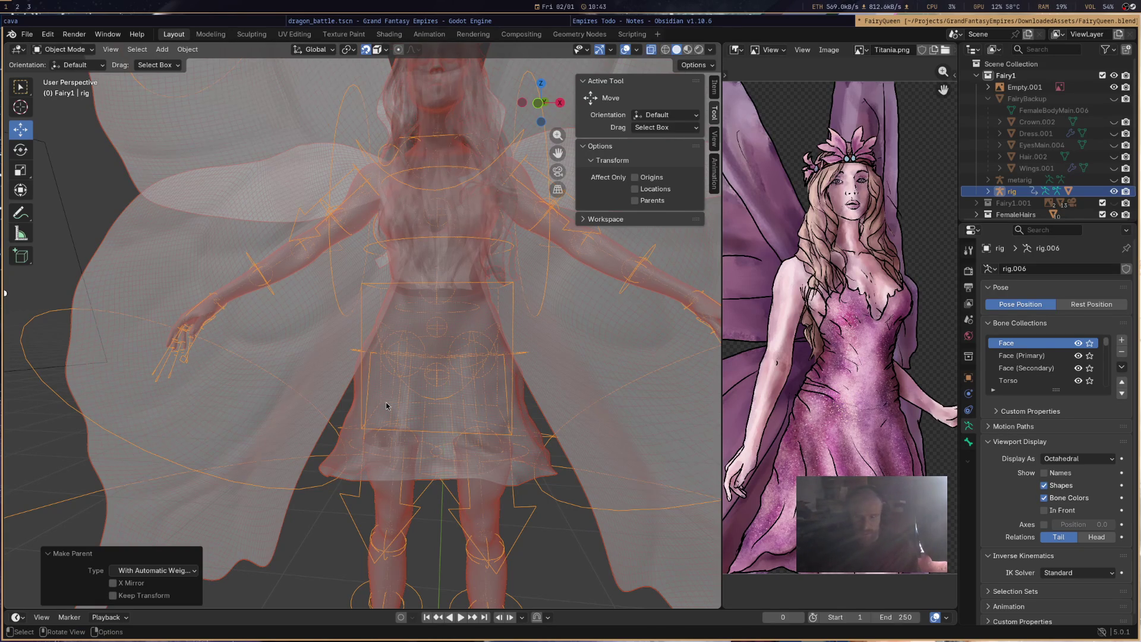
pyautogui.moveTo(386, 406)
pyautogui.mouseDown(button='middle')
pyautogui.moveTo(416, 400)
pyautogui.moveTo(265, 400)
pyautogui.moveTo(477, 396)
pyautogui.mouseUp(button='middle')
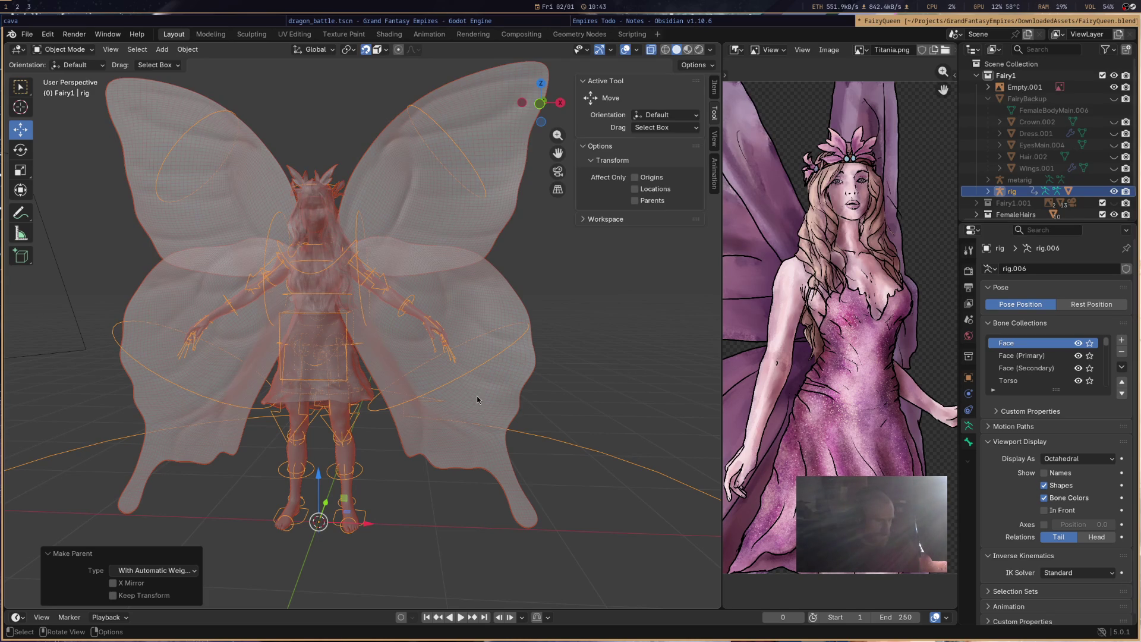
# - Undo the automatic-weights parenting and reselect Fairy with the rig active
pyautogui.hotkey('ctrl', 'z')
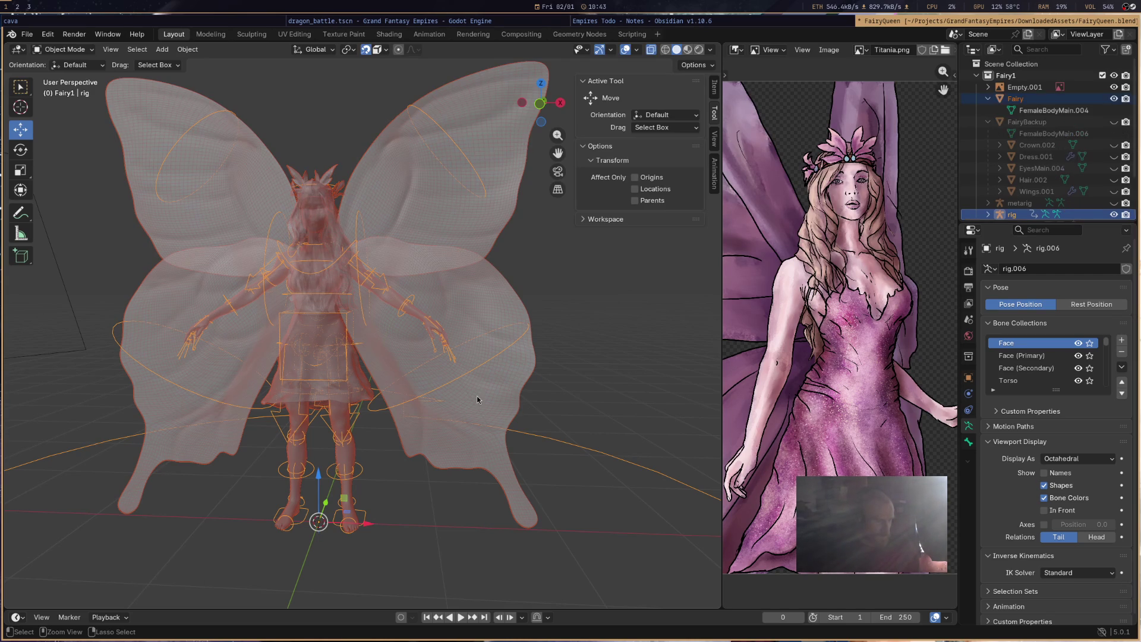
pyautogui.click(1054, 100)
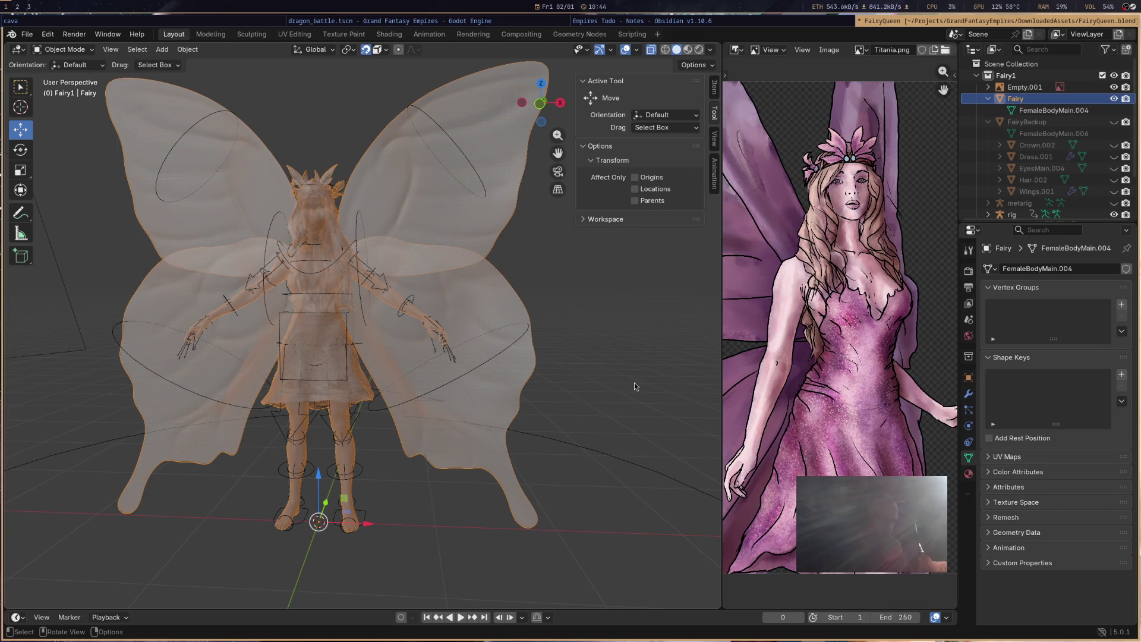
pyautogui.click(633, 384)
pyautogui.scroll(5, 614, 354)
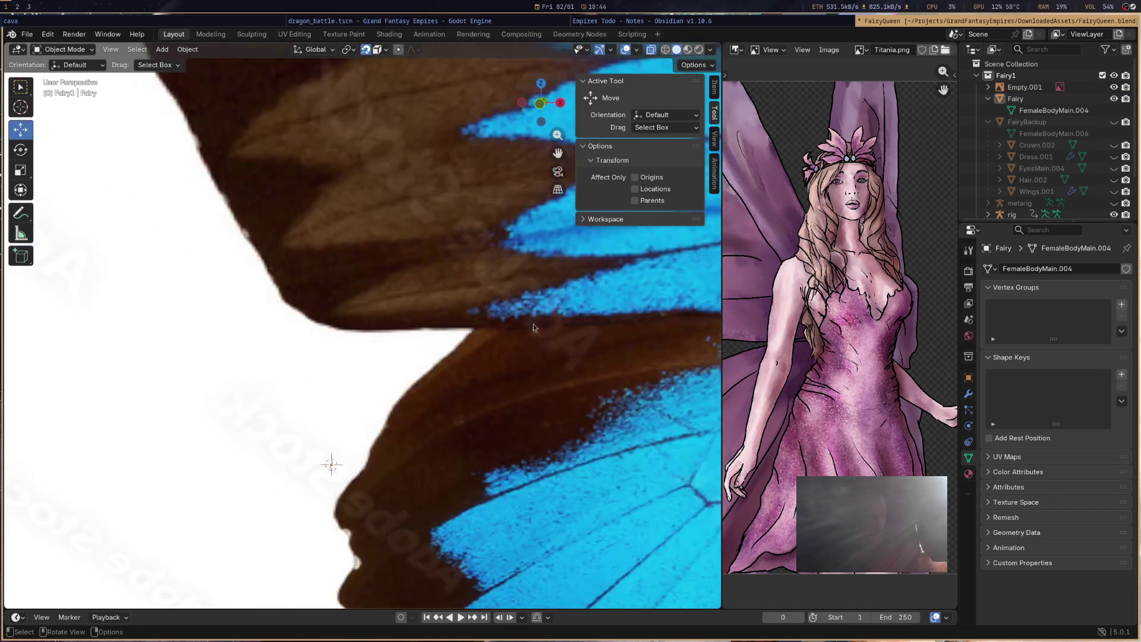
pyautogui.moveTo(471, 332)
pyautogui.mouseDown(button='middle')
pyautogui.moveTo(417, 326)
pyautogui.moveTo(471, 331)
pyautogui.moveTo(502, 358)
pyautogui.moveTo(620, 379)
pyautogui.moveTo(384, 320)
pyautogui.moveTo(450, 348)
pyautogui.mouseUp(button='middle')
pyautogui.scroll(-6, 470, 331)
pyautogui.scroll(2, 417, 327)
pyautogui.click(456, 396)
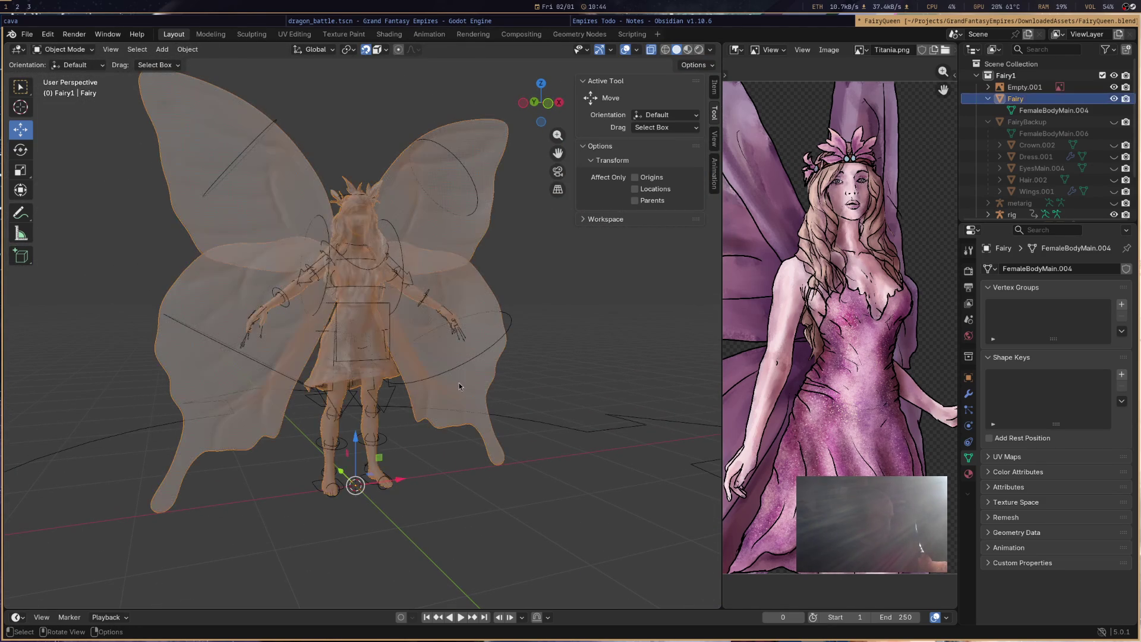
pyautogui.keyDown('ctrl'); pyautogui.click(1025, 215); pyautogui.keyUp('ctrl')
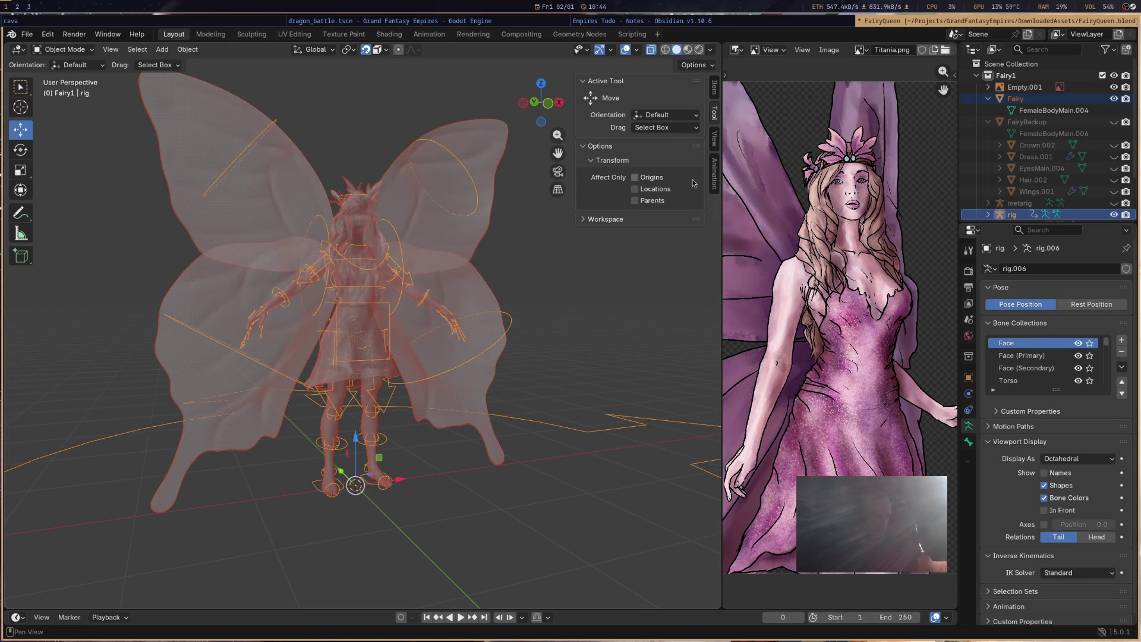
# - Set the rig's Scale X, Y and Z to 100 in the Item panel
pyautogui.click(714, 88)
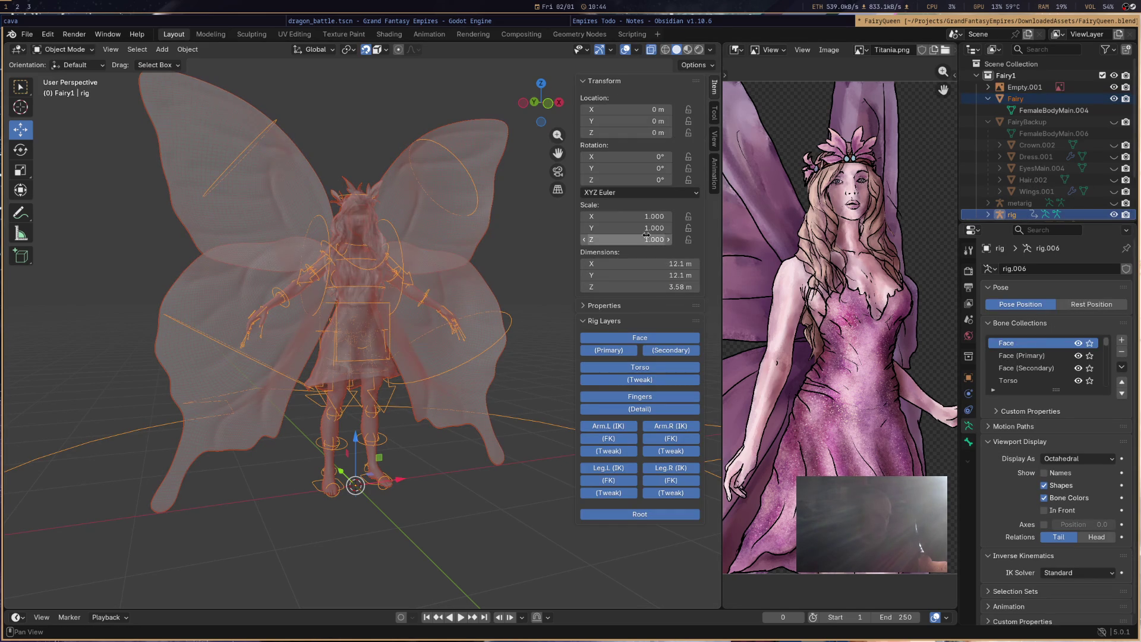
pyautogui.click(647, 217)
pyautogui.write('100')
pyautogui.press('Tab')
pyautogui.write('100')
pyautogui.press('Return')
pyautogui.click(649, 240)
pyautogui.write('100')
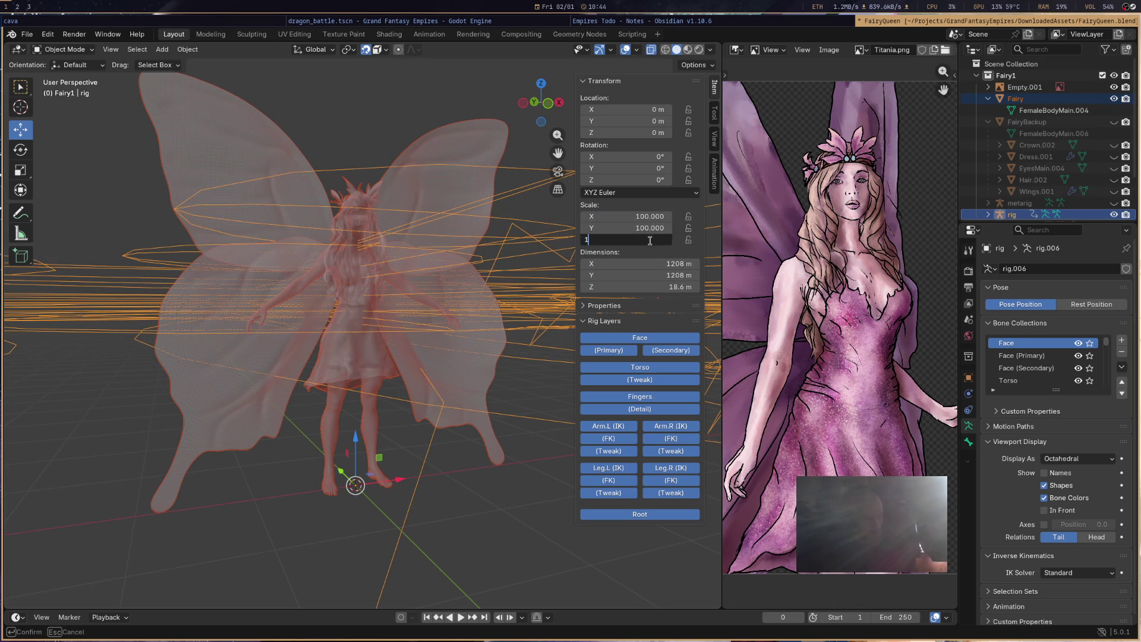
pyautogui.press('Return')
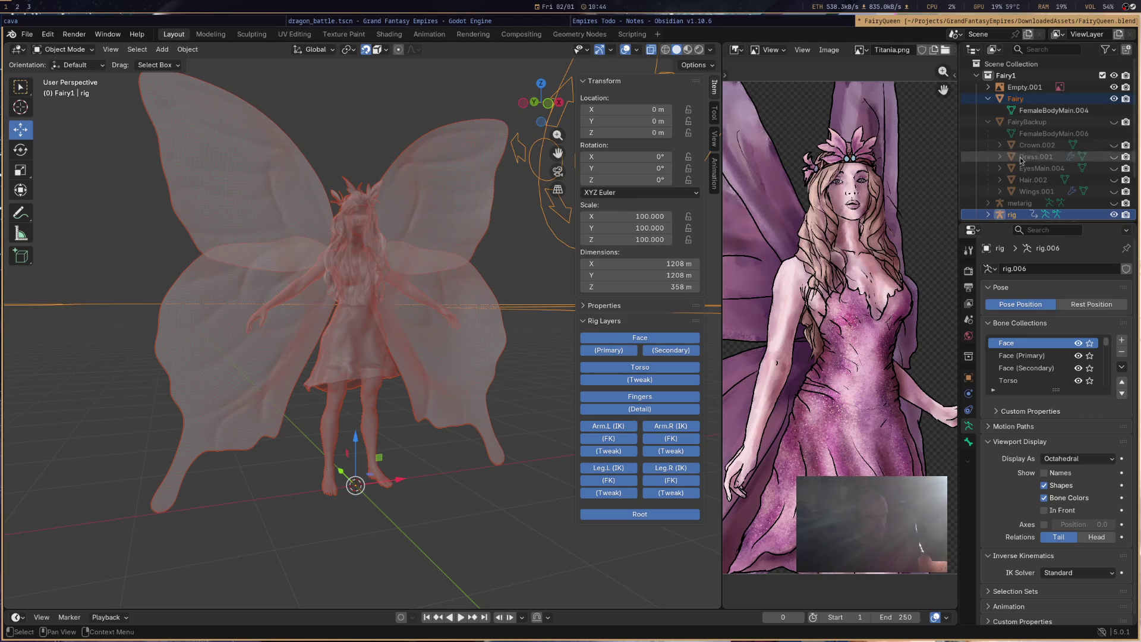
# - Set the Fairy mesh's Scale X, Y and Z to 100
pyautogui.click(1016, 98)
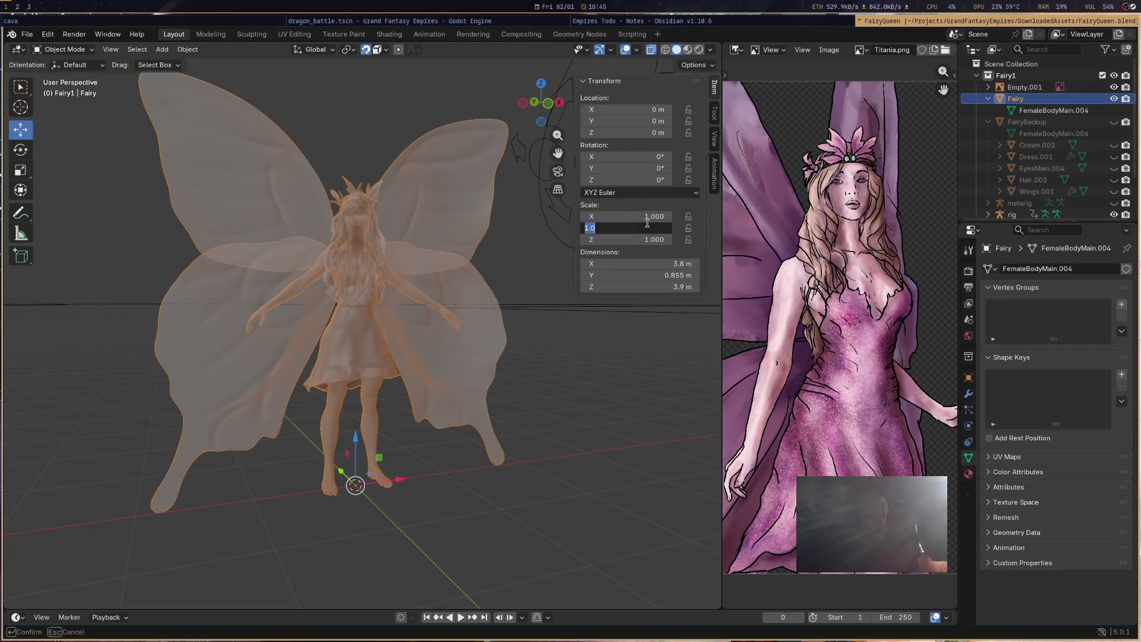
pyautogui.click(653, 216)
pyautogui.write('100')
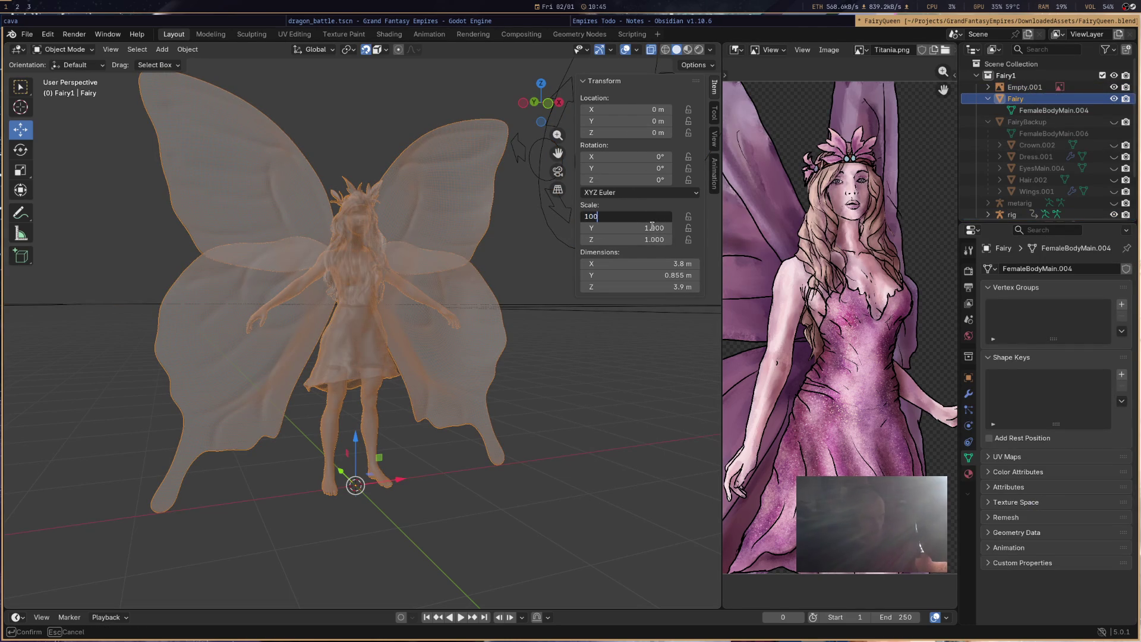
pyautogui.click(654, 227)
pyautogui.write('100')
pyautogui.click(651, 241)
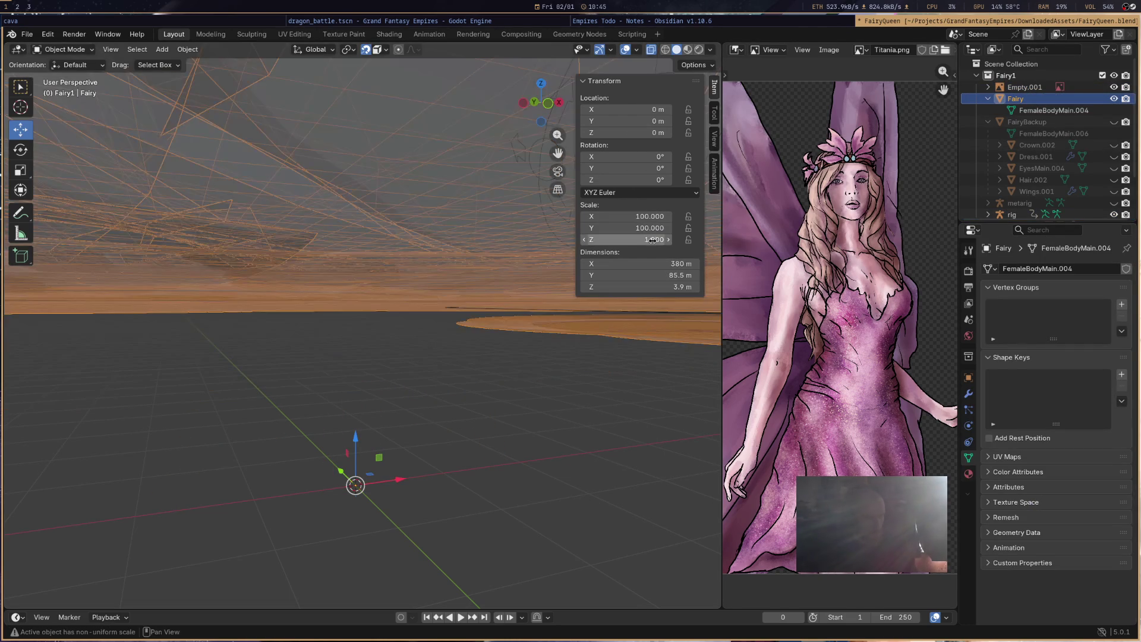
pyautogui.write('00')
pyautogui.press('Return')
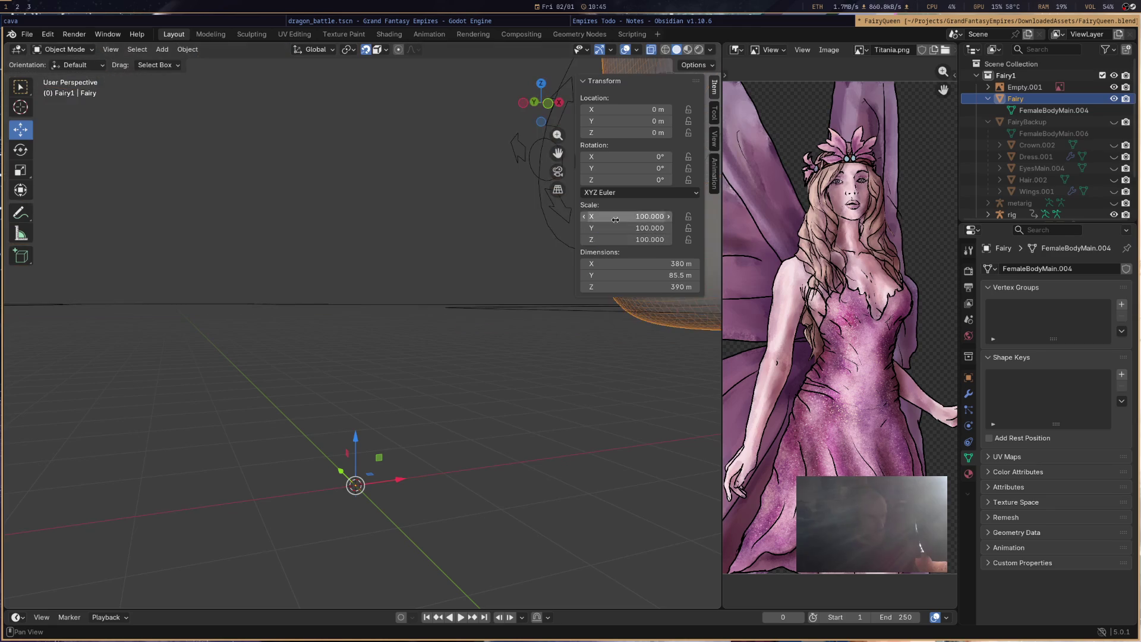
pyautogui.scroll(-3, 1019, 116)
pyautogui.click(1012, 163)
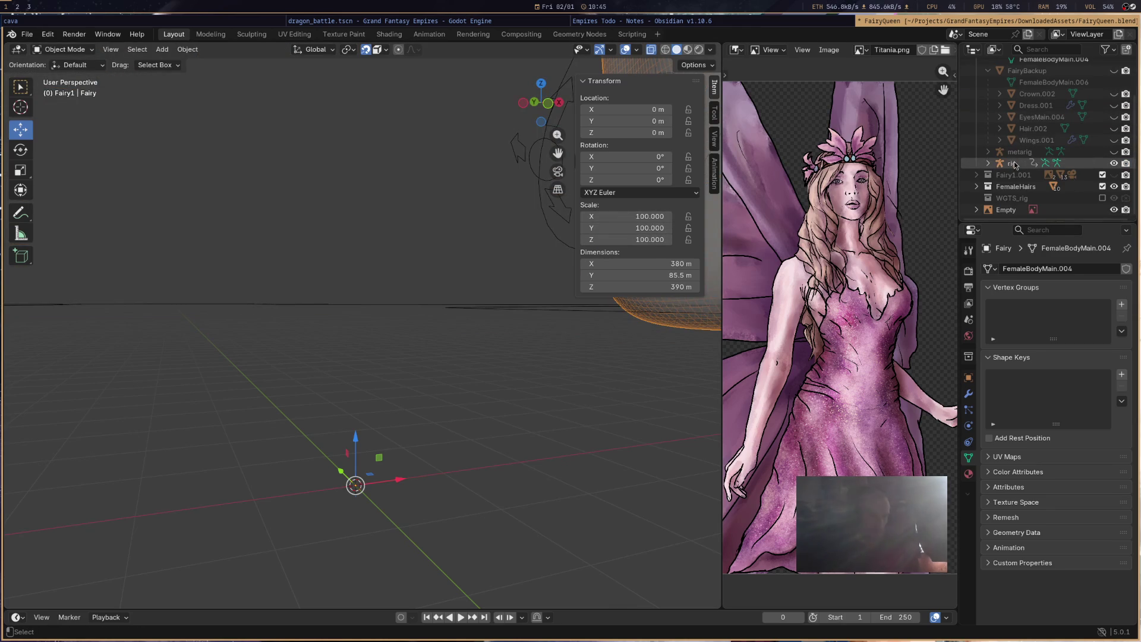
# - Apply all transforms to the rig so its scale reads 1.000
pyautogui.click(187, 50)
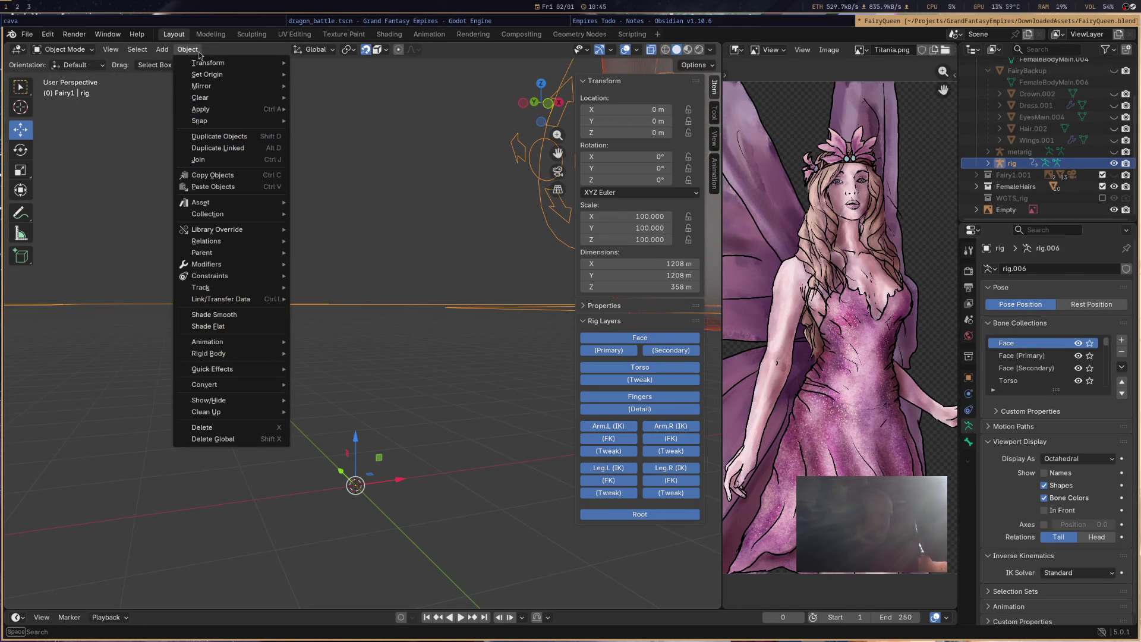
pyautogui.moveTo(219, 111)
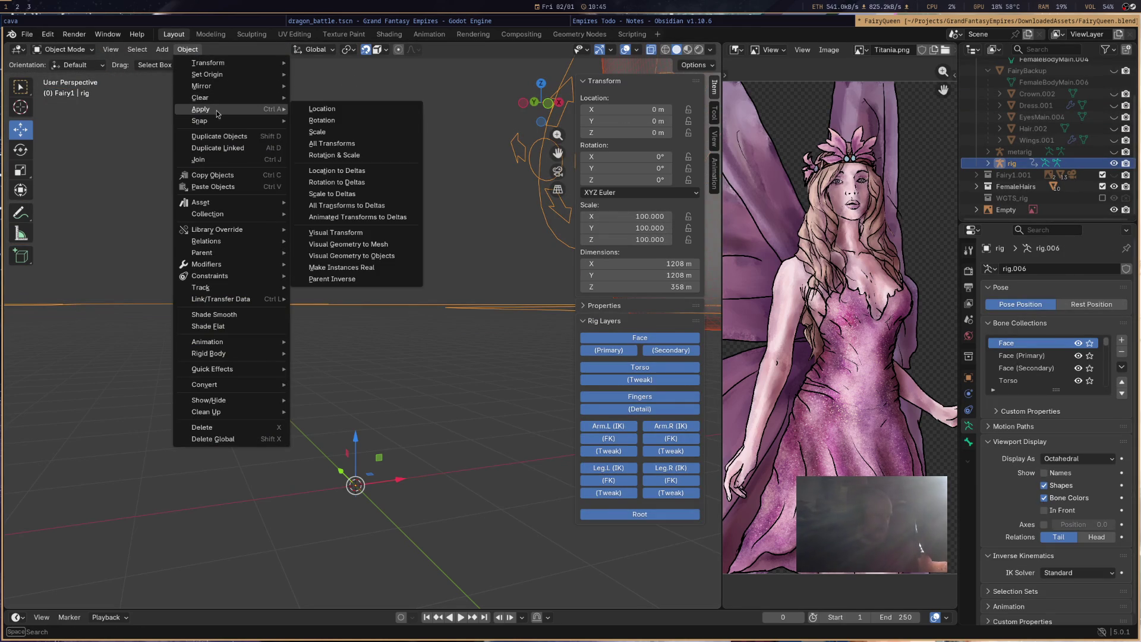
pyautogui.click(355, 145)
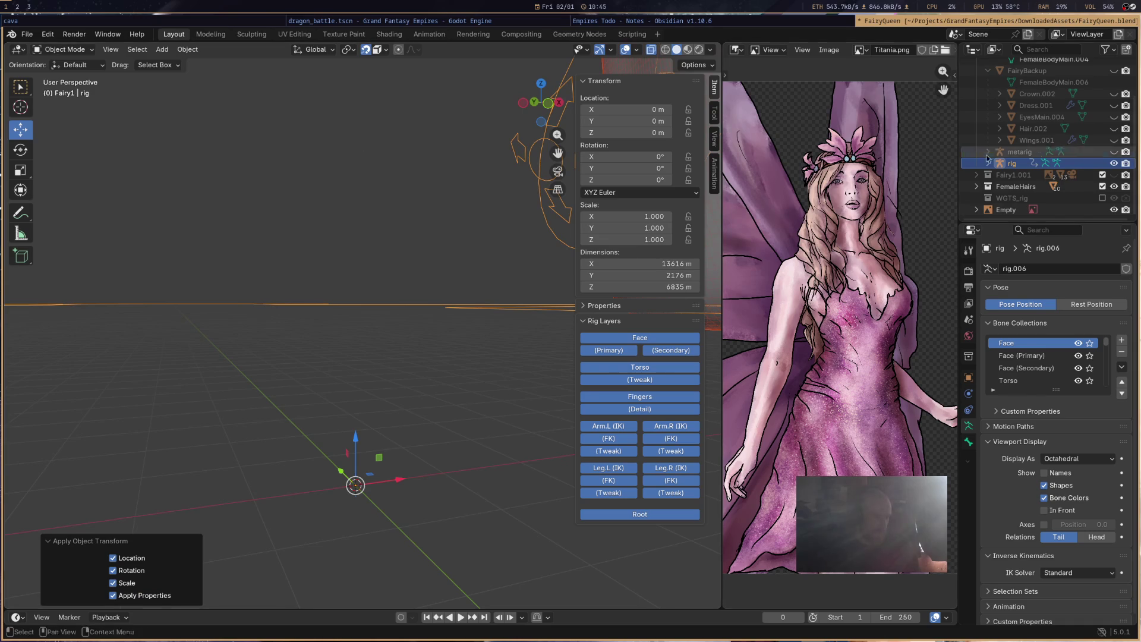
pyautogui.scroll(4, 1022, 123)
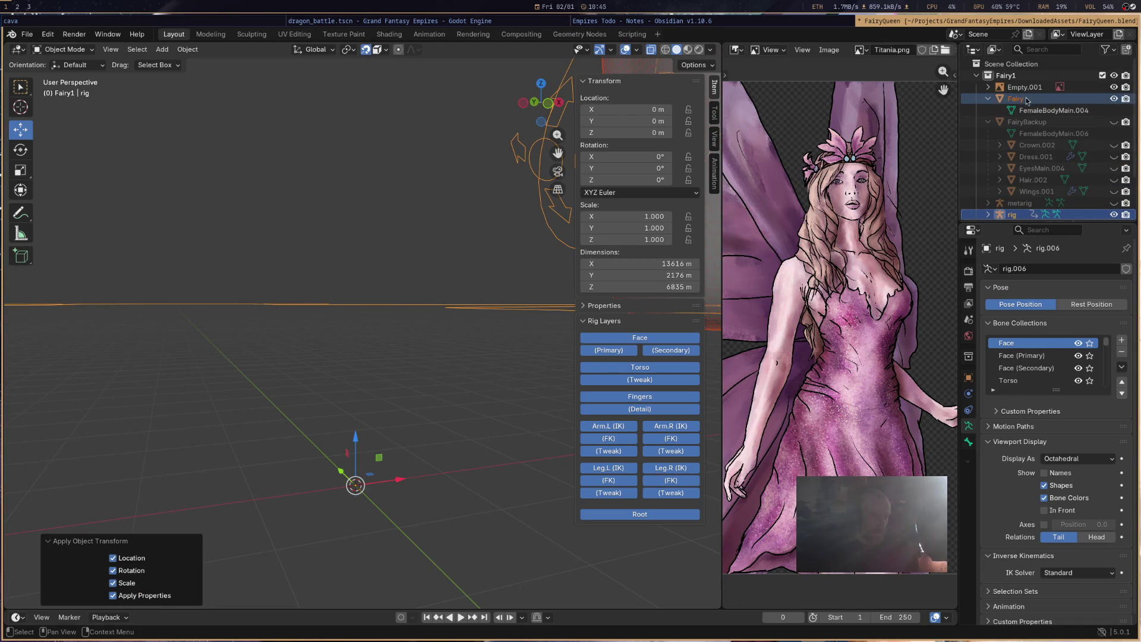
# - Select Fairy with the rig active, frame them, and bring up the parenting options
pyautogui.click(1015, 99)
pyautogui.click(1017, 215)
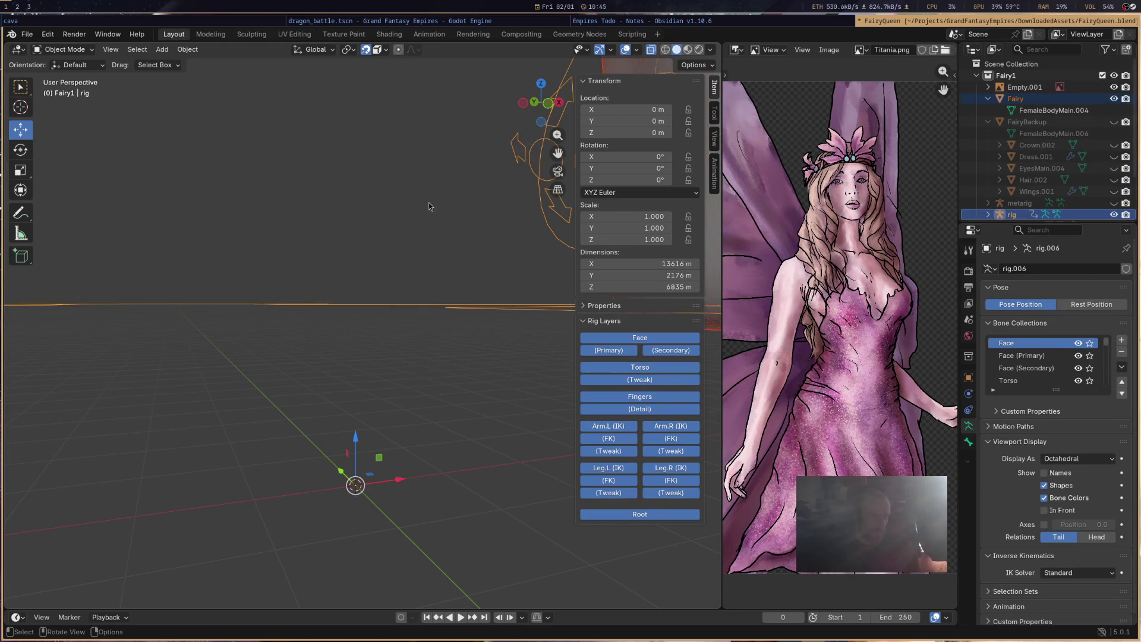
pyautogui.press('KP_Decimal')
pyautogui.moveTo(427, 190)
pyautogui.mouseDown(button='middle')
pyautogui.moveTo(421, 163)
pyautogui.moveTo(429, 167)
pyautogui.mouseUp(button='middle')
pyautogui.rightClick(429, 167)
pyautogui.moveTo(430, 167)
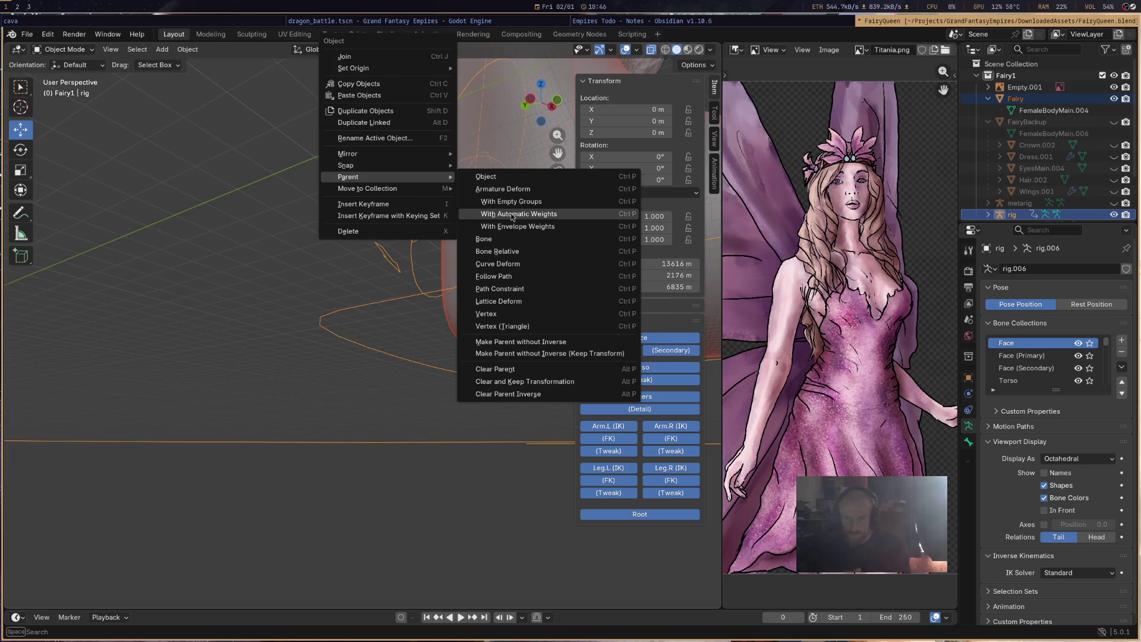
pyautogui.click(512, 216)
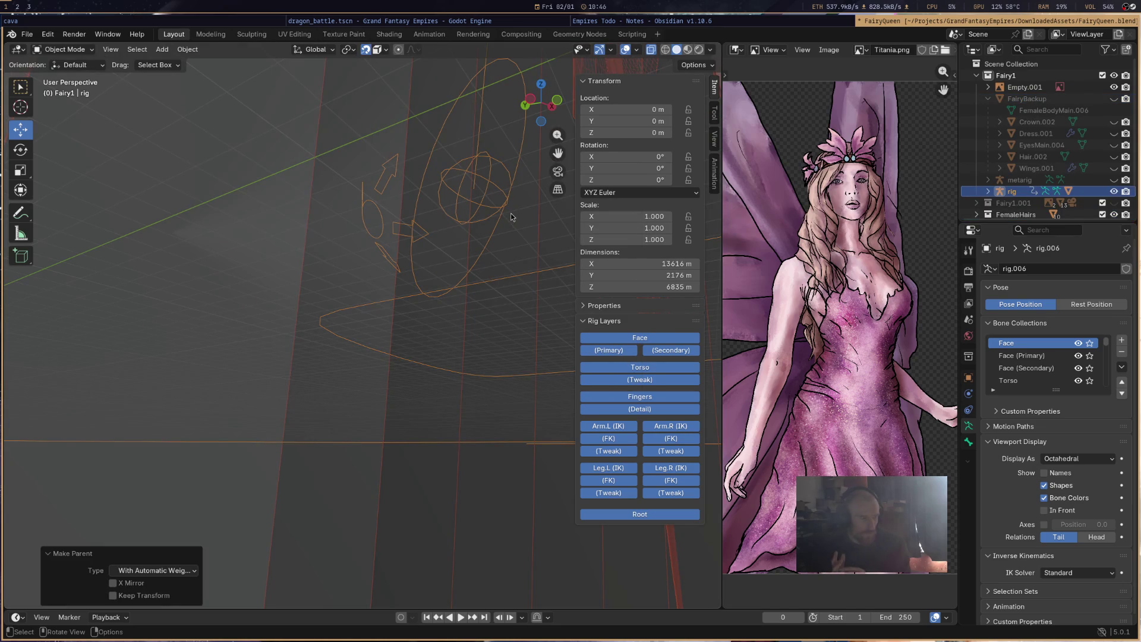
pyautogui.scroll(8, 511, 214)
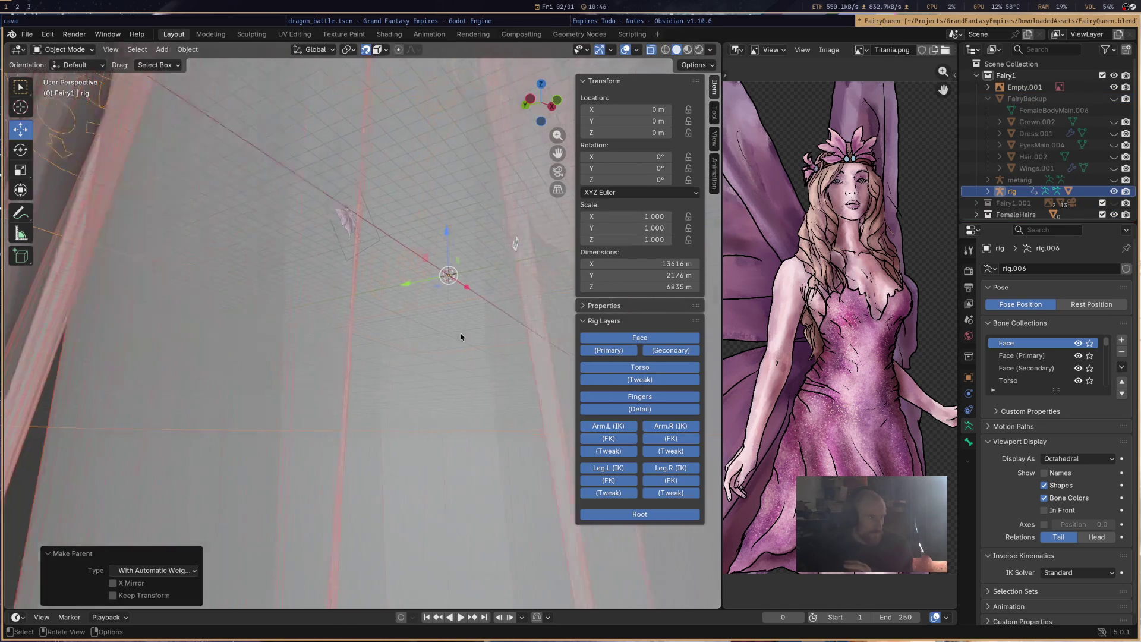
pyautogui.moveTo(418, 295)
pyautogui.mouseDown(button='middle')
pyautogui.moveTo(350, 204)
pyautogui.moveTo(492, 329)
pyautogui.moveTo(395, 328)
pyautogui.moveTo(364, 241)
pyautogui.moveTo(333, 290)
pyautogui.moveTo(415, 498)
pyautogui.moveTo(357, 375)
pyautogui.moveTo(74, 369)
pyautogui.moveTo(479, 407)
pyautogui.moveTo(674, 402)
pyautogui.moveTo(262, 400)
pyautogui.moveTo(337, 404)
pyautogui.mouseUp(button='middle')
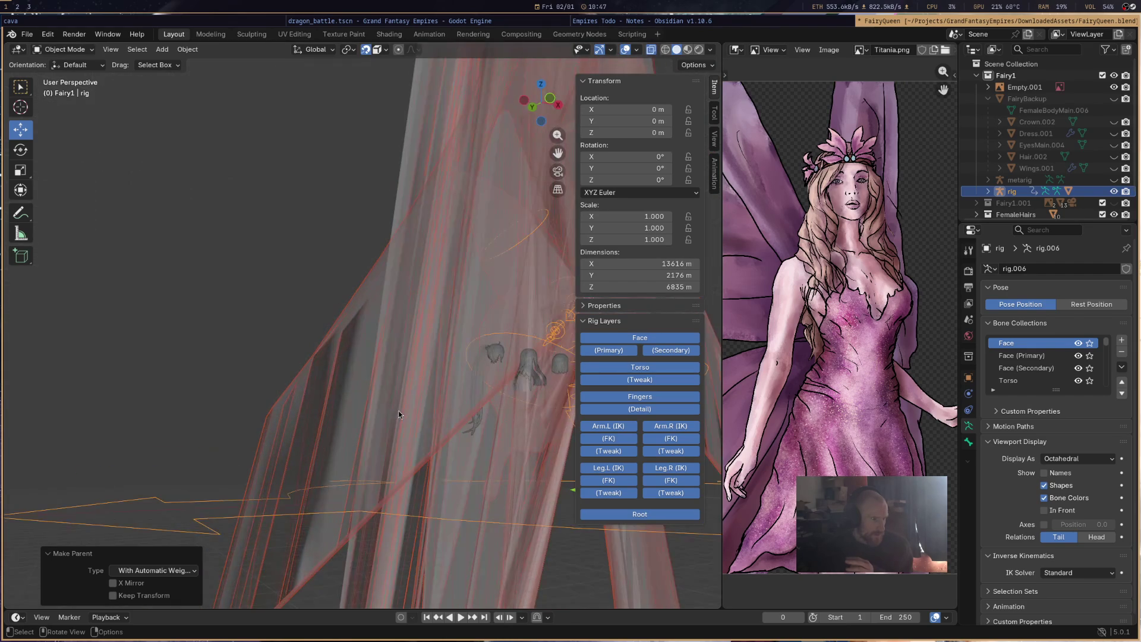
pyautogui.click(989, 191)
pyautogui.scroll(-4, 1034, 161)
# - Select and frame the Fairy mesh to inspect it
pyautogui.click(1040, 144)
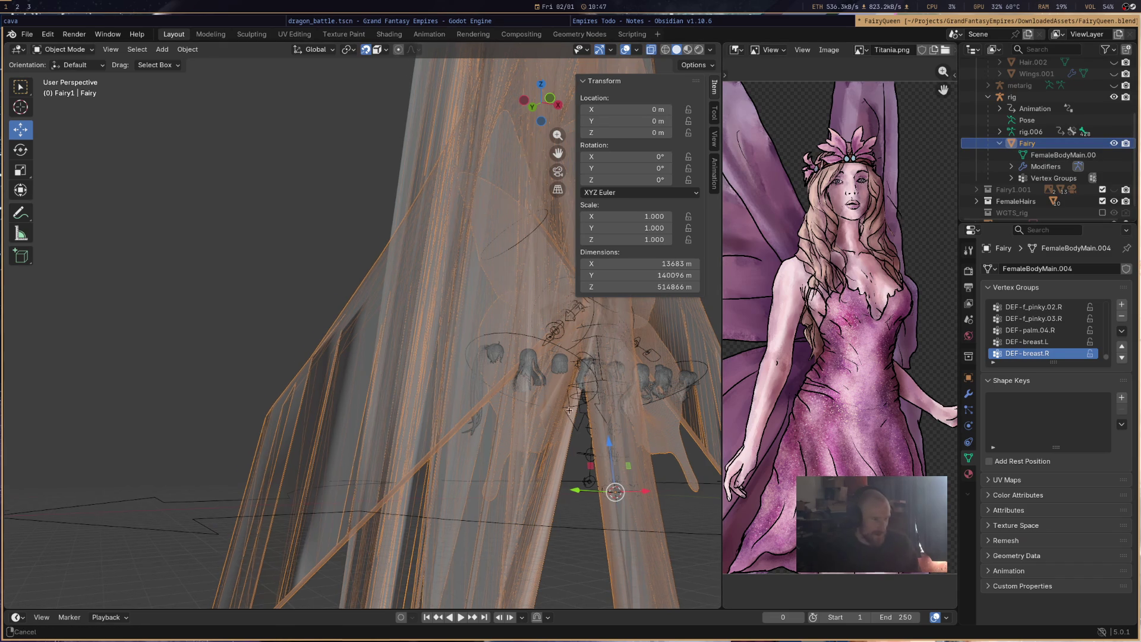
pyautogui.press('KP_Decimal')
pyautogui.moveTo(404, 373); pyautogui.dragTo(682, 396, button='middle')
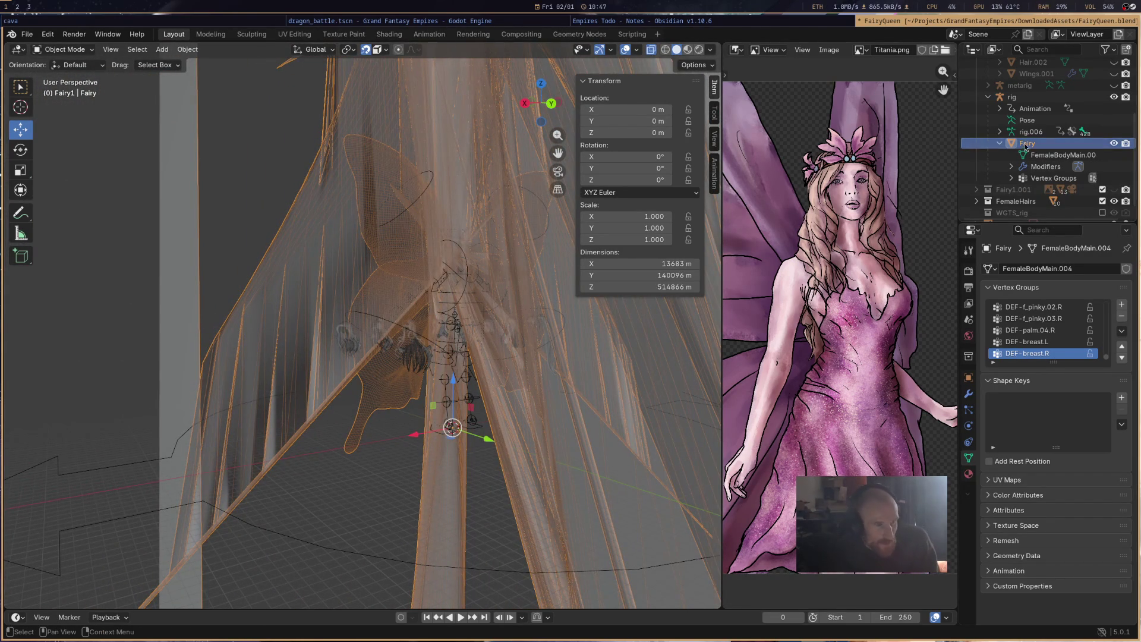
# - Set the rig's Scale X, Y and Z to 0.01
pyautogui.click(1012, 97)
pyautogui.click(640, 217)
pyautogui.write('0.01')
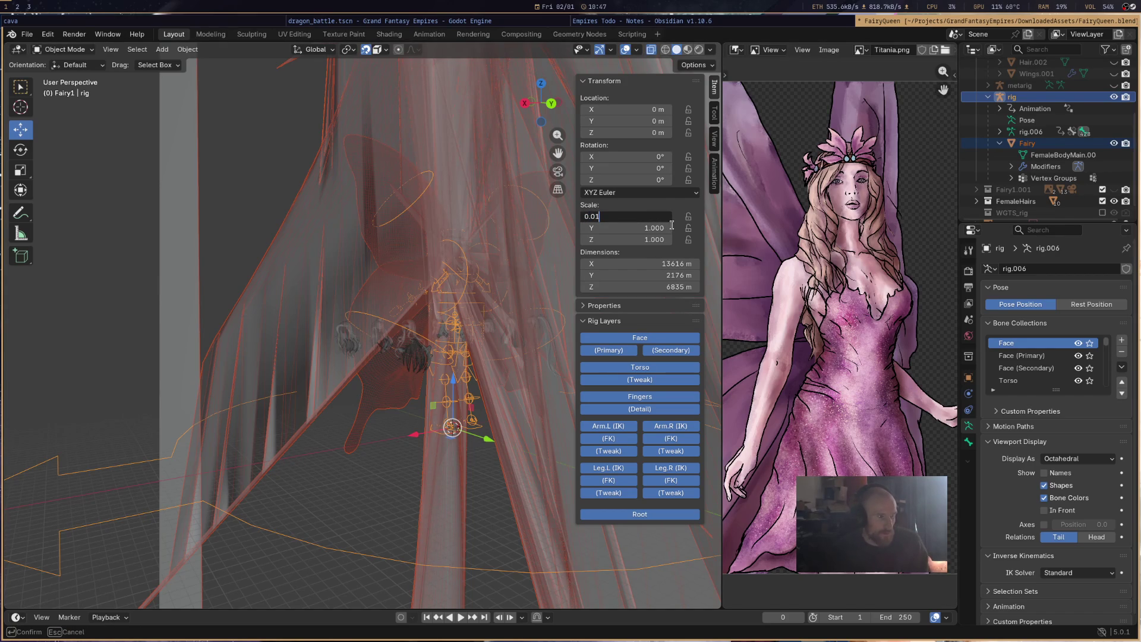
pyautogui.press('Return')
pyautogui.click(672, 226)
pyautogui.write('0')
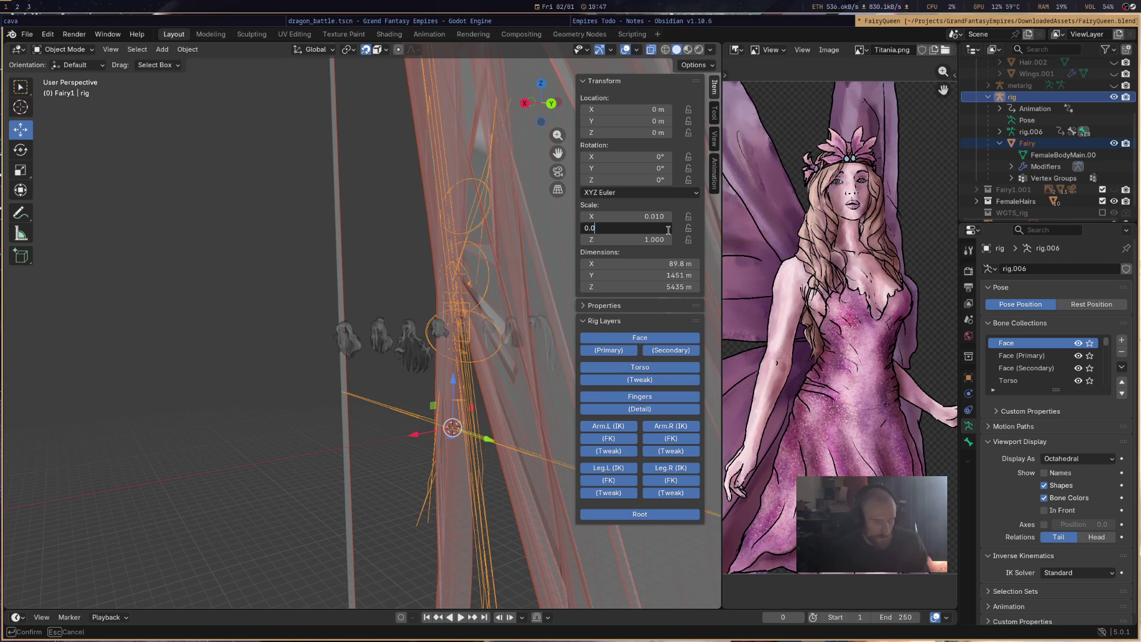
pyautogui.write('1')
pyautogui.click(654, 239)
pyautogui.write('01')
pyautogui.press('Return')
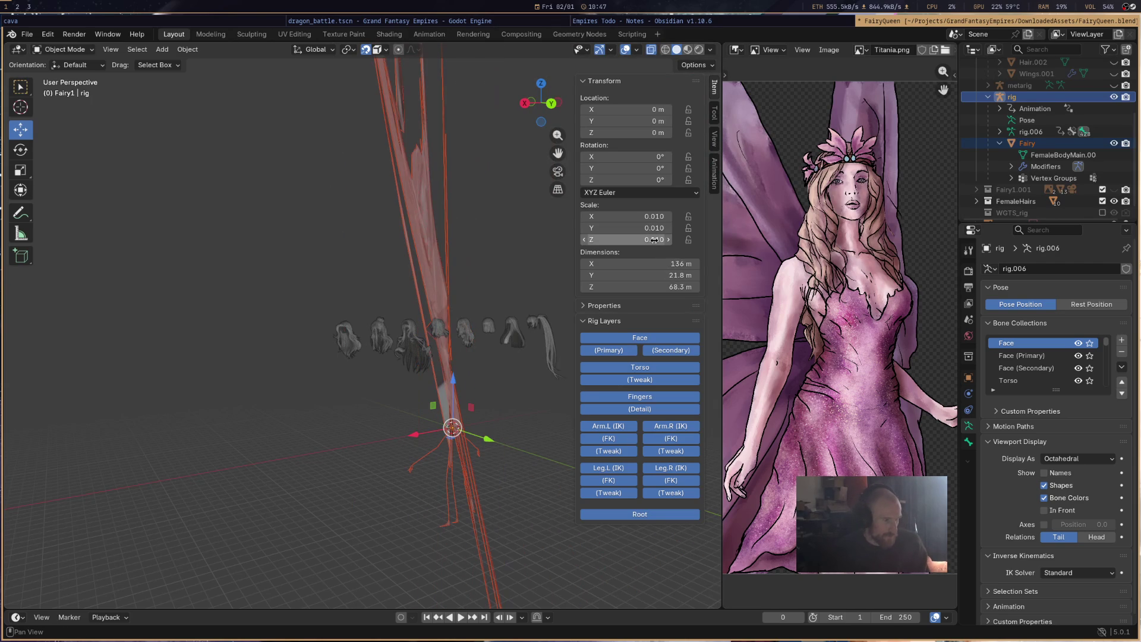
# - Inspect the shrunken rig from the side, then undo the scaling
pyautogui.moveTo(456, 449)
pyautogui.mouseDown(button='middle')
pyautogui.moveTo(468, 467)
pyautogui.moveTo(459, 398)
pyautogui.moveTo(418, 483)
pyautogui.moveTo(374, 483)
pyautogui.mouseUp(button='middle')
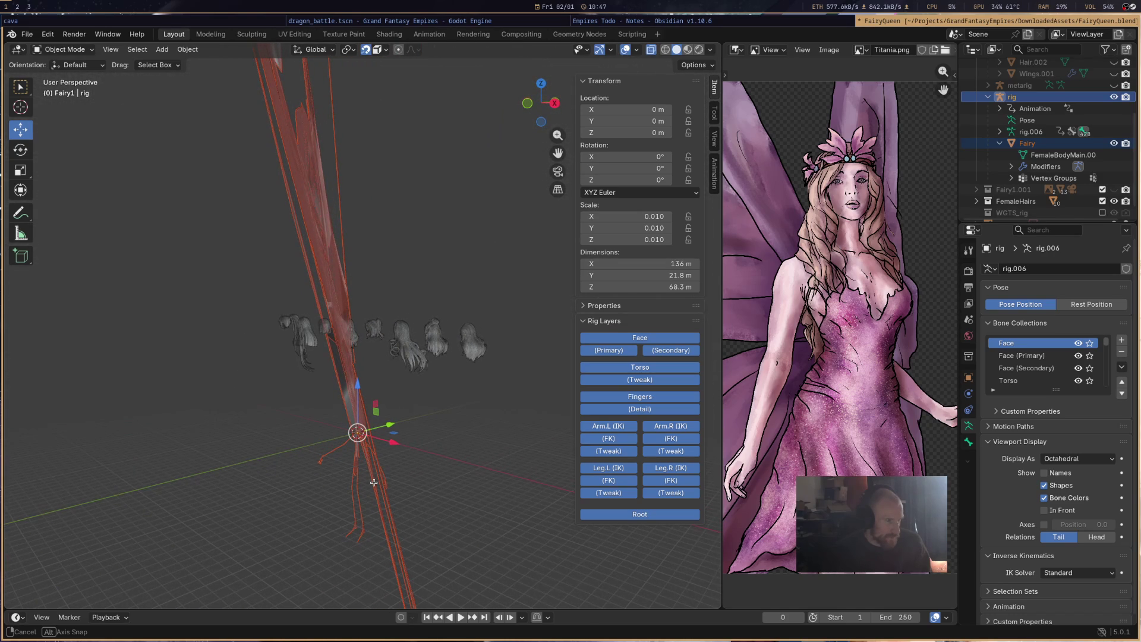
pyautogui.moveTo(374, 483); pyautogui.dragTo(476, 476, button='middle')
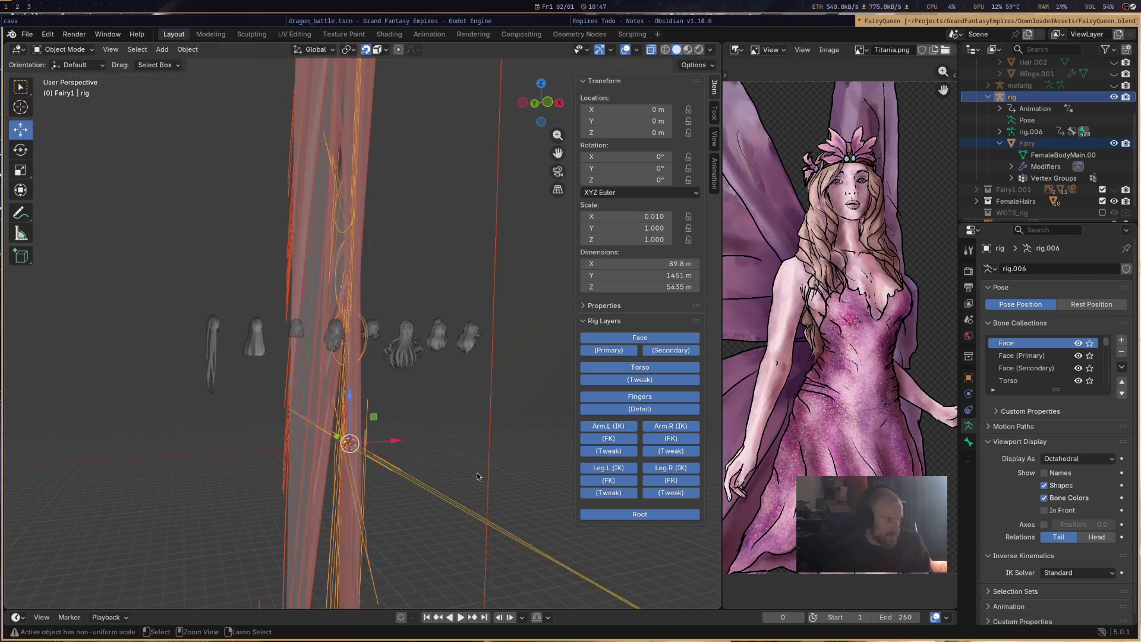
pyautogui.hotkey('ctrl', 'z')
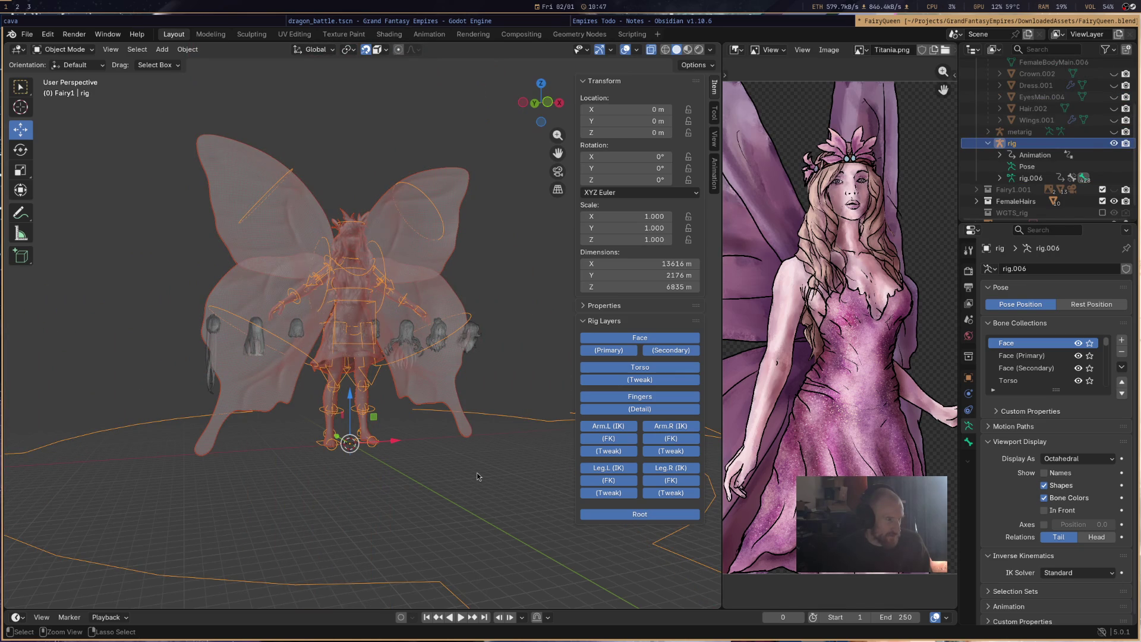
pyautogui.scroll(3, 1013, 184)
pyautogui.scroll(-2, 1014, 184)
pyautogui.click(1027, 169)
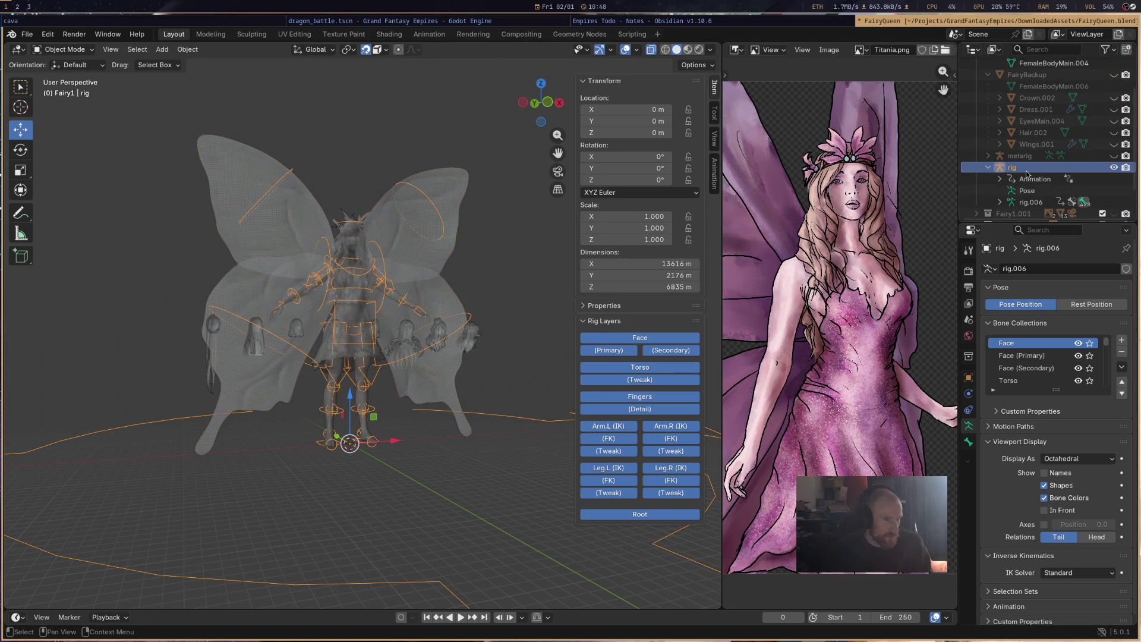
pyautogui.scroll(2, 1026, 174)
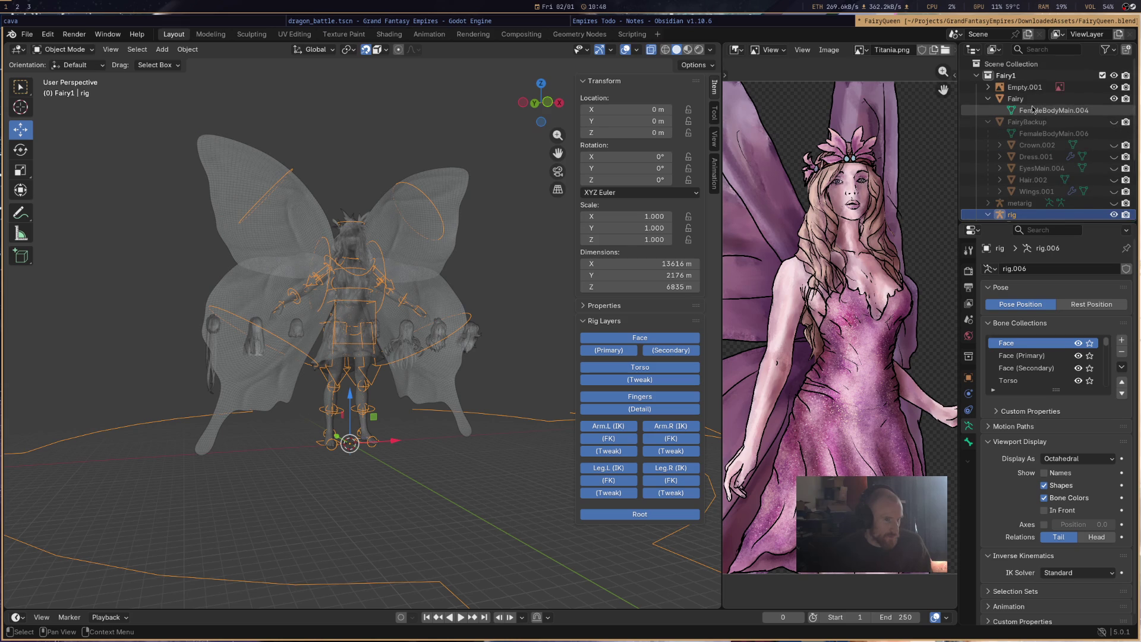
pyautogui.click(1035, 99)
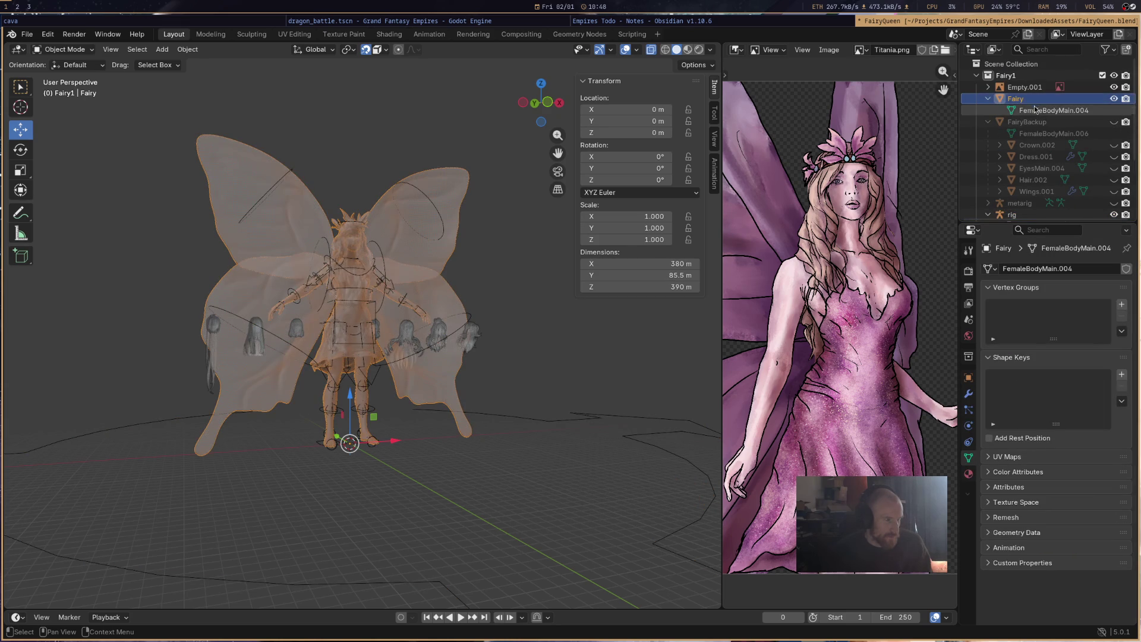
pyautogui.click(1029, 215)
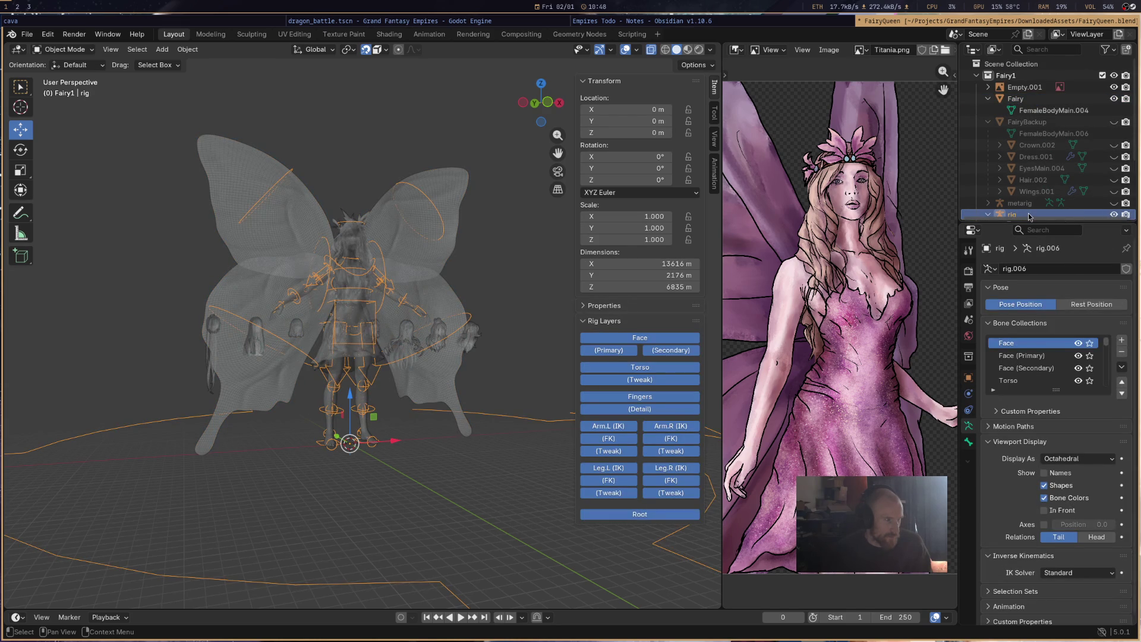
pyautogui.moveTo(416, 351)
pyautogui.mouseDown(button='middle')
pyautogui.moveTo(498, 347)
pyautogui.moveTo(329, 347)
pyautogui.moveTo(336, 340)
pyautogui.moveTo(337, 365)
pyautogui.moveTo(352, 363)
pyautogui.moveTo(408, 414)
pyautogui.moveTo(429, 315)
pyautogui.mouseUp(button='middle')
pyautogui.scroll(3, 408, 415)
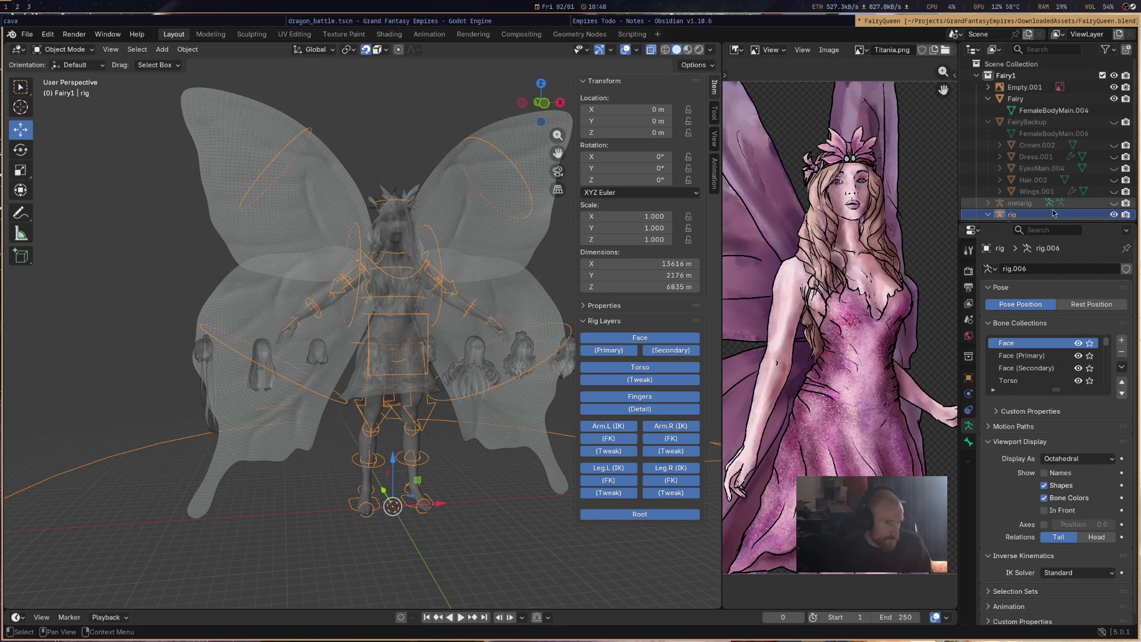
pyautogui.click(1035, 101)
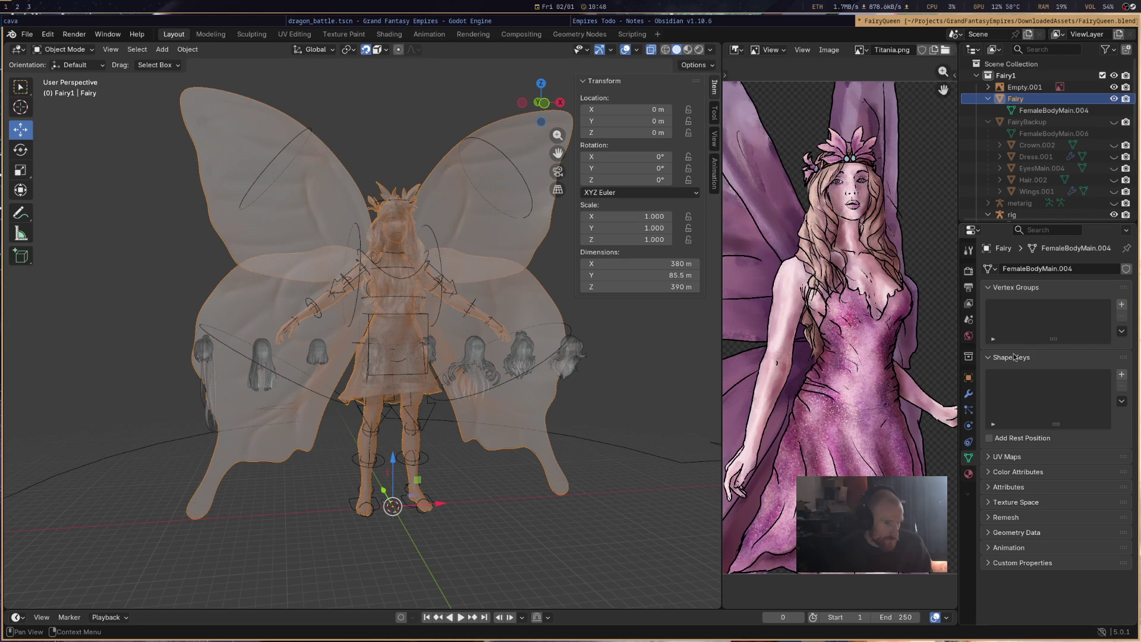
pyautogui.click(968, 394)
# - Add a Decimate modifier to the fairy with a 0.1 ratio
pyautogui.click(1080, 269)
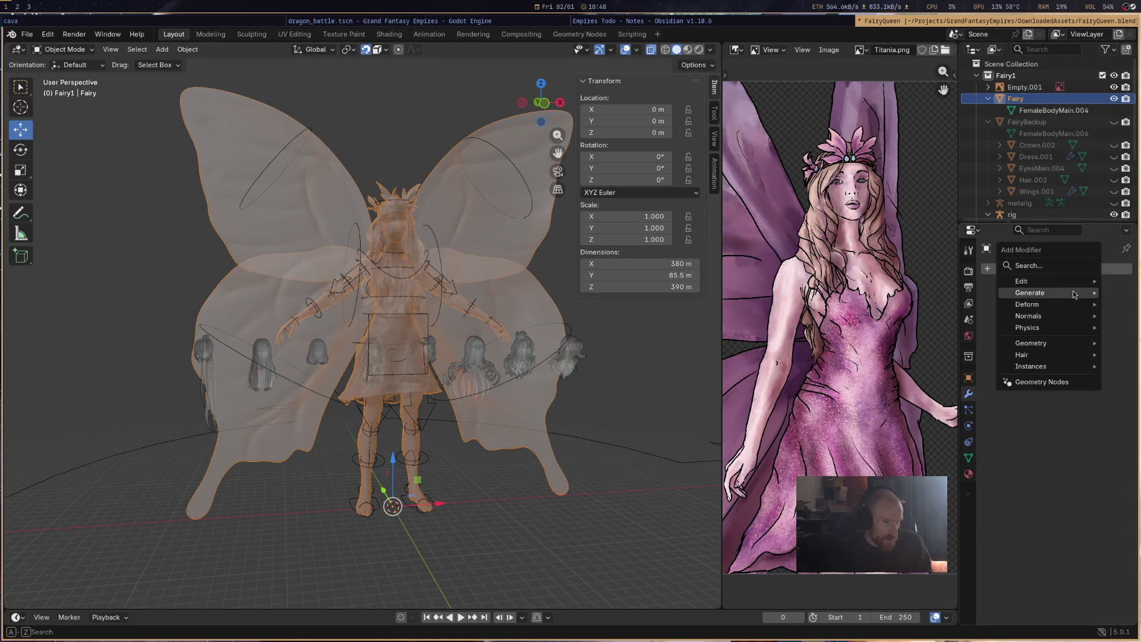
pyautogui.moveTo(1072, 294)
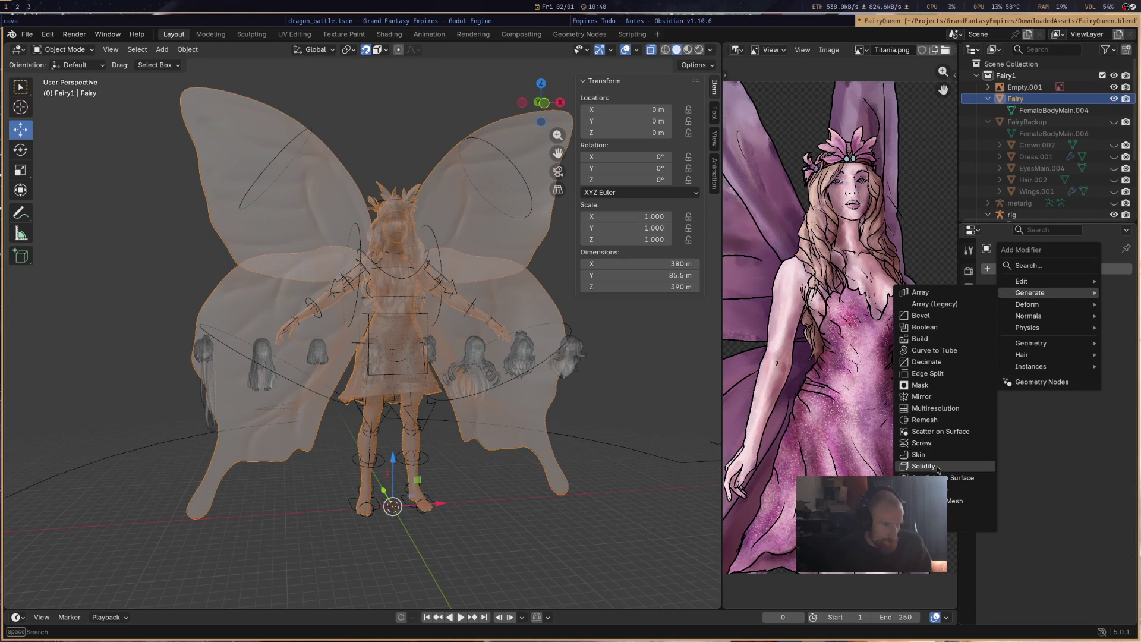
pyautogui.click(958, 363)
pyautogui.moveTo(1076, 325); pyautogui.dragTo(1088, 322)
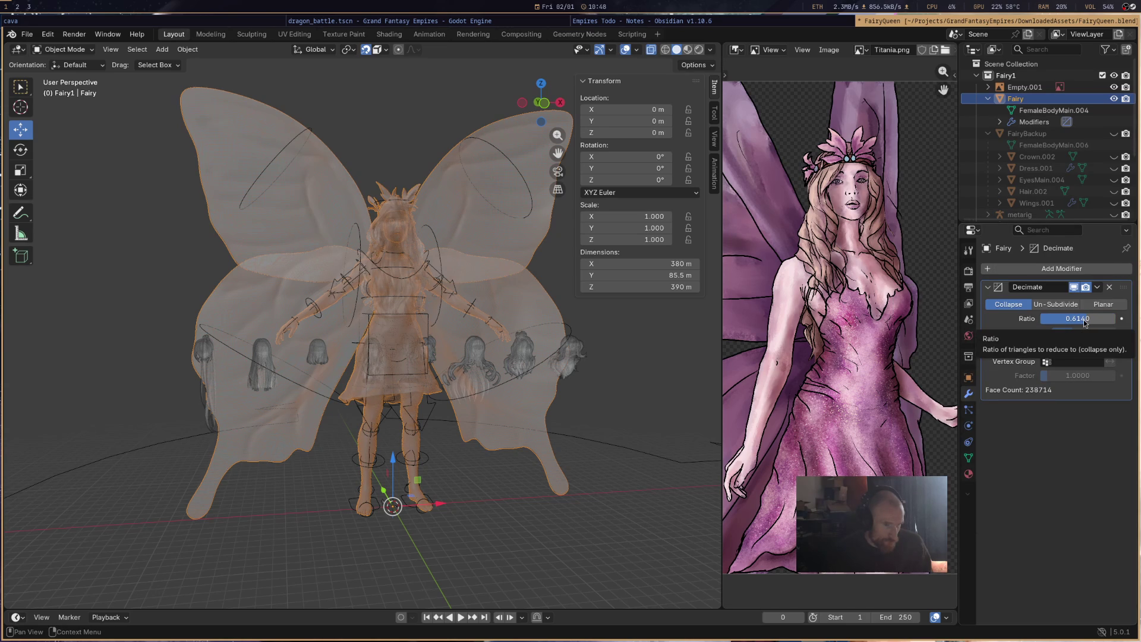
pyautogui.click(1079, 321)
pyautogui.write('0.1')
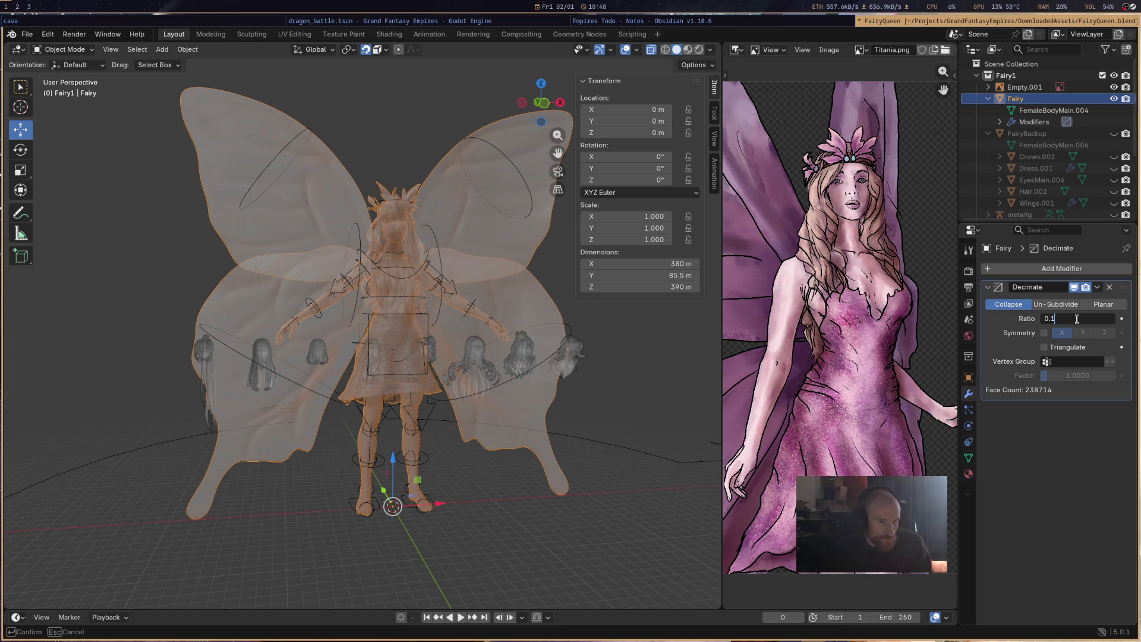
pyautogui.press('Return')
pyautogui.click(1077, 319)
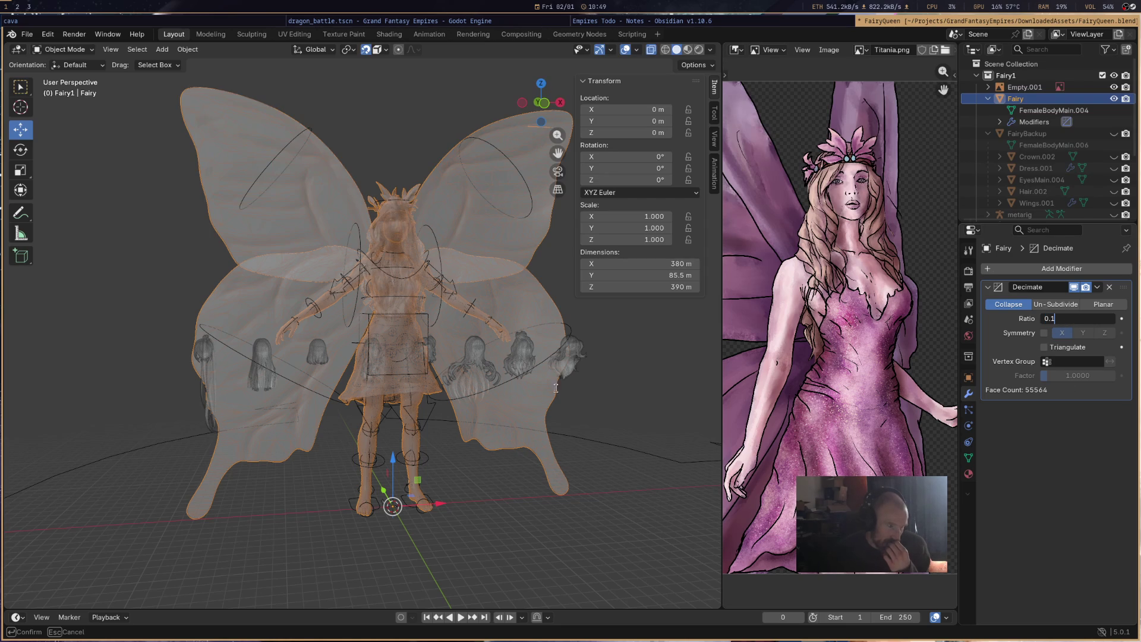
pyautogui.press('Return')
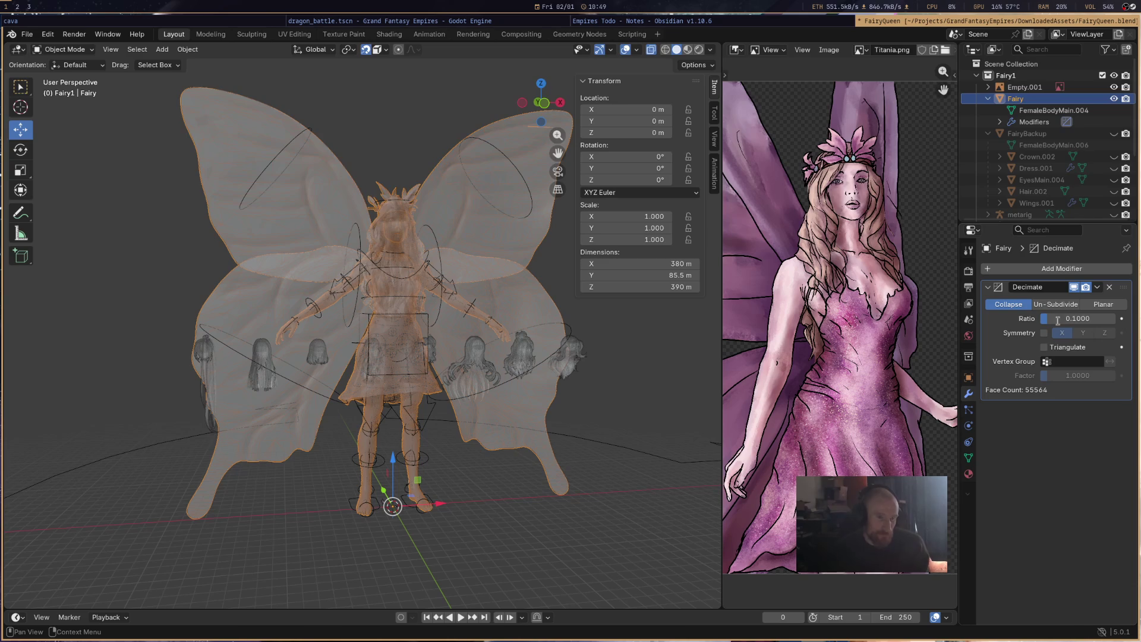
# - Inspect the decimated fairy and try the Un-Subdivide and Collapse modes
pyautogui.moveTo(508, 361)
pyautogui.mouseDown(button='middle')
pyautogui.moveTo(416, 356)
pyautogui.moveTo(452, 350)
pyautogui.moveTo(352, 313)
pyautogui.moveTo(479, 323)
pyautogui.moveTo(448, 333)
pyautogui.moveTo(492, 319)
pyautogui.moveTo(409, 309)
pyautogui.moveTo(488, 316)
pyautogui.moveTo(474, 329)
pyautogui.moveTo(372, 316)
pyautogui.moveTo(382, 270)
pyautogui.mouseUp(button='middle')
pyautogui.scroll(6, 443, 345)
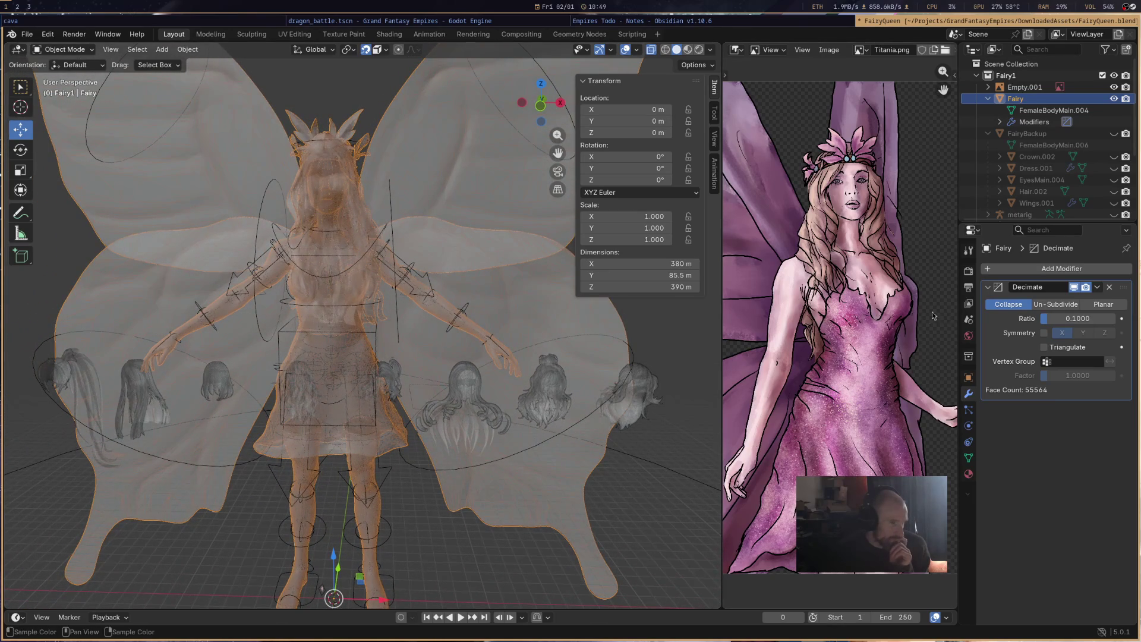
pyautogui.click(1045, 307)
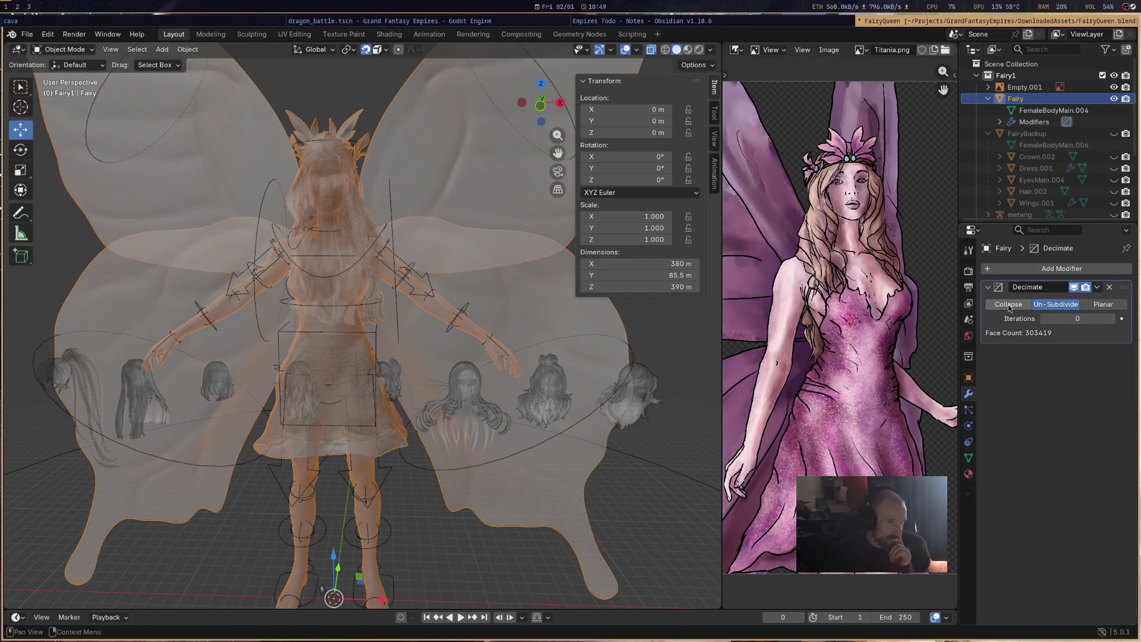
pyautogui.click(1012, 305)
# - Set Decimate to Un-Subdivide with 2 iterations and duplicate the fairy as Fairy.001
pyautogui.click(1054, 305)
pyautogui.click(1112, 319)
pyautogui.click(1112, 321)
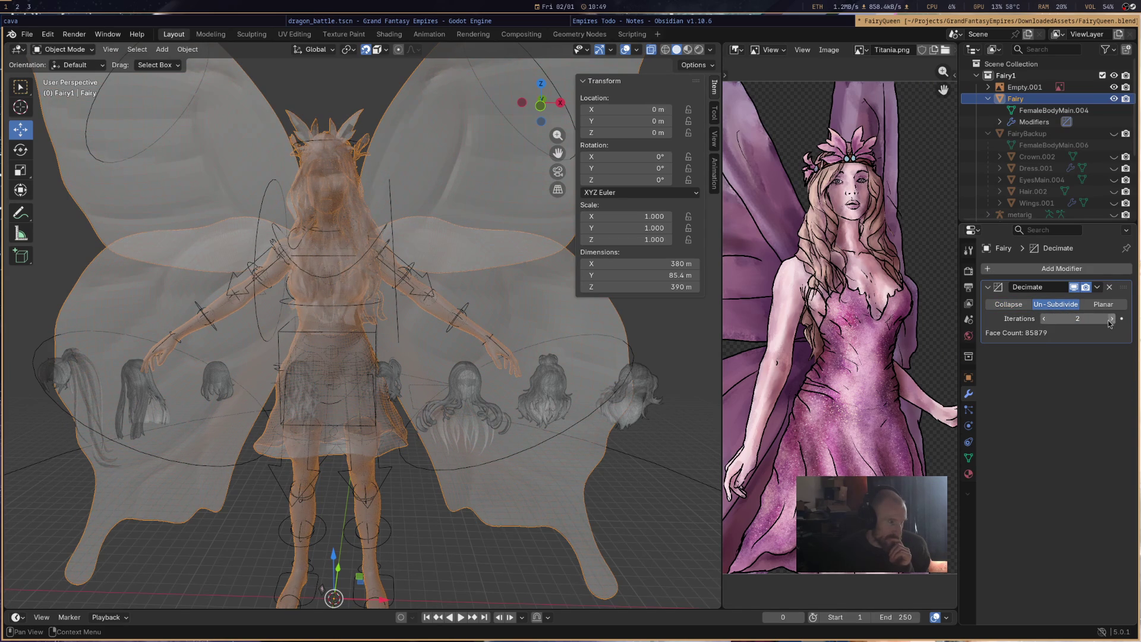
pyautogui.moveTo(477, 327)
pyautogui.mouseDown(button='middle')
pyautogui.moveTo(428, 321)
pyautogui.moveTo(470, 306)
pyautogui.moveTo(434, 348)
pyautogui.mouseUp(button='middle')
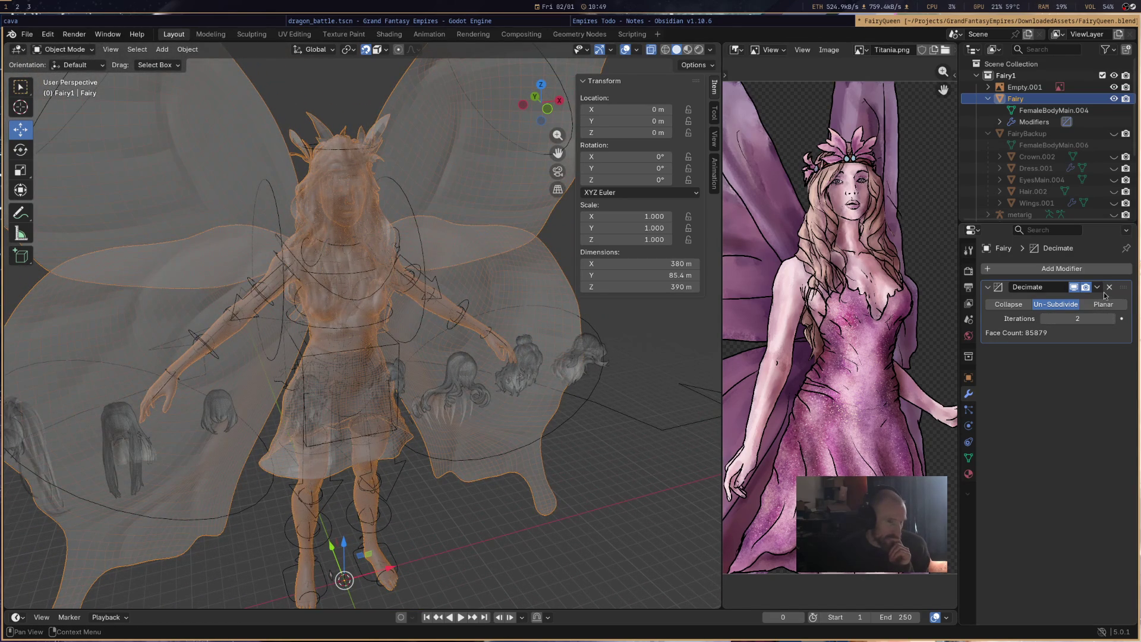
pyautogui.rightClick(1043, 105)
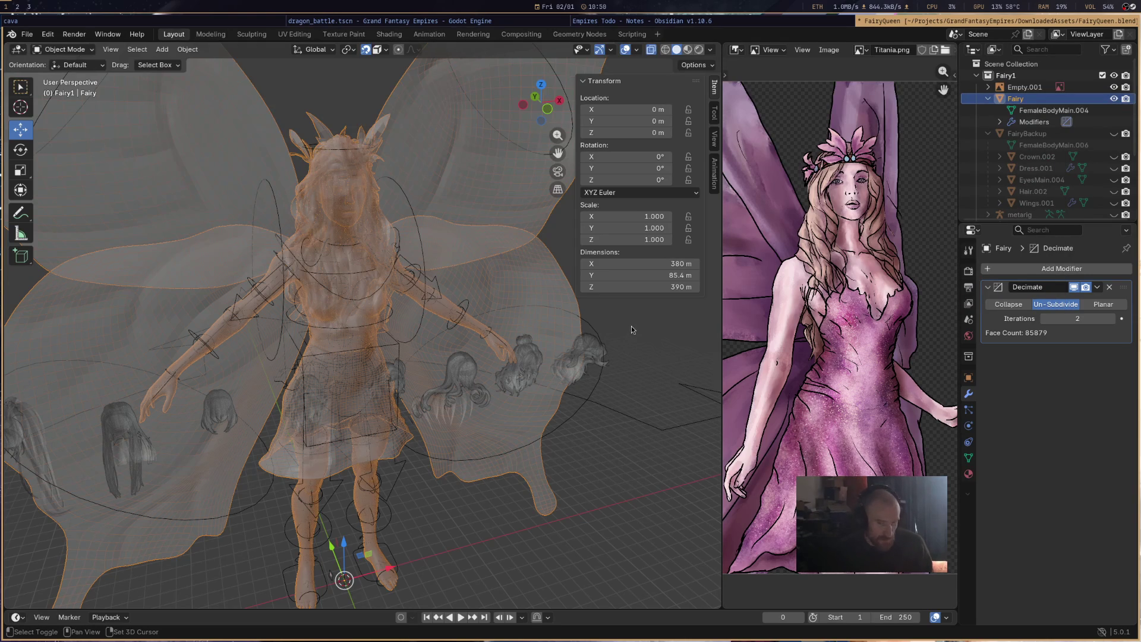
pyautogui.hotkey('shift', 'd')
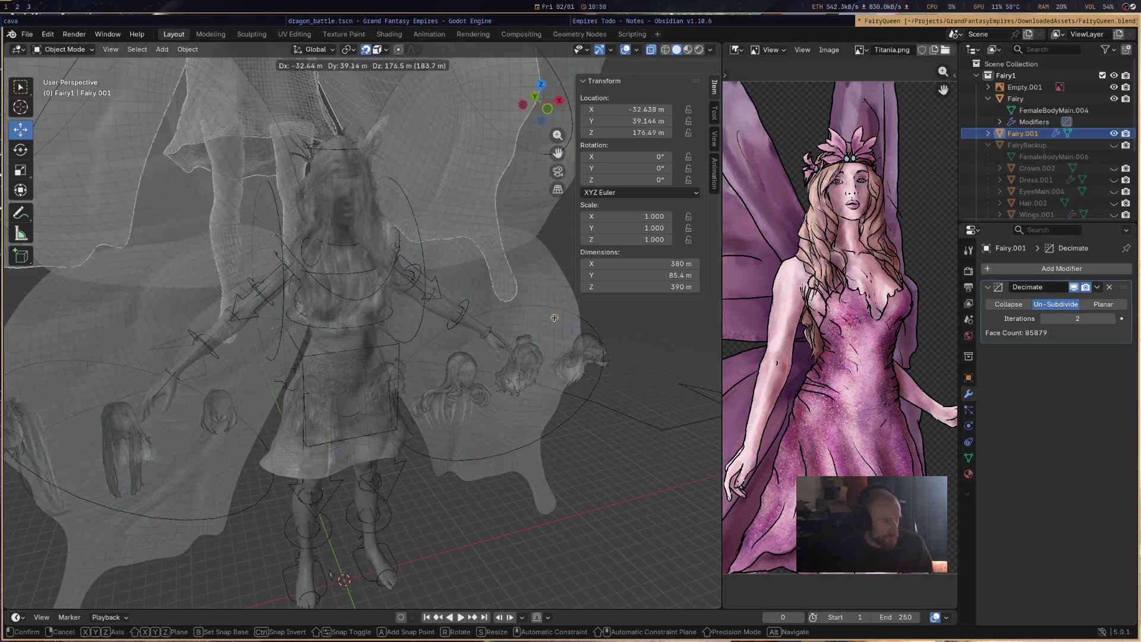
# - Leave the duplicate in place, hide Fairy.001, and apply Fairy's Decimate modifier
pyautogui.rightClick(554, 317)
pyautogui.click(1113, 135)
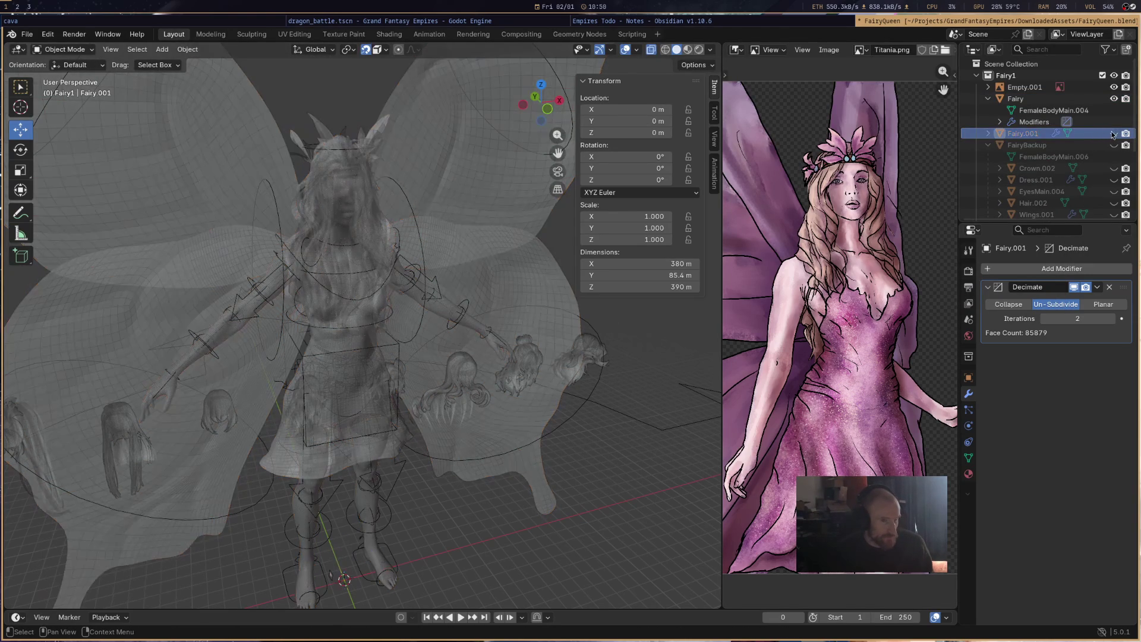
pyautogui.click(1019, 99)
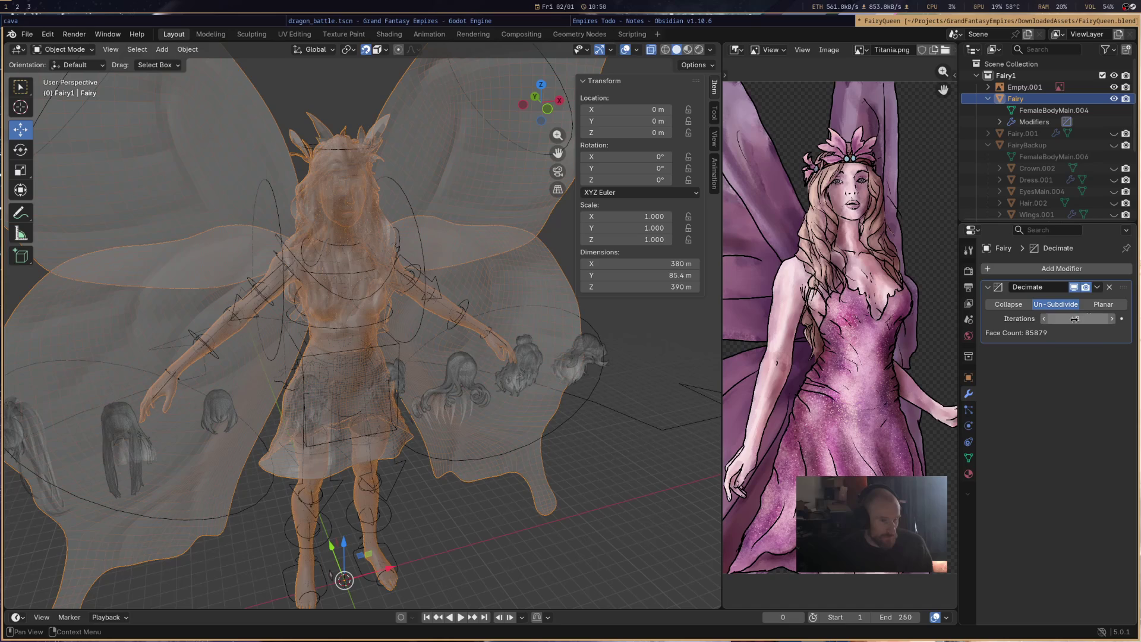
pyautogui.click(1097, 287)
pyautogui.click(1084, 304)
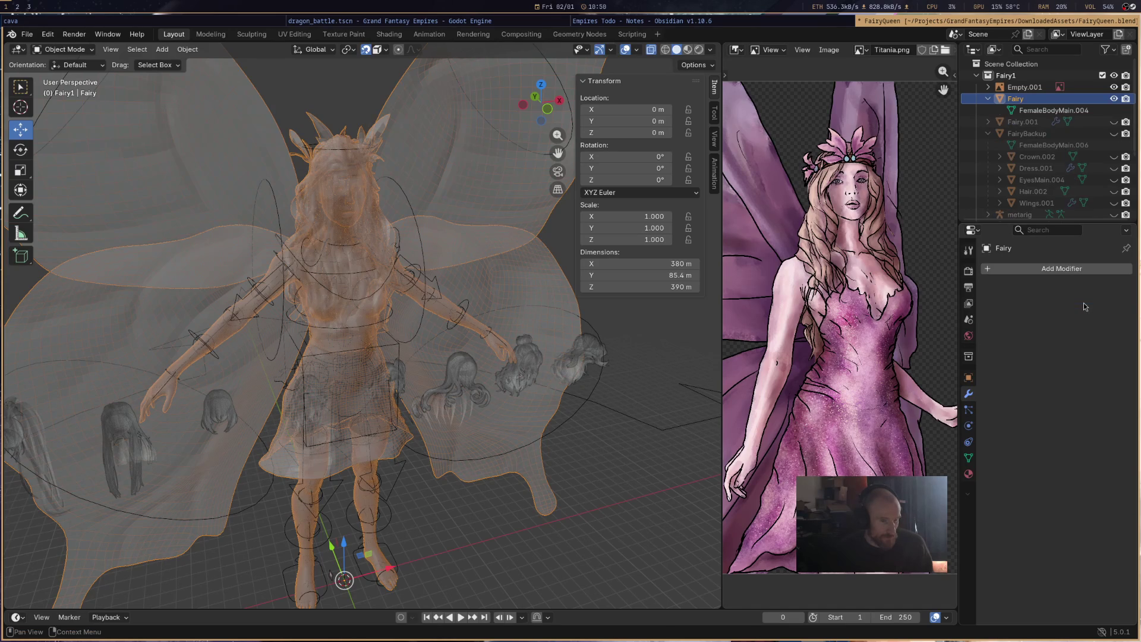
# - Select the rig and bring up the object actions for parenting
pyautogui.moveTo(416, 357)
pyautogui.mouseDown(button='middle')
pyautogui.moveTo(357, 357)
pyautogui.moveTo(386, 356)
pyautogui.mouseUp(button='middle')
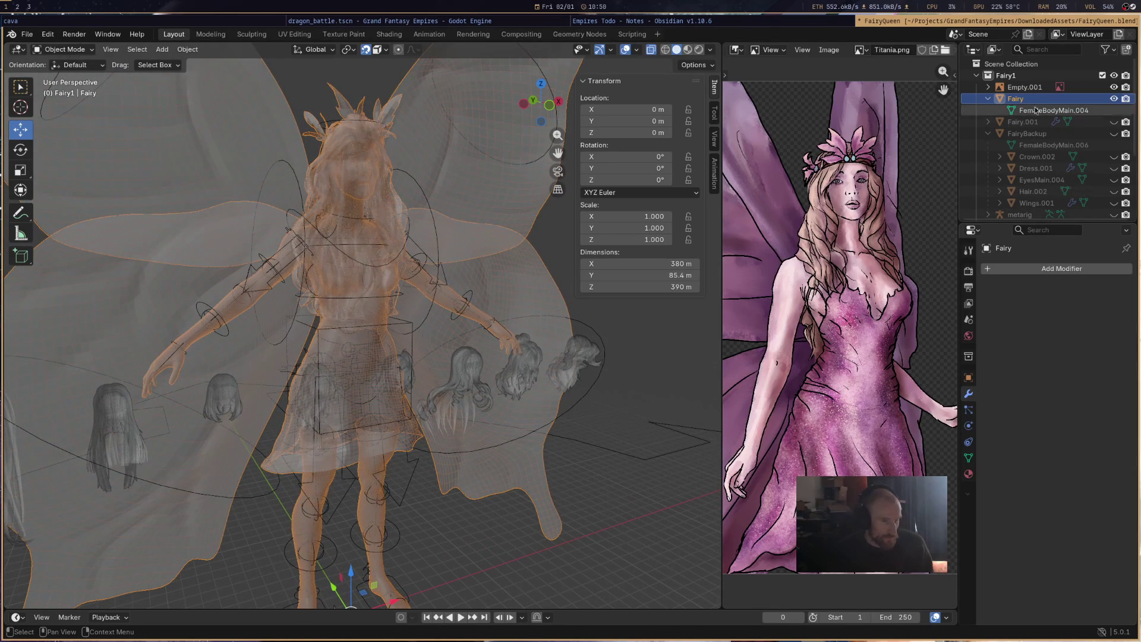
pyautogui.scroll(-2, 1034, 176)
pyautogui.scroll(-4, 1034, 173)
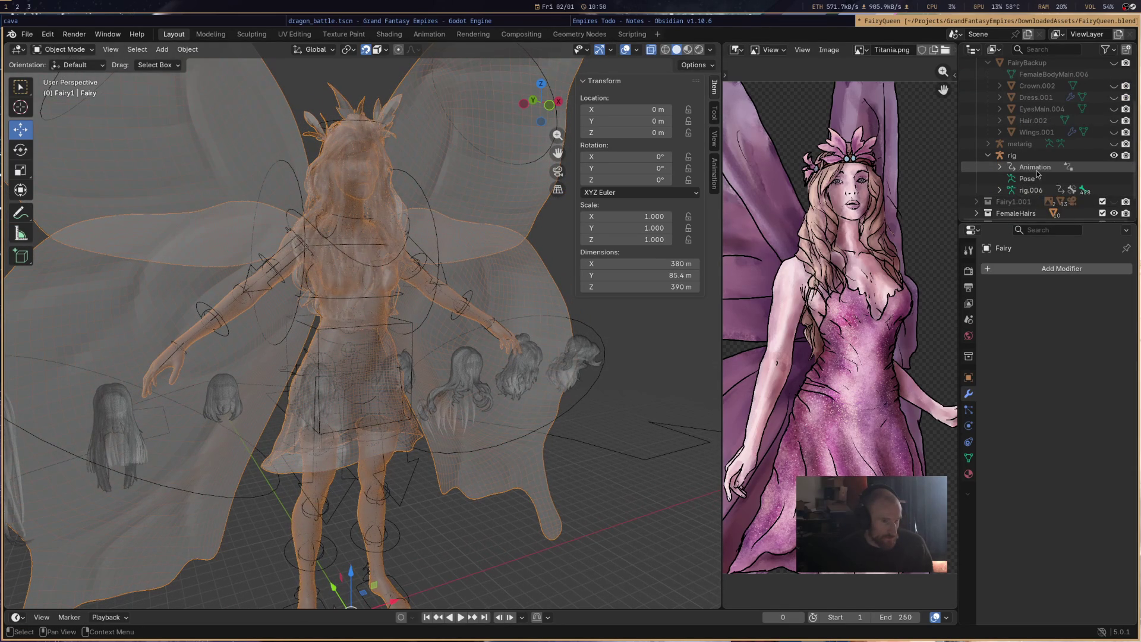
pyautogui.click(1011, 155)
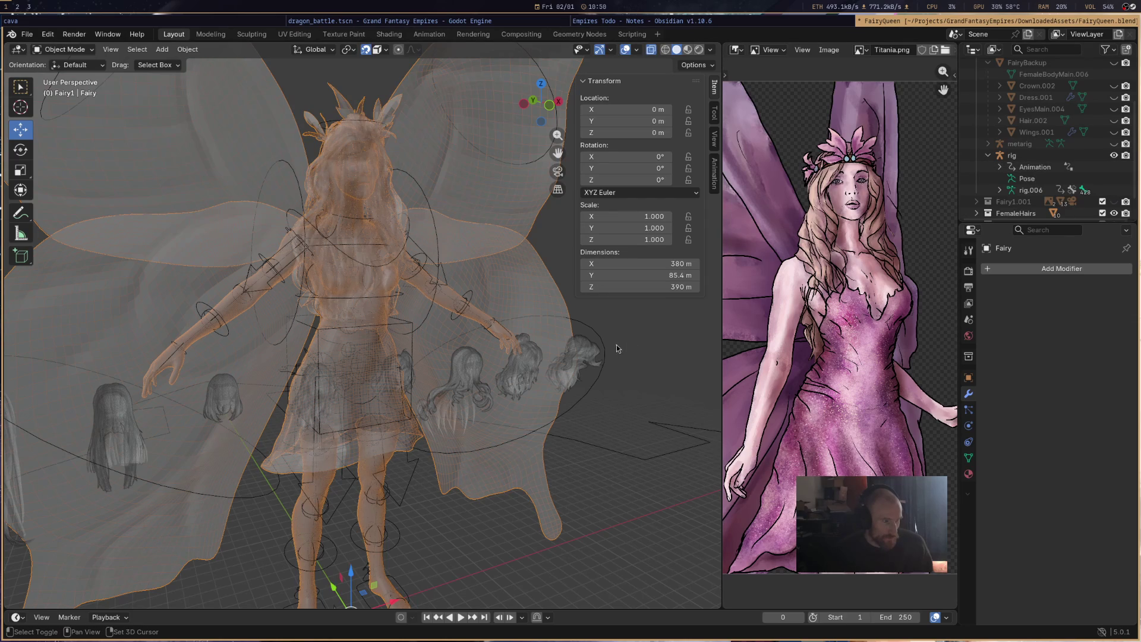
pyautogui.scroll(3, 566, 323)
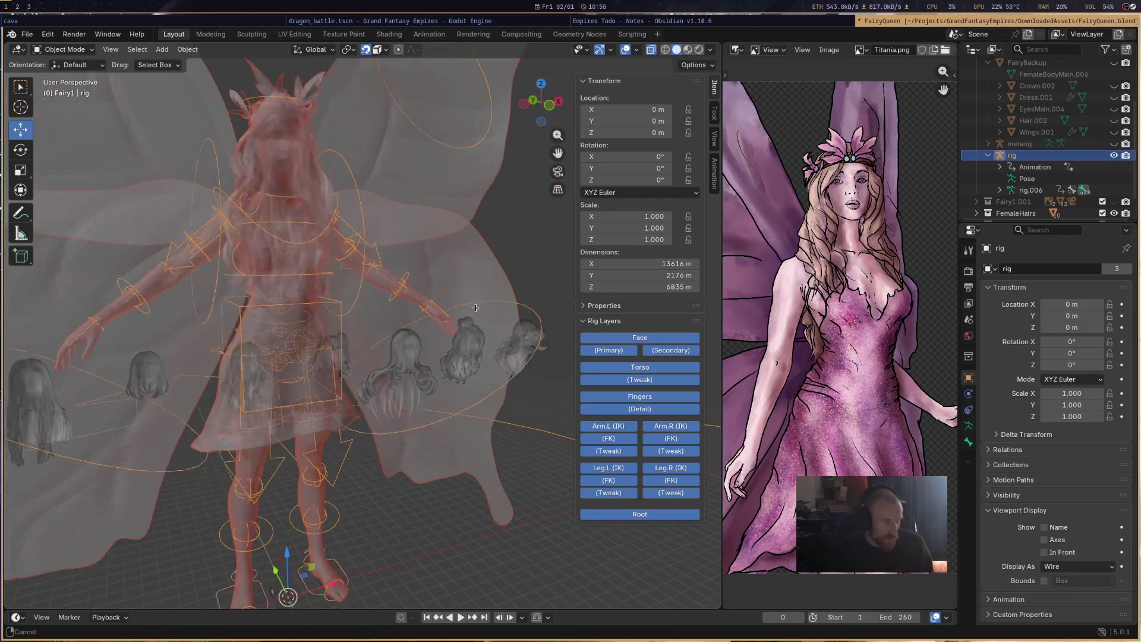
pyautogui.rightClick(453, 294)
pyautogui.moveTo(453, 294)
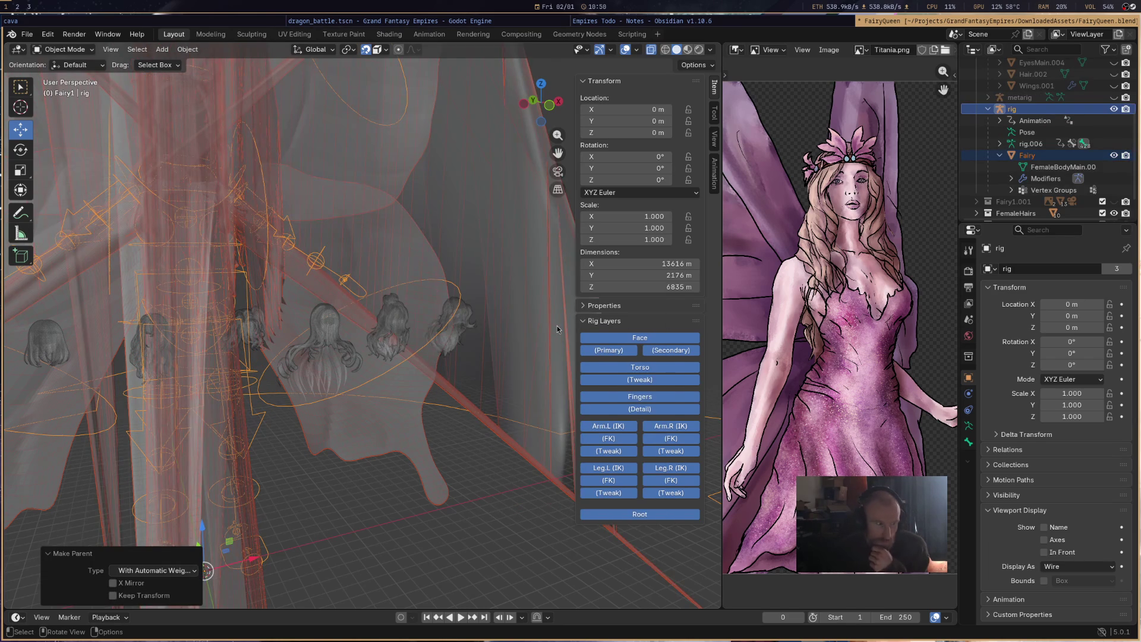
# - Inspect the distorted automatic-weights result and undo twice to remove the parenting
pyautogui.moveTo(527, 331)
pyautogui.mouseDown(button='middle')
pyautogui.moveTo(455, 345)
pyautogui.moveTo(540, 337)
pyautogui.moveTo(487, 352)
pyautogui.moveTo(349, 350)
pyautogui.moveTo(522, 316)
pyautogui.moveTo(38, 316)
pyautogui.moveTo(148, 321)
pyautogui.moveTo(268, 356)
pyautogui.moveTo(361, 342)
pyautogui.mouseUp(button='middle')
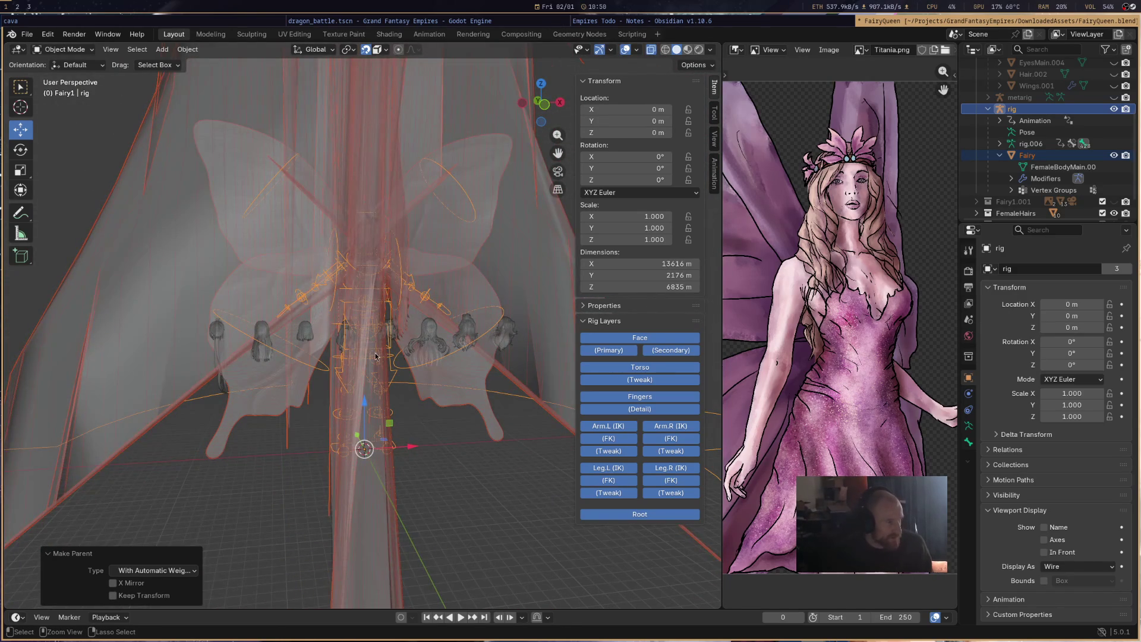
pyautogui.hotkey('ctrl', 'z')
pyautogui.hotkey('ctrl', 'z')
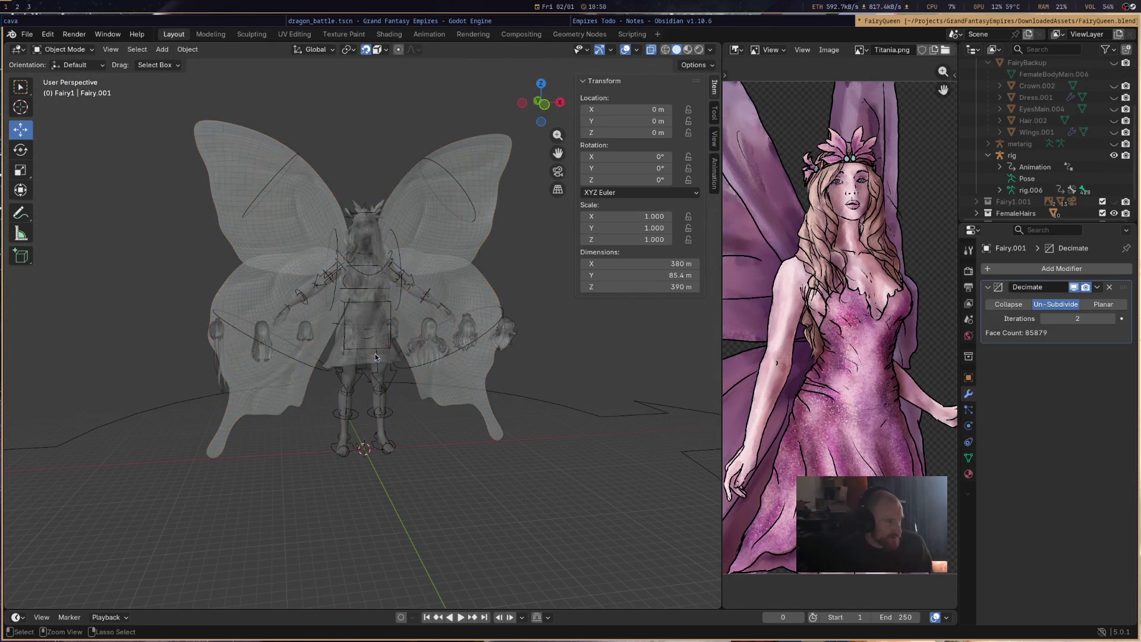
# - Undo the decimation edits and both ×100 scale-ups so the Fairy and rig return to scale 1
pyautogui.hotkey('ctrl', 'z')
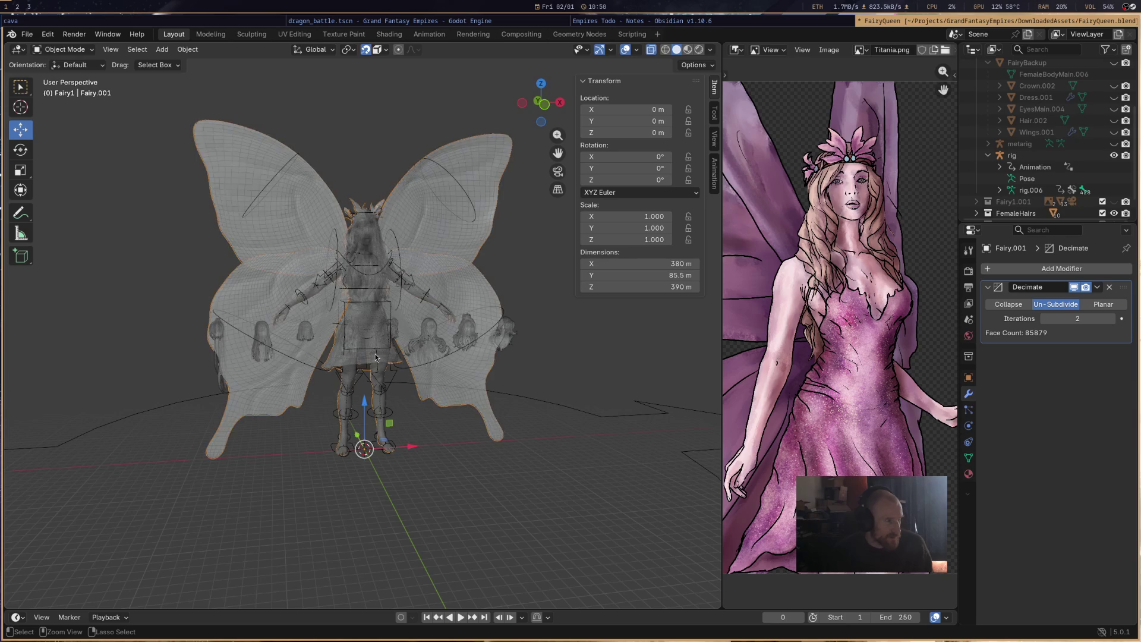
pyautogui.hotkey('ctrl', 'z')
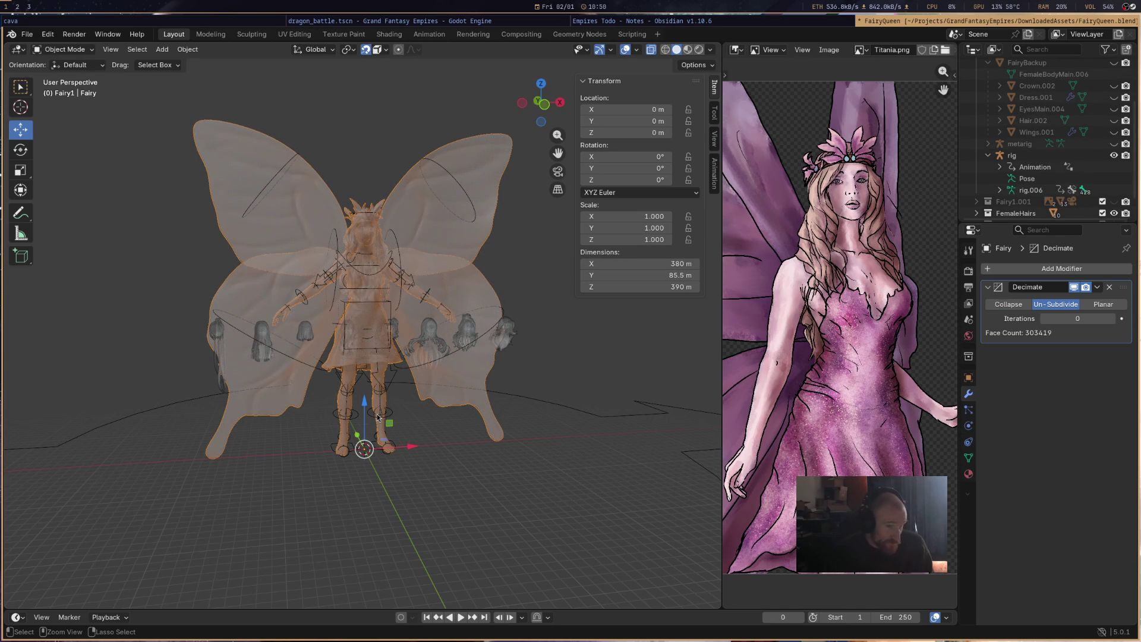
pyautogui.hotkey('ctrl', 'z')
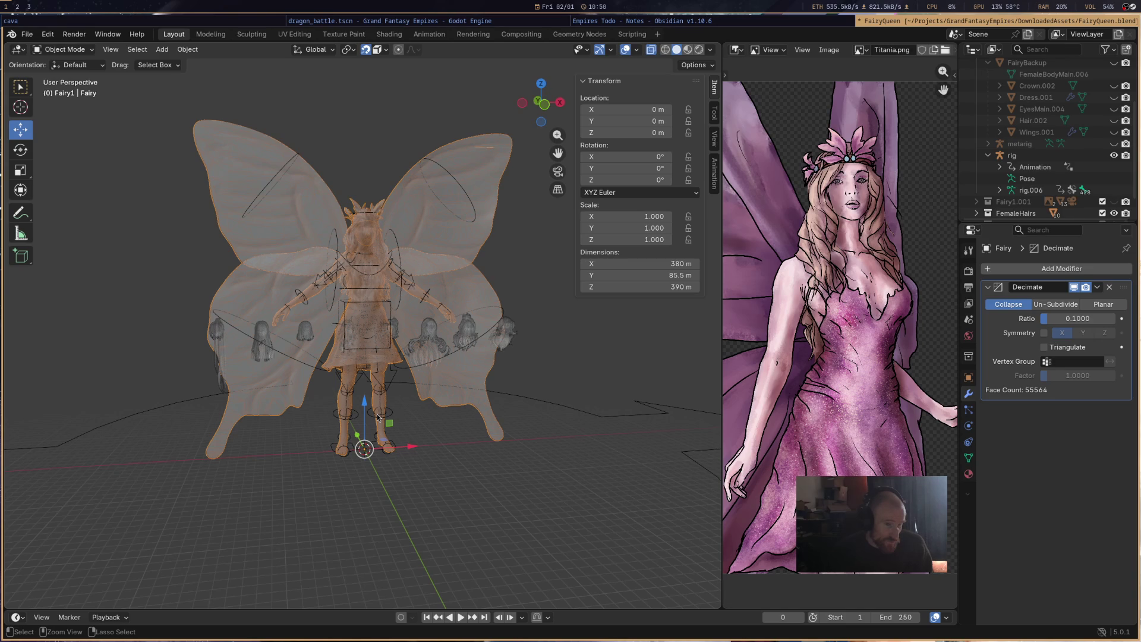
pyautogui.hotkey('ctrl', 'z')
pyautogui.hotkey('ctrl', 'z')
pyautogui.hotkey('ctrl', 'z')
pyautogui.hotkey('ctrl', 'z')
pyautogui.hotkey('ctrl', 'z')
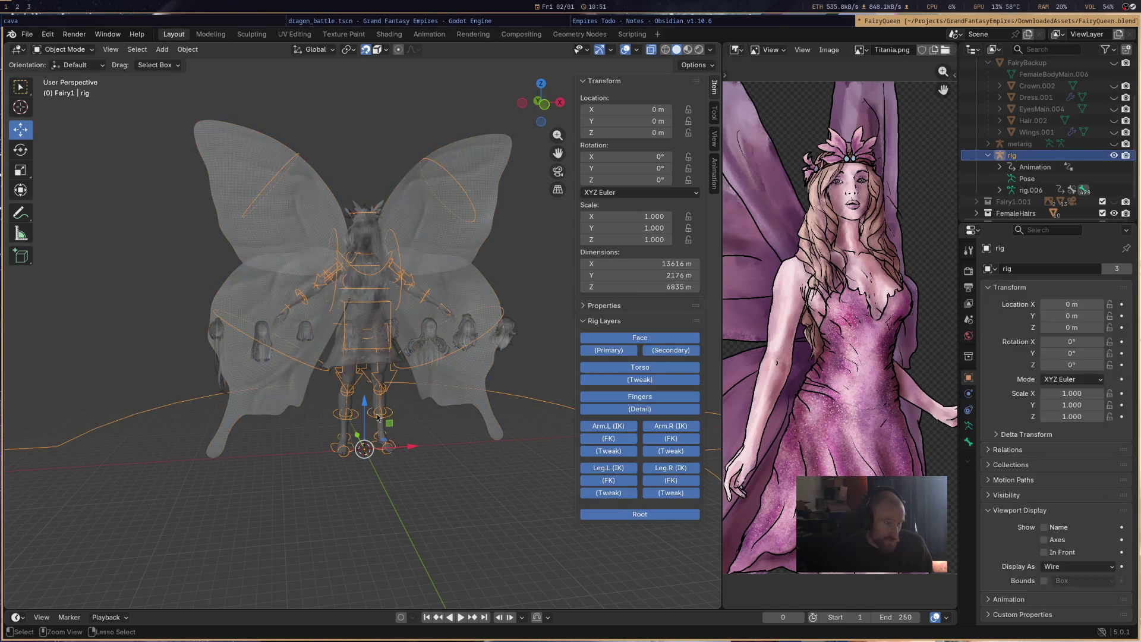
pyautogui.hotkey('ctrl', 'z')
pyautogui.hotkey('ctrl', 'z')
pyautogui.hotkey('ctrl', 'z')
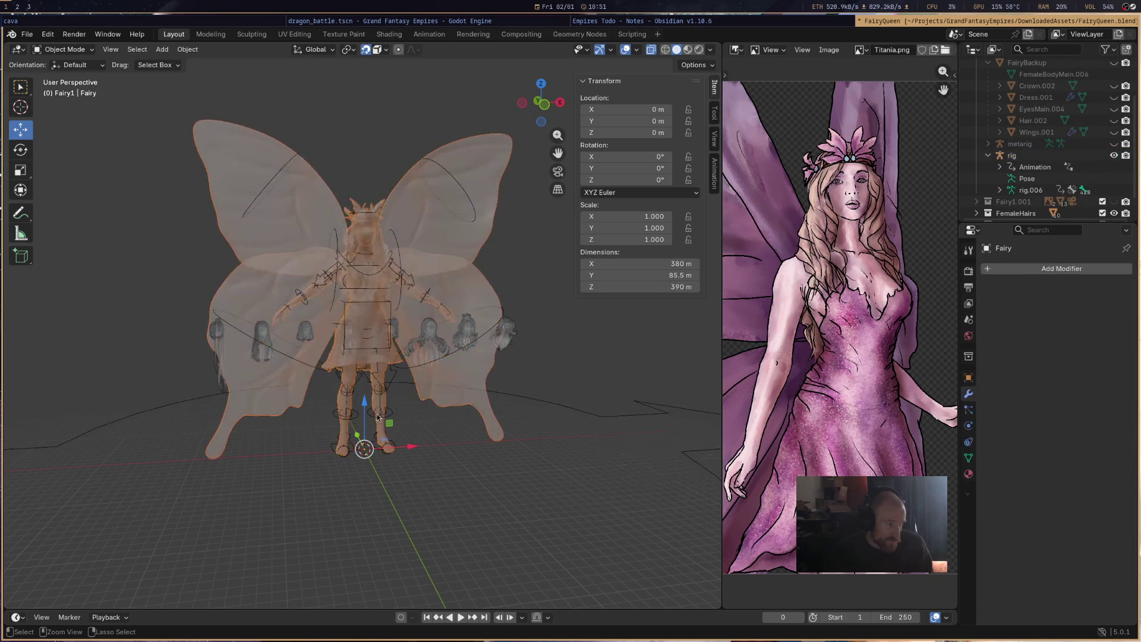
pyautogui.hotkey('ctrl', 'z')
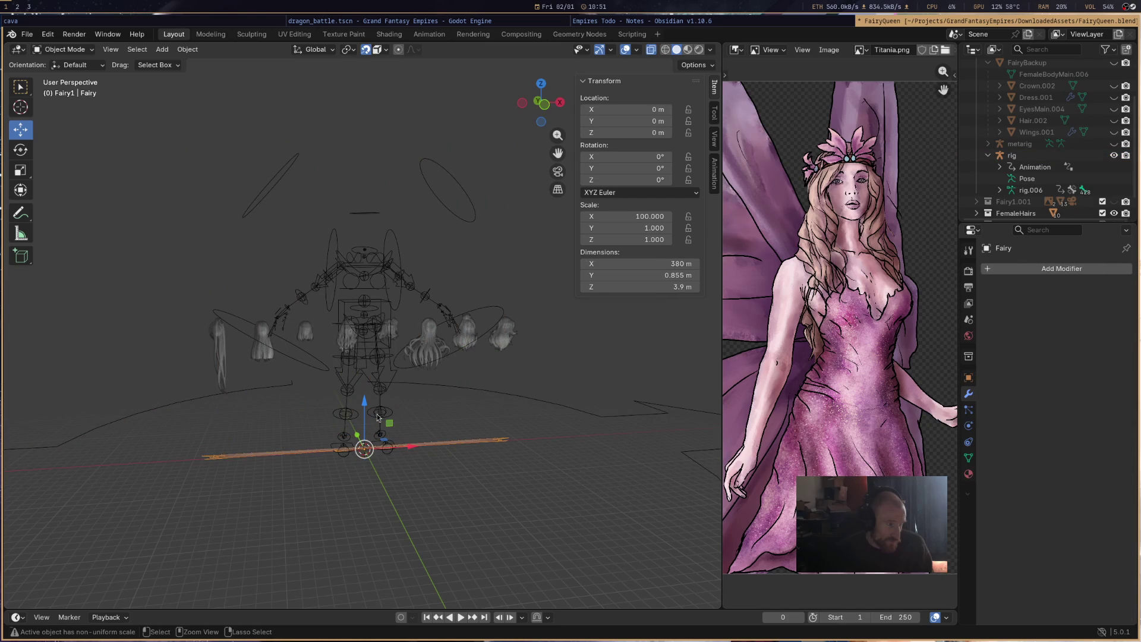
pyautogui.hotkey('ctrl', 'z')
pyautogui.hotkey('ctrl', 'z')
pyautogui.hotkey('ctrl', 'z')
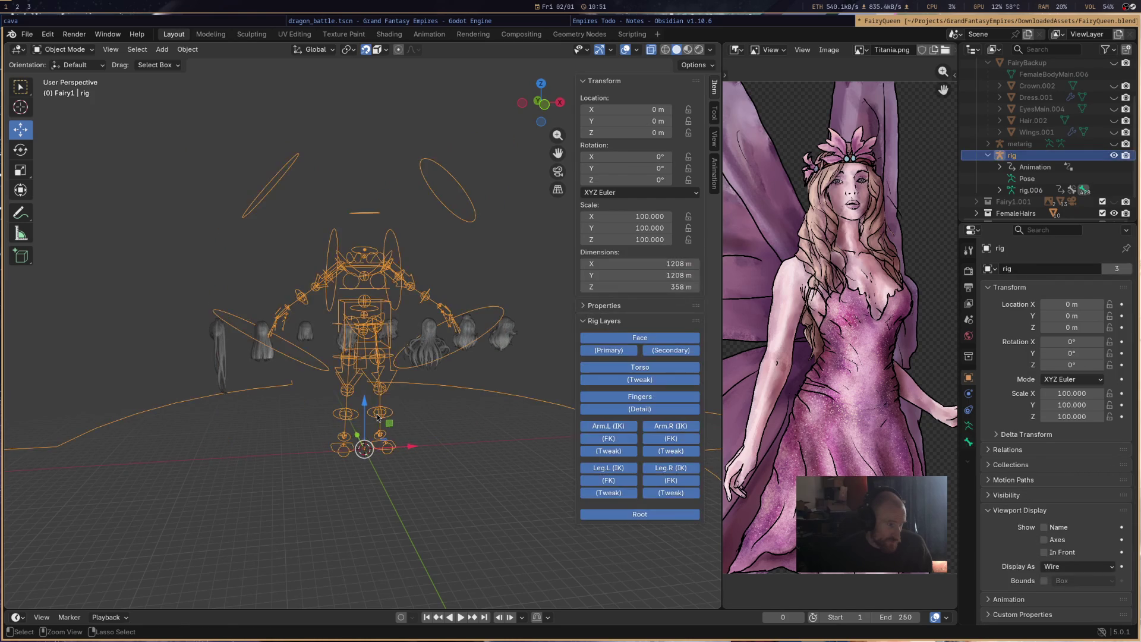
pyautogui.hotkey('ctrl', 'z')
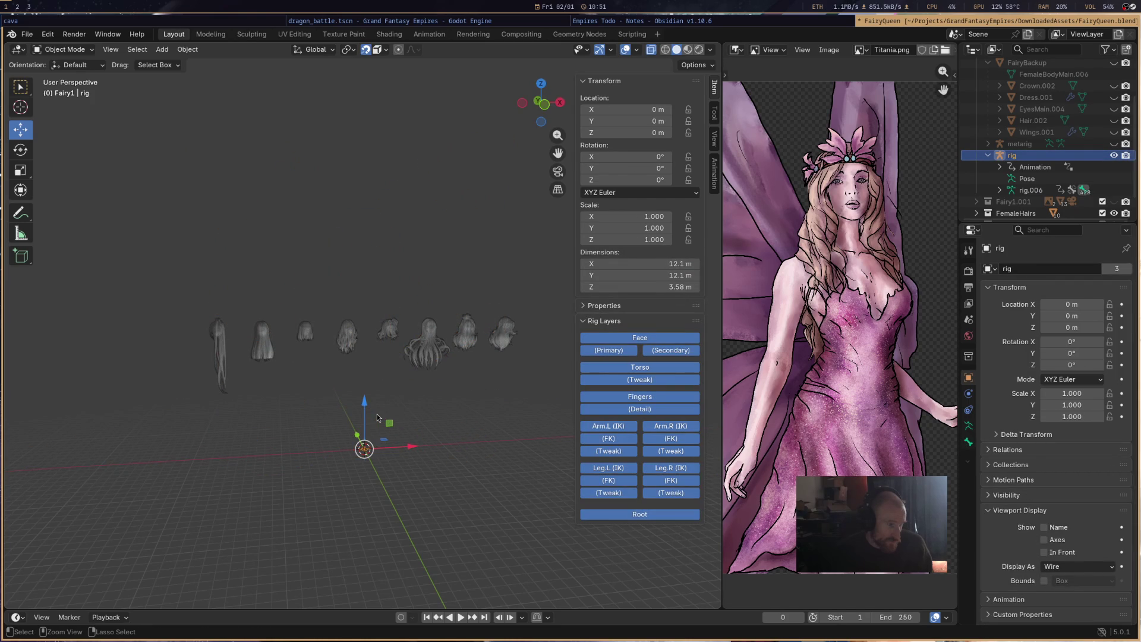
pyautogui.hotkey('ctrl', 'z')
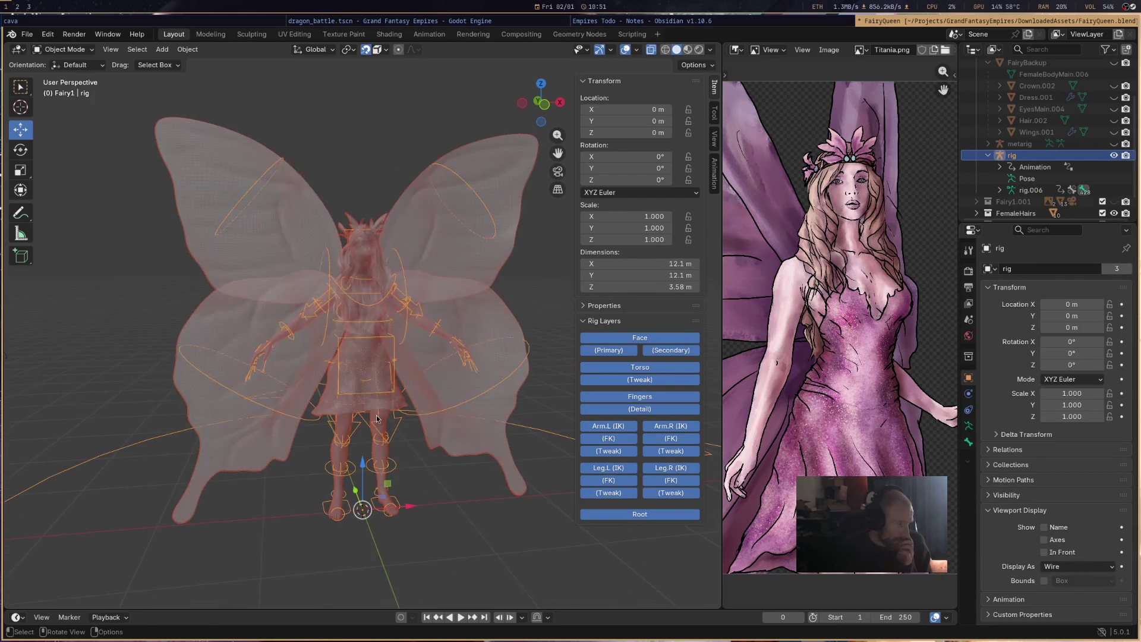
# - Select only the Fairy mesh and save FairyQueen.blend
pyautogui.click(541, 291)
pyautogui.click(447, 306)
pyautogui.hotkey('ctrl', 's')
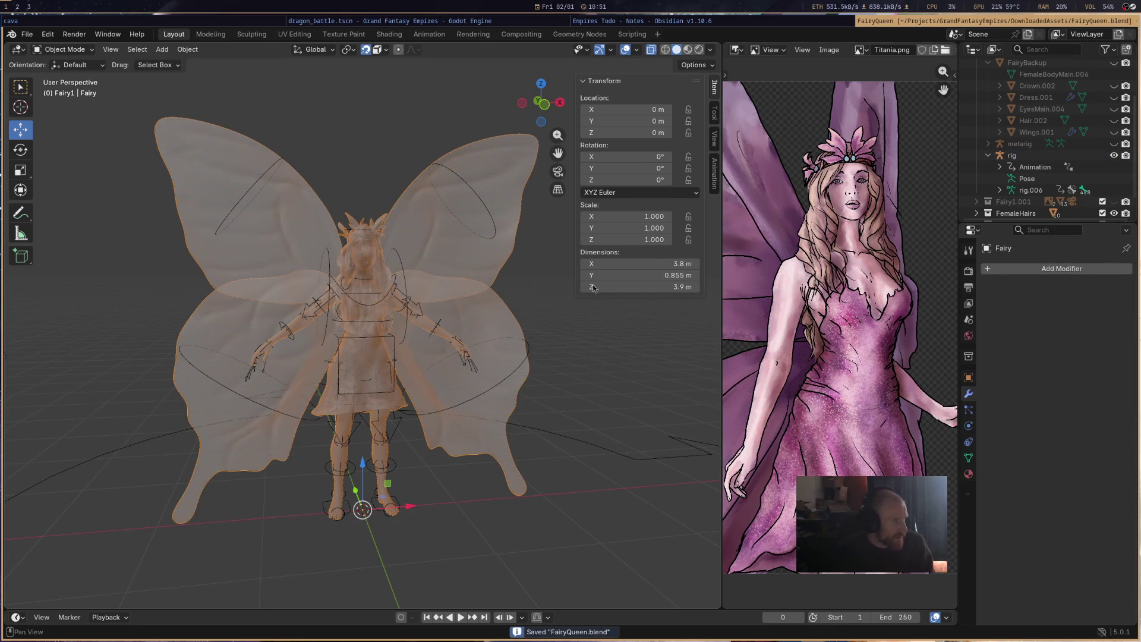
# - Duplicate the Fairy in place, save, and hide the Fairy.001 backup copy
pyautogui.scroll(3, 1062, 167)
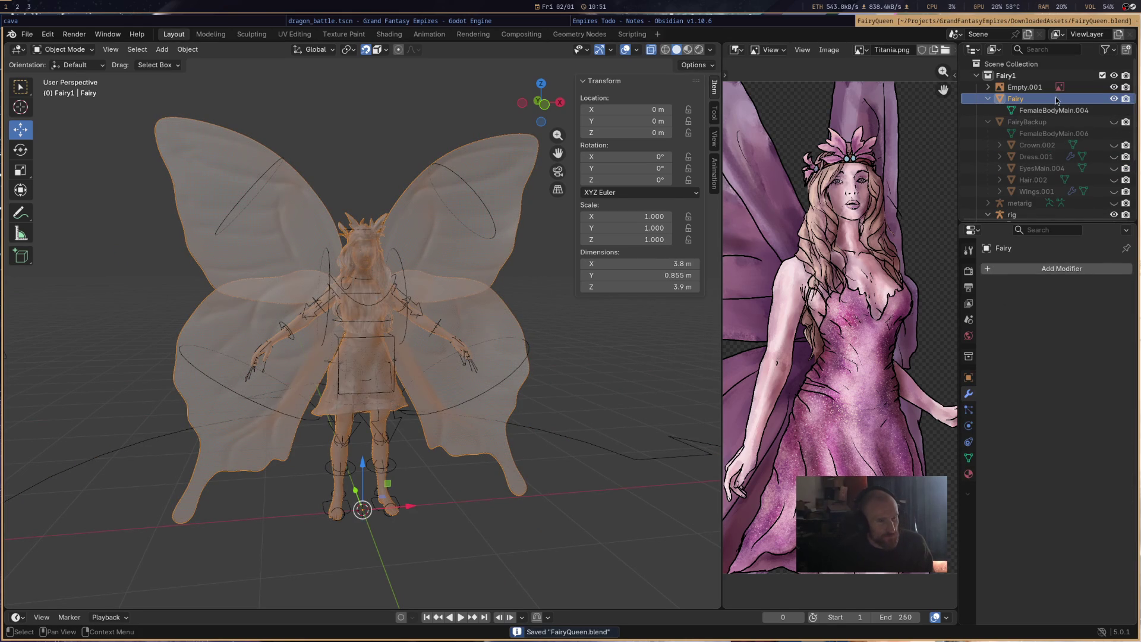
pyautogui.hotkey('shift', 'd')
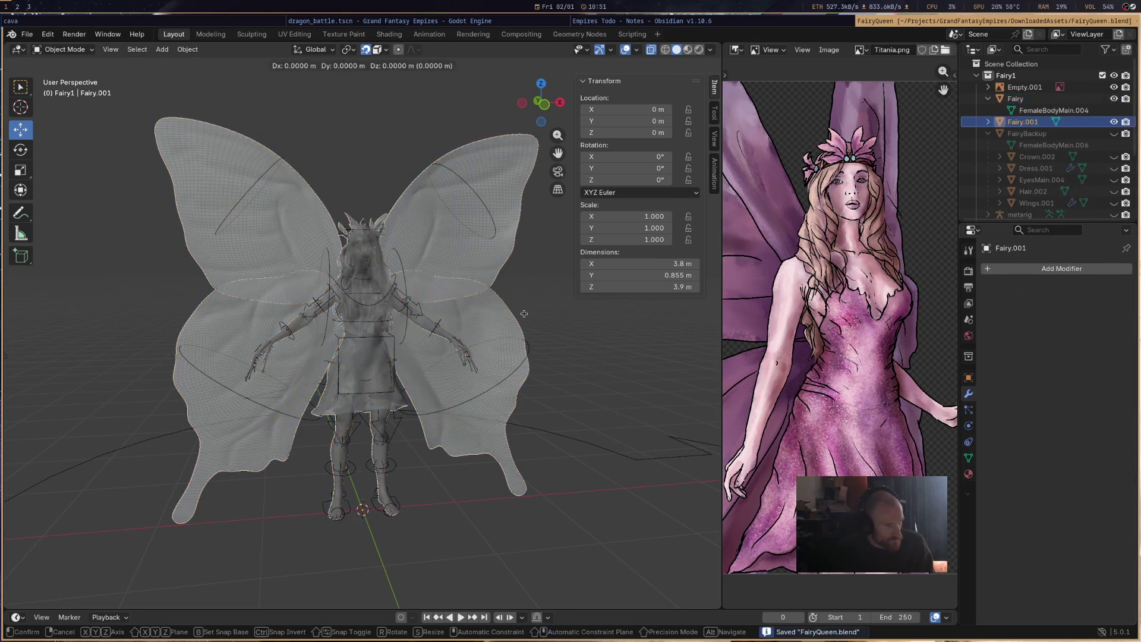
pyautogui.press('Escape')
pyautogui.hotkey('ctrl', 's')
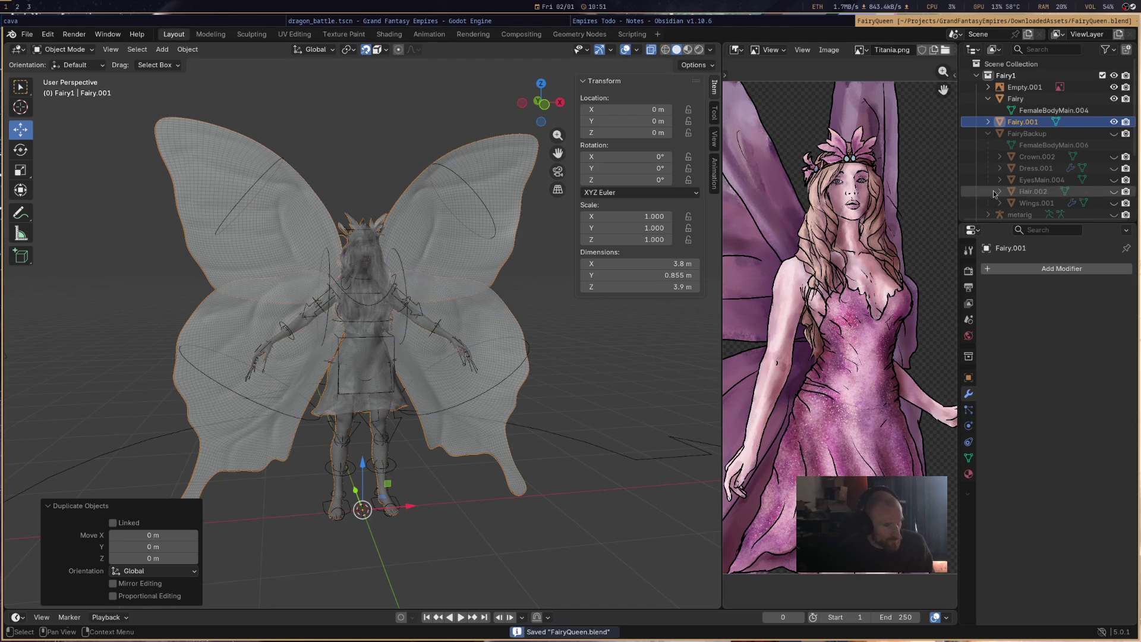
pyautogui.click(1113, 121)
pyautogui.click(1094, 99)
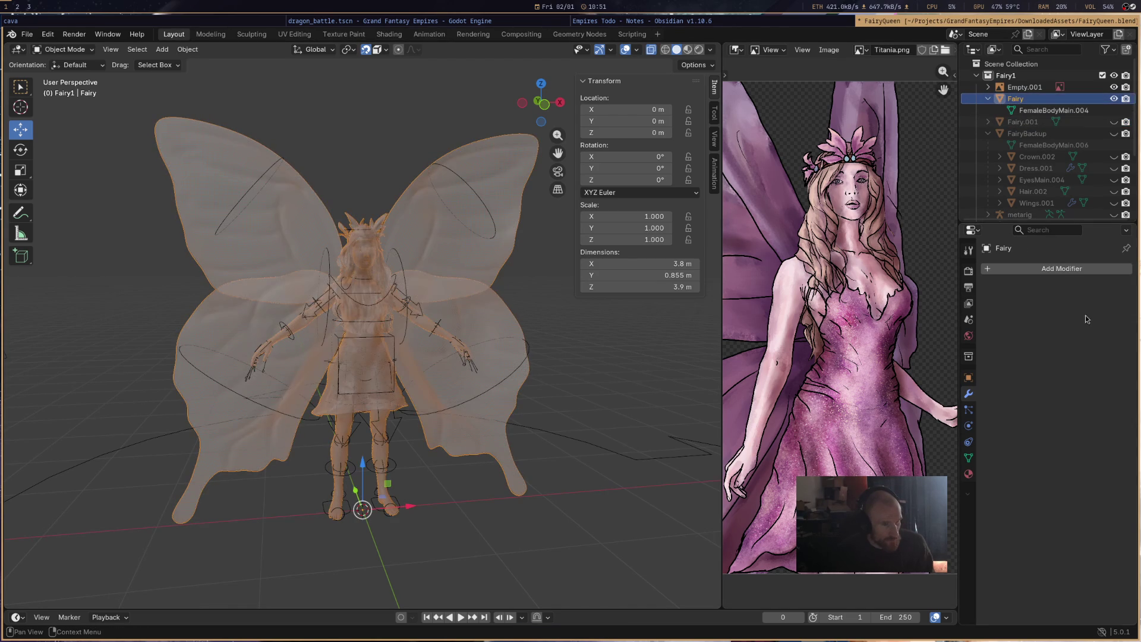
# - Add a Decimate modifier to the Fairy set to Un-Subdivide with 3 iterations, and apply it
pyautogui.click(1047, 272)
pyautogui.moveTo(1006, 271)
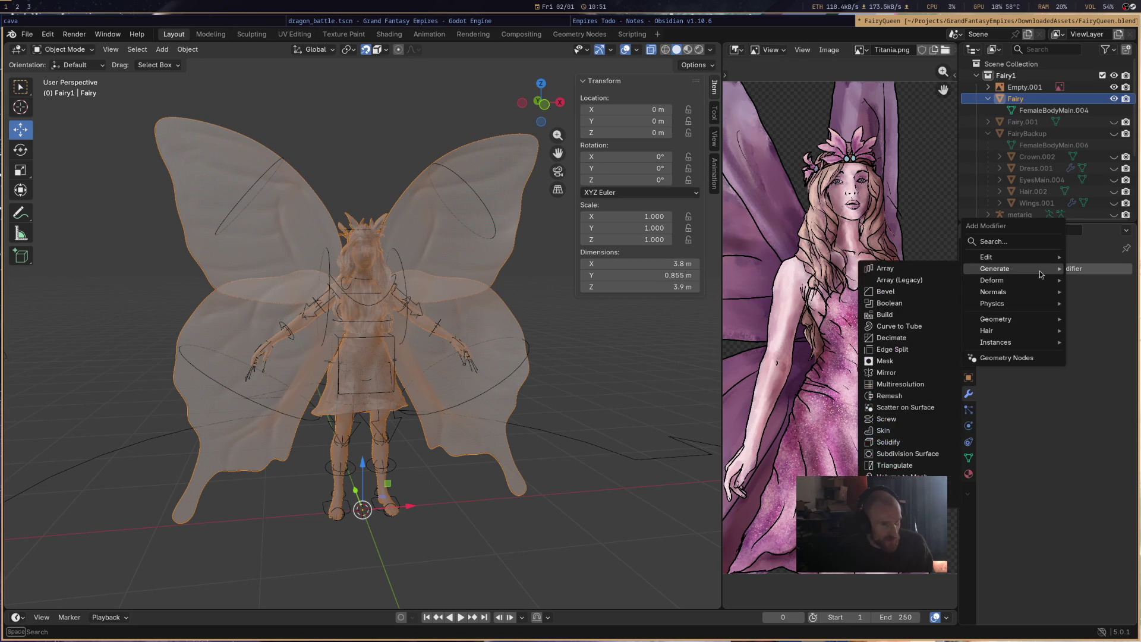
pyautogui.click(918, 338)
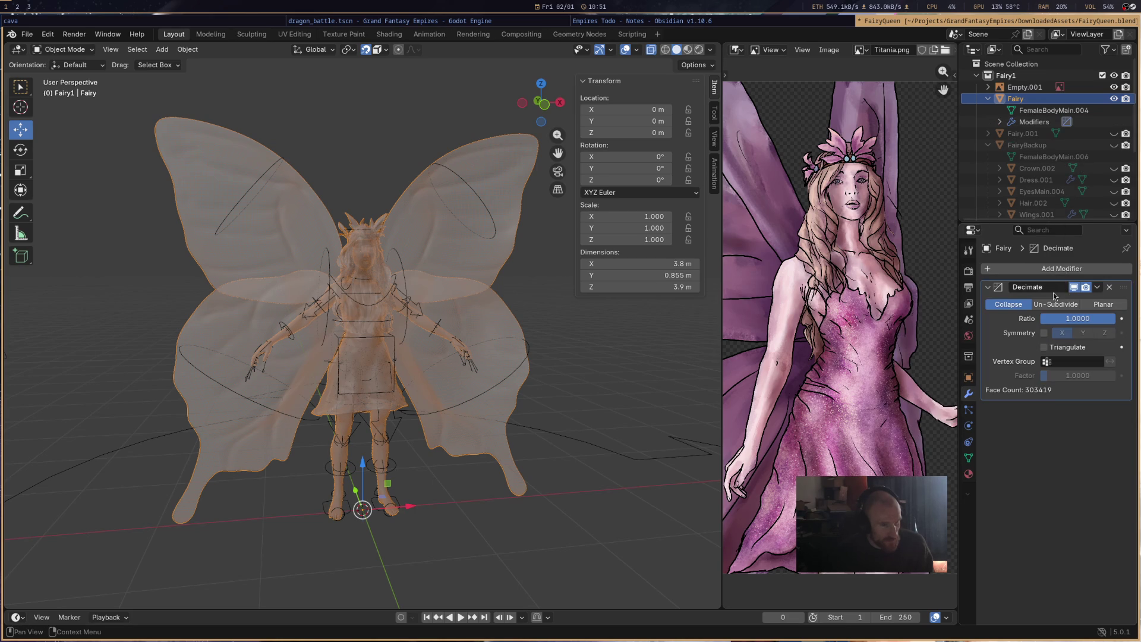
pyautogui.click(1056, 304)
pyautogui.click(1086, 319)
pyautogui.write('0,5')
pyautogui.press('Tab')
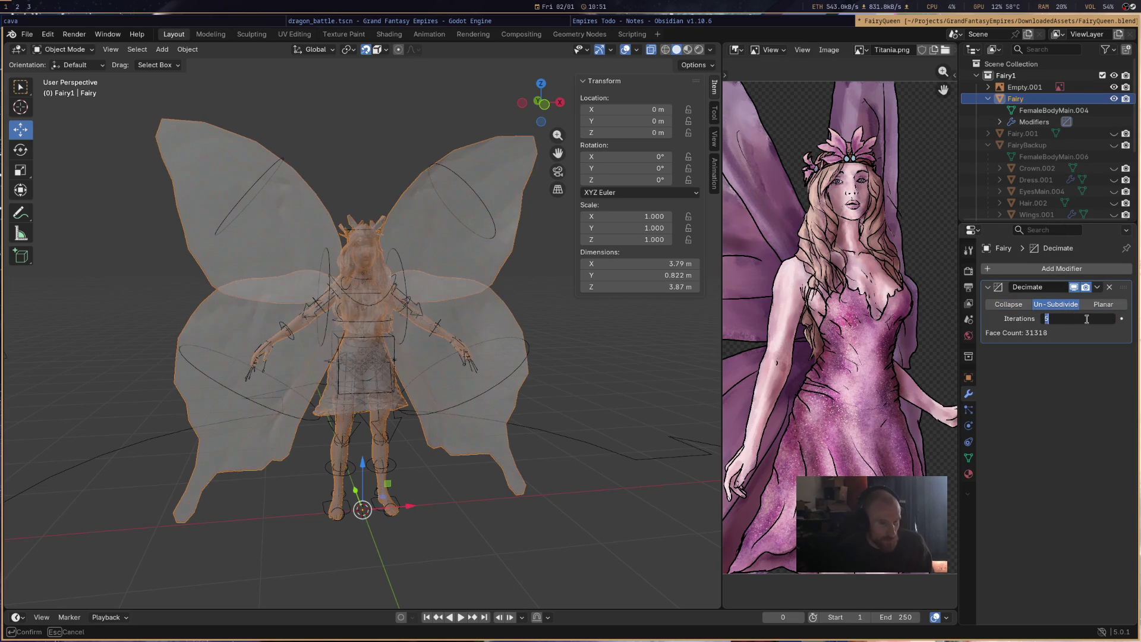
pyautogui.write(',')
pyautogui.press('Return')
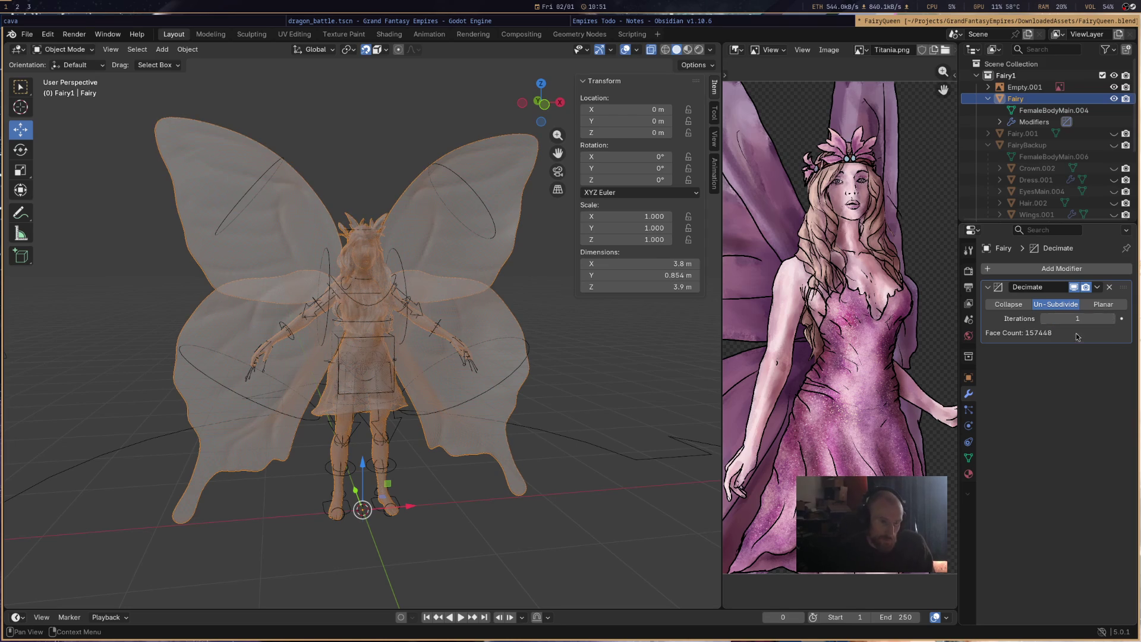
pyautogui.click(1111, 319)
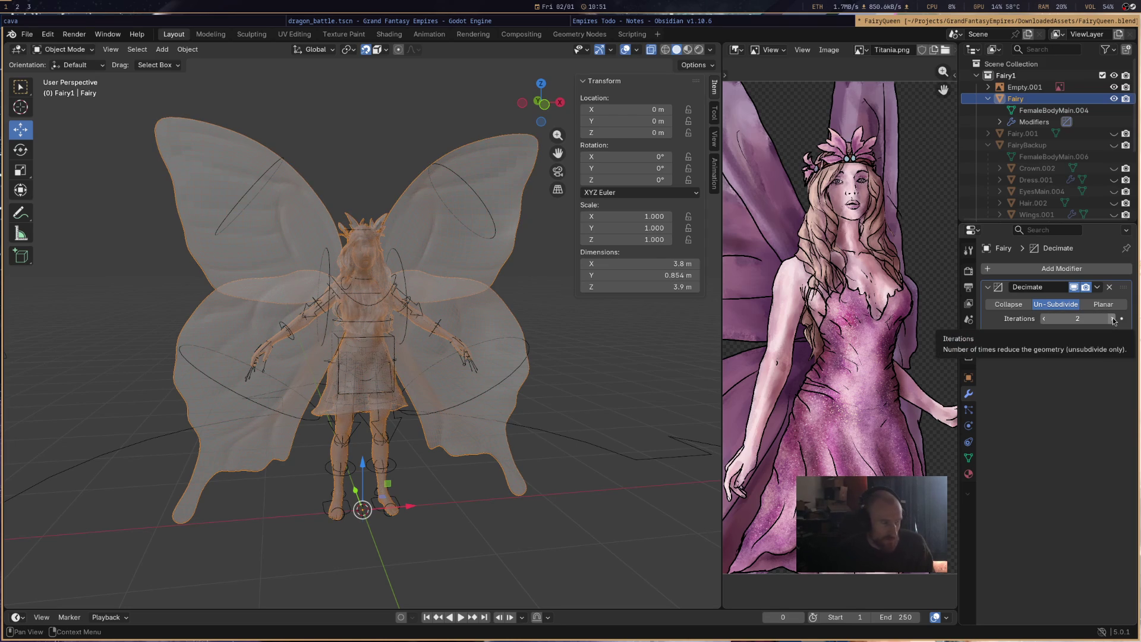
pyautogui.moveTo(1113, 321); pyautogui.dragTo(1113, 321)
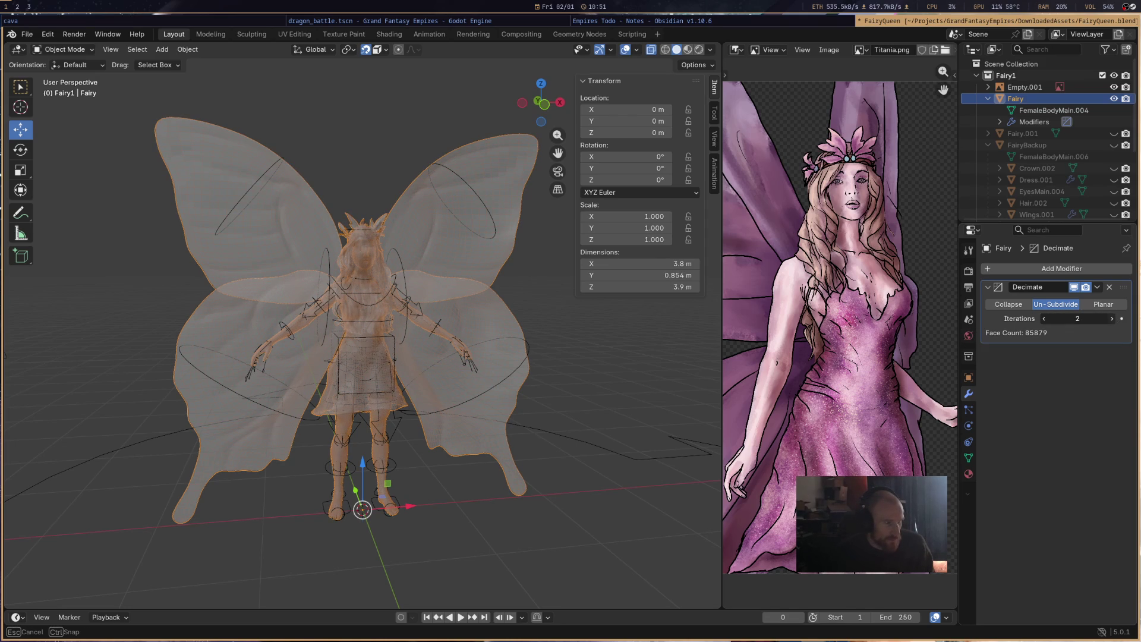
pyautogui.click(1098, 287)
pyautogui.press('Return')
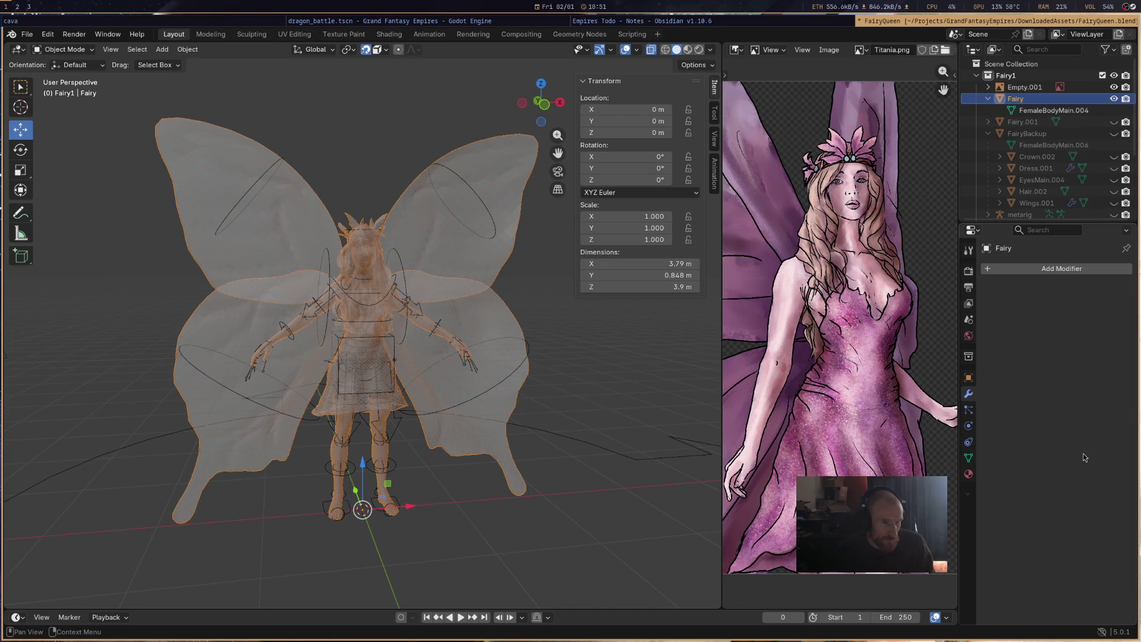
# - Parent the Fairy mesh to the rig with automatic weights
pyautogui.click(550, 439)
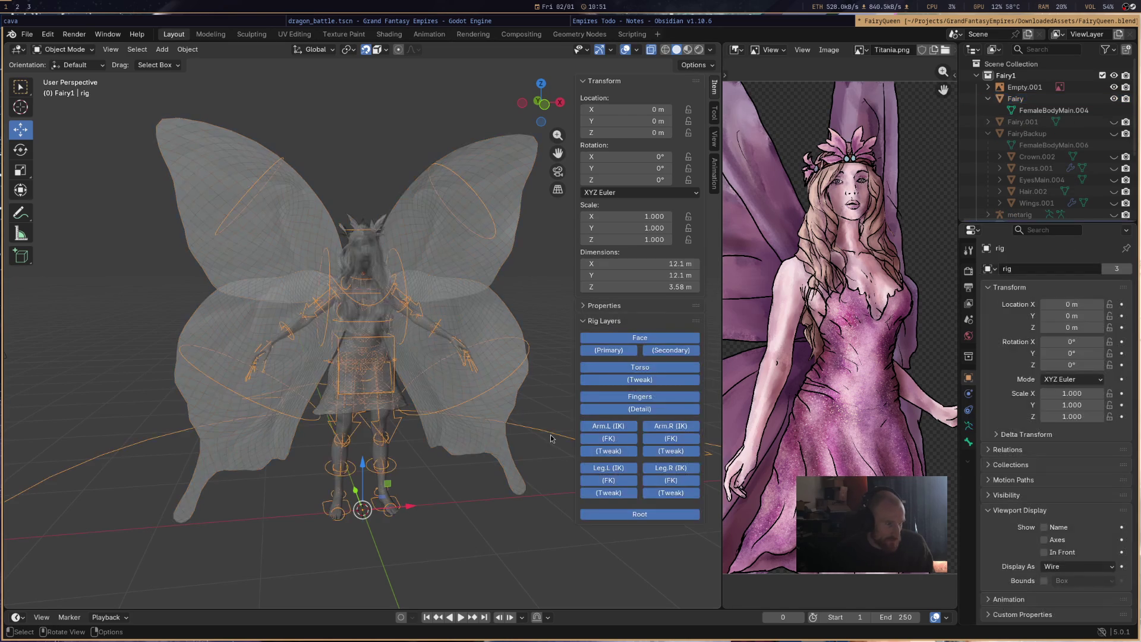
pyautogui.keyDown('shift'); pyautogui.click(506, 368); pyautogui.keyUp('shift')
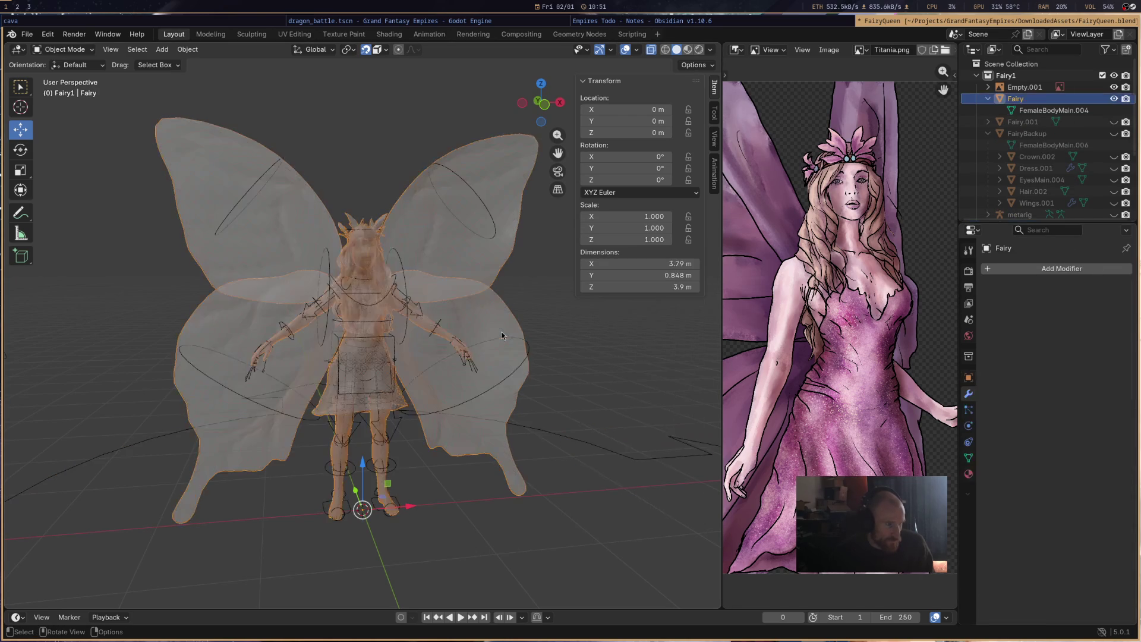
pyautogui.keyDown('shift'); pyautogui.click(547, 434); pyautogui.keyUp('shift')
pyautogui.rightClick(553, 438)
pyautogui.moveTo(552, 438)
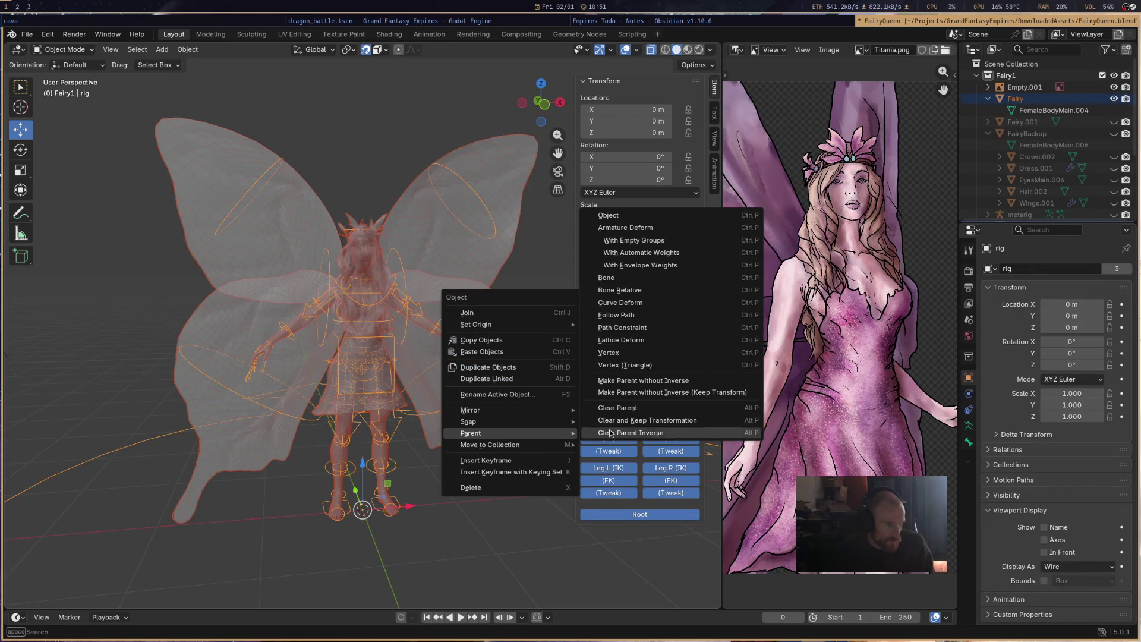
pyautogui.click(658, 255)
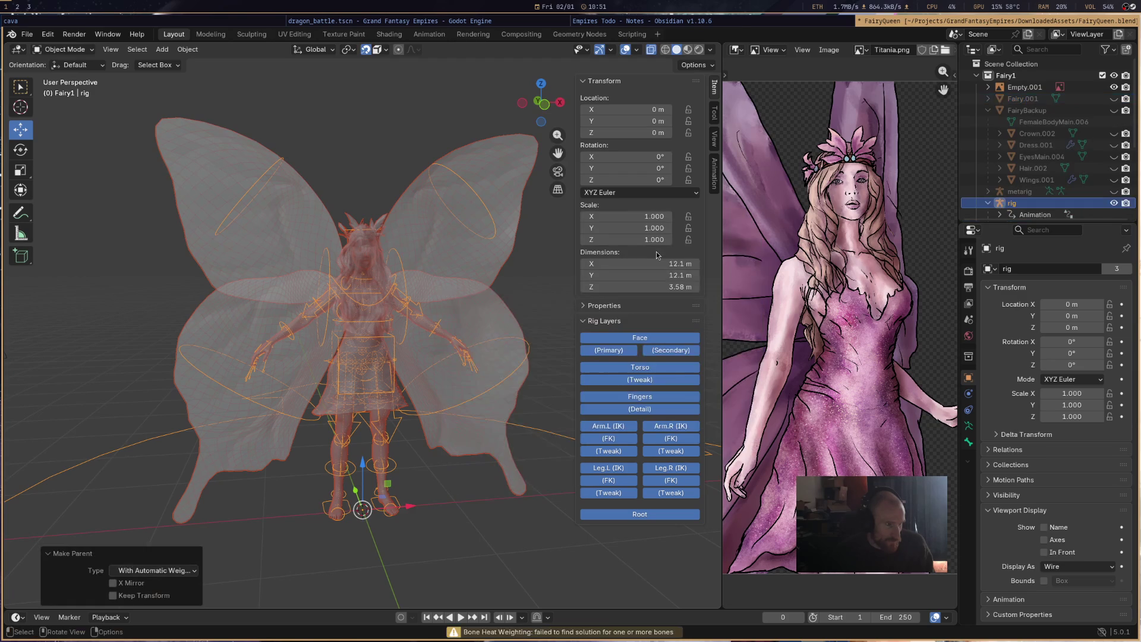
# - Orbit, pan and zoom around the rigged fairy to inspect it, down to the legs and feet
pyautogui.moveTo(469, 393)
pyautogui.mouseDown(button='middle')
pyautogui.moveTo(458, 398)
pyautogui.moveTo(487, 410)
pyautogui.moveTo(452, 372)
pyautogui.mouseUp(button='middle')
pyautogui.scroll(4, 462, 381)
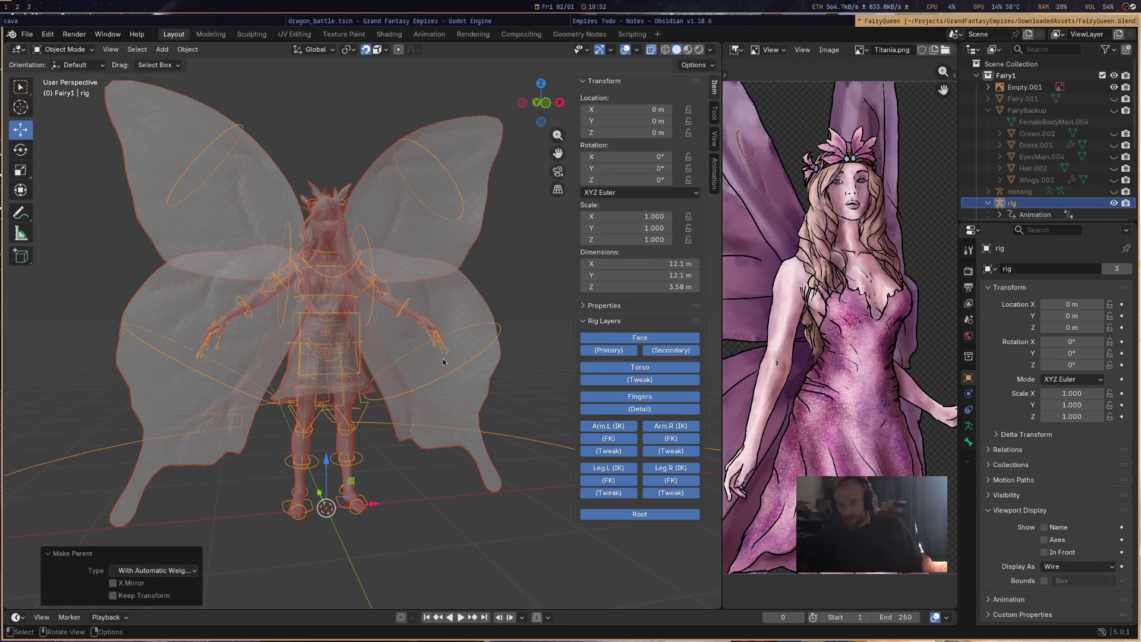
pyautogui.moveTo(443, 362)
pyautogui.keyDown('shift'); pyautogui.mouseDown(button='middle')
pyautogui.moveTo(510, 381)
pyautogui.moveTo(462, 400)
pyautogui.mouseUp(button='middle'); pyautogui.keyUp('shift')
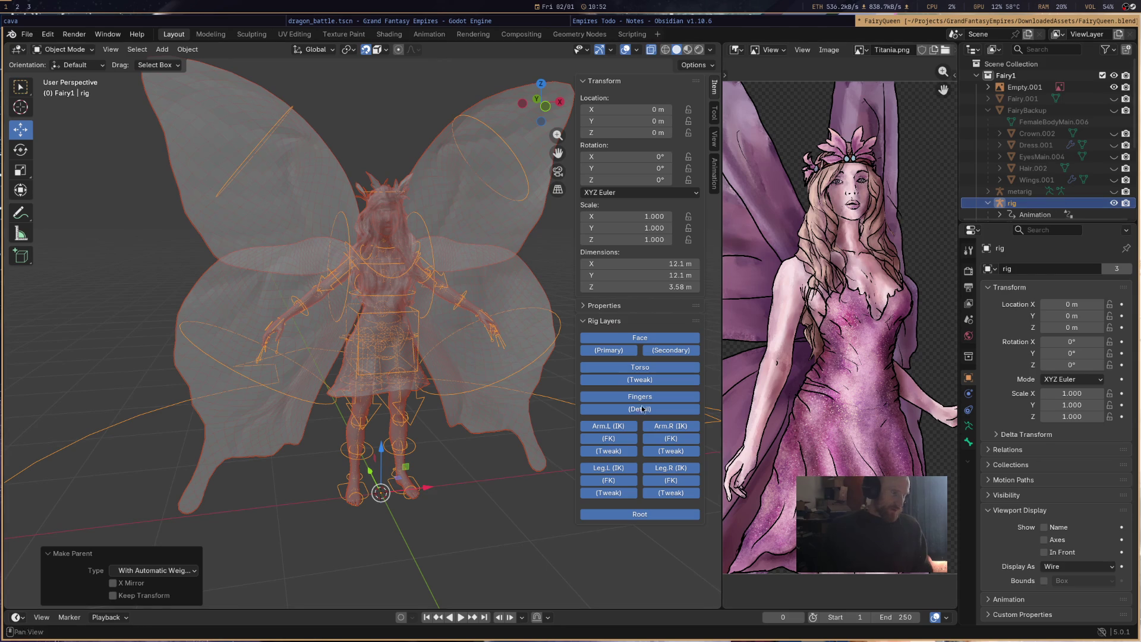
pyautogui.scroll(-3, 434, 469)
pyautogui.scroll(8, 434, 470)
pyautogui.scroll(-4, 456, 501)
pyautogui.moveTo(456, 501)
pyautogui.keyDown('shift'); pyautogui.mouseDown(button='middle')
pyautogui.moveTo(452, 381)
pyautogui.moveTo(410, 292)
pyautogui.moveTo(410, 407)
pyautogui.mouseUp(button='middle'); pyautogui.keyUp('shift')
pyautogui.scroll(4, 452, 381)
pyautogui.scroll(-1, 447, 361)
pyautogui.scroll(-3, 447, 361)
pyautogui.scroll(1, 410, 407)
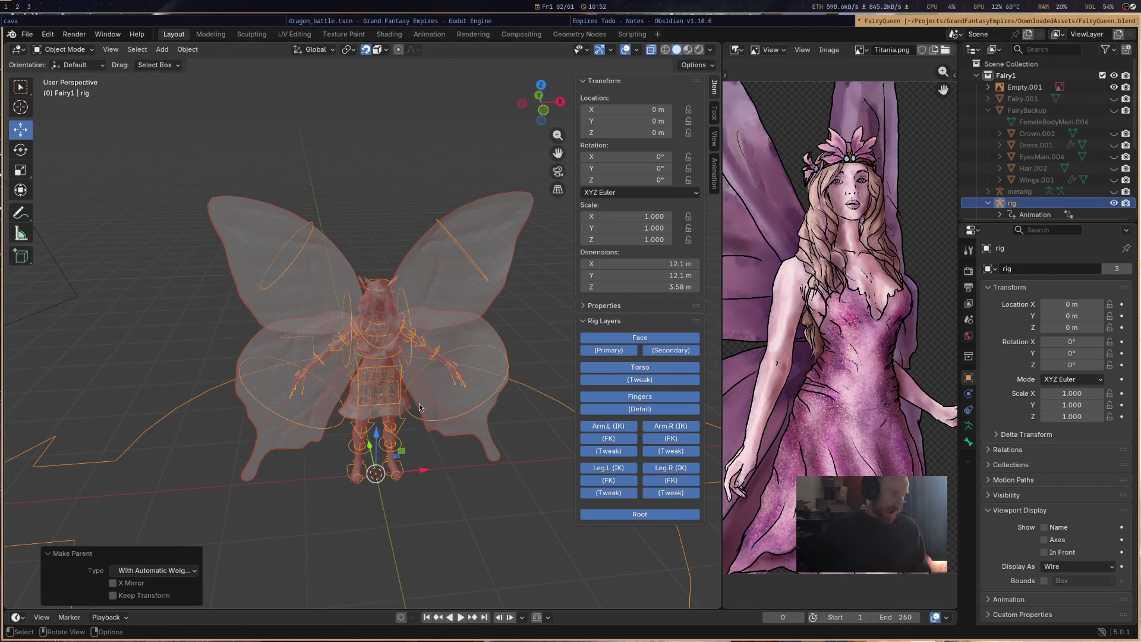
pyautogui.rightClick(1024, 205)
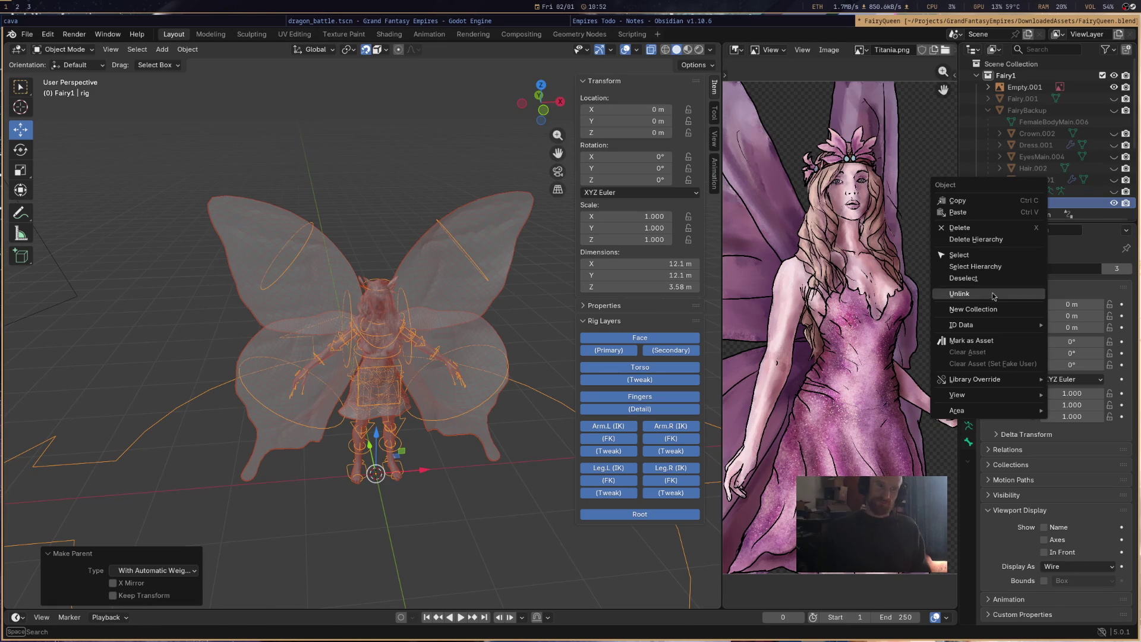
# - Delete the generated rig from the Outliner, keeping the Fairy meshes
pyautogui.click(1034, 231)
pyautogui.hotkey('ctrl', 'z')
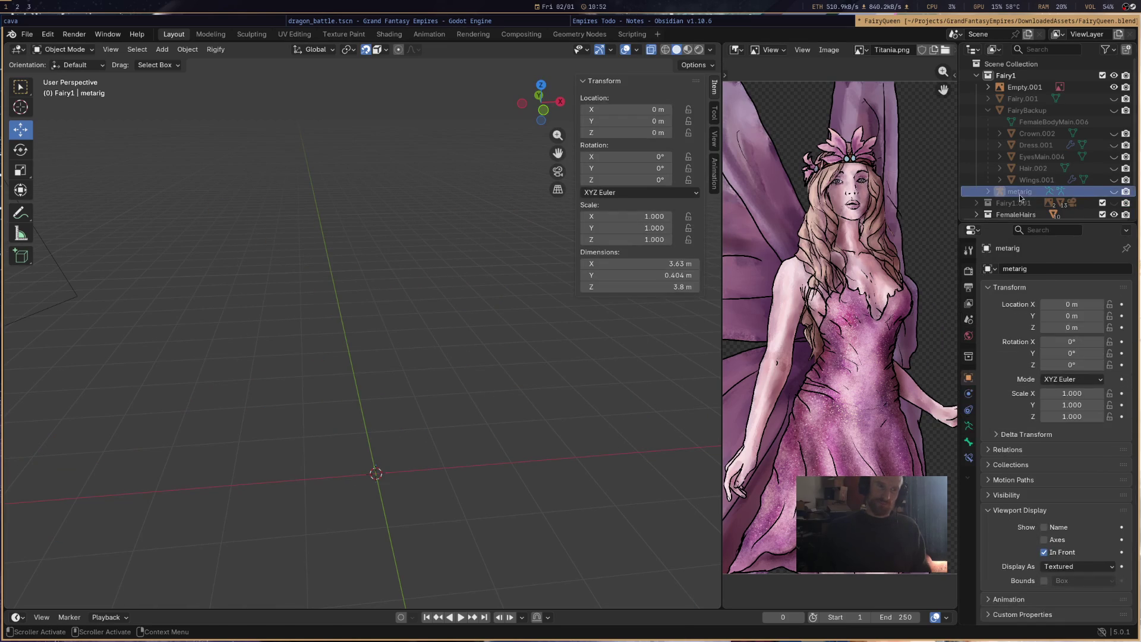
pyautogui.hotkey('ctrl', 'shift', 'z')
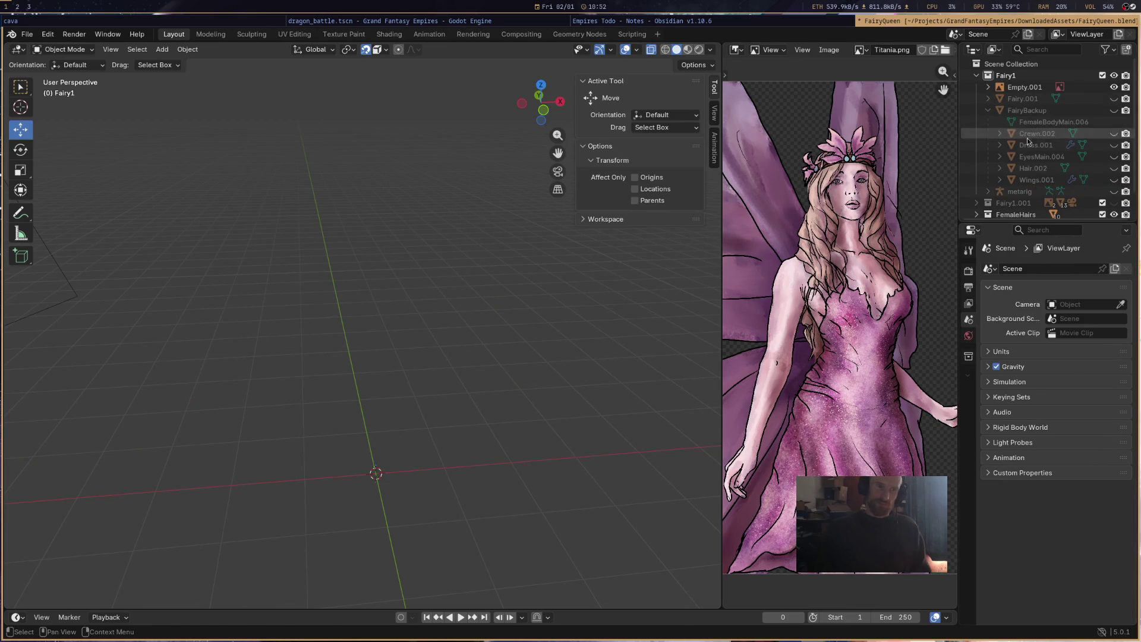
pyautogui.hotkey('ctrl', 'z')
pyautogui.hotkey('ctrl', 'z')
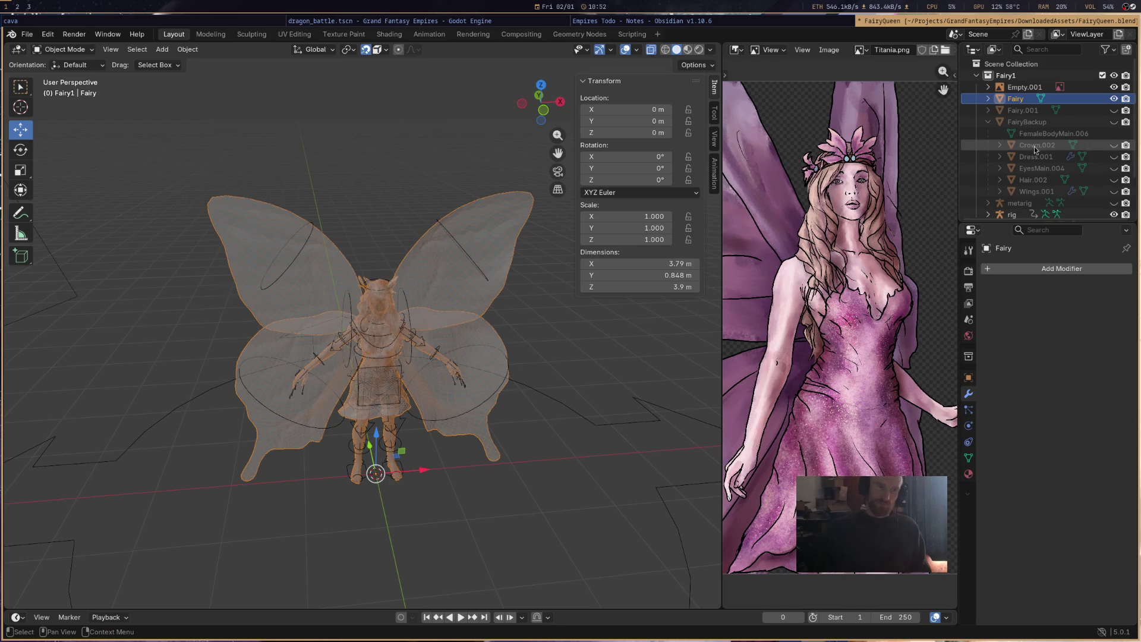
pyautogui.click(1012, 214)
pyautogui.scroll(-2, 1018, 208)
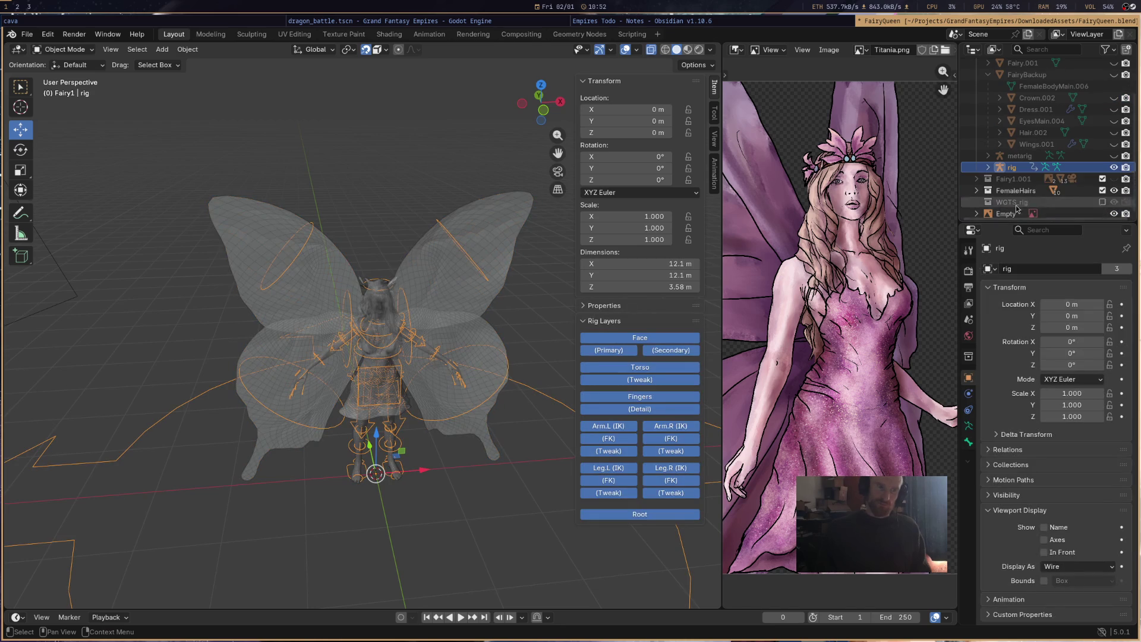
pyautogui.rightClick(1090, 169)
pyautogui.click(1082, 169)
# - Select the metarig and switch it into Edit Mode
pyautogui.click(1088, 167)
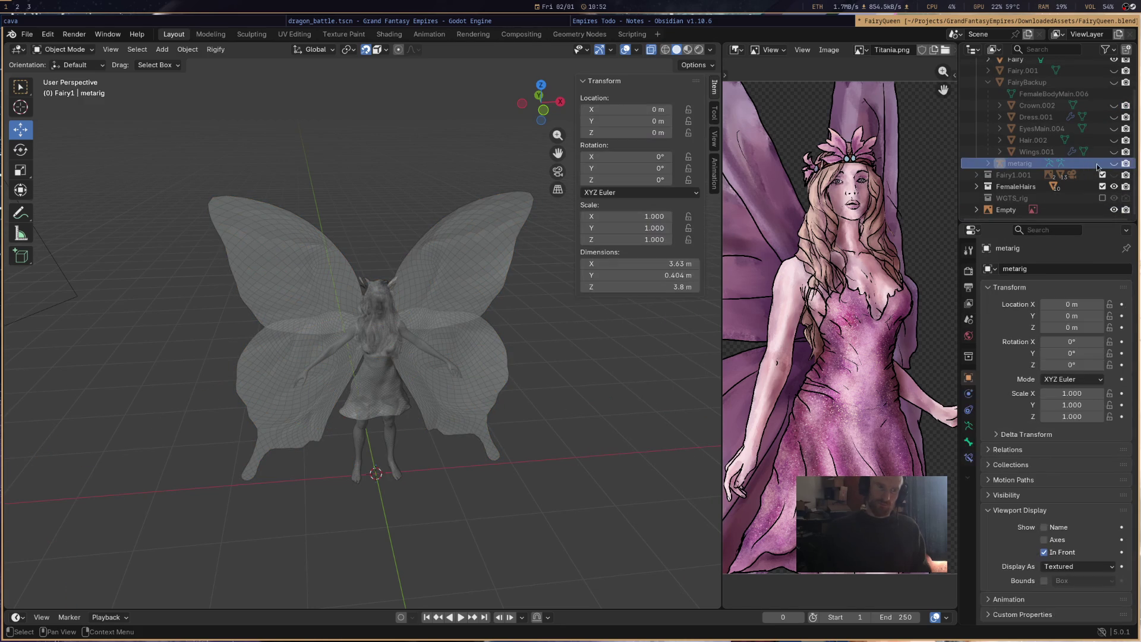
pyautogui.click(1115, 163)
pyautogui.moveTo(504, 352); pyautogui.dragTo(437, 326, button='middle')
pyautogui.click(440, 326)
pyautogui.scroll(2, 440, 326)
pyautogui.click(62, 49)
pyautogui.click(65, 76)
# - Select the Wing.L, WingTipLower.L and WingTipHigher.L bones
pyautogui.click(480, 317)
pyautogui.hotkey('ctrl', 'p')
pyautogui.moveTo(538, 306); pyautogui.dragTo(531, 409, button='middle')
pyautogui.keyDown('shift'); pyautogui.click(527, 414); pyautogui.keyUp('shift')
pyautogui.keyDown('shift'); pyautogui.click(525, 204); pyautogui.keyUp('shift')
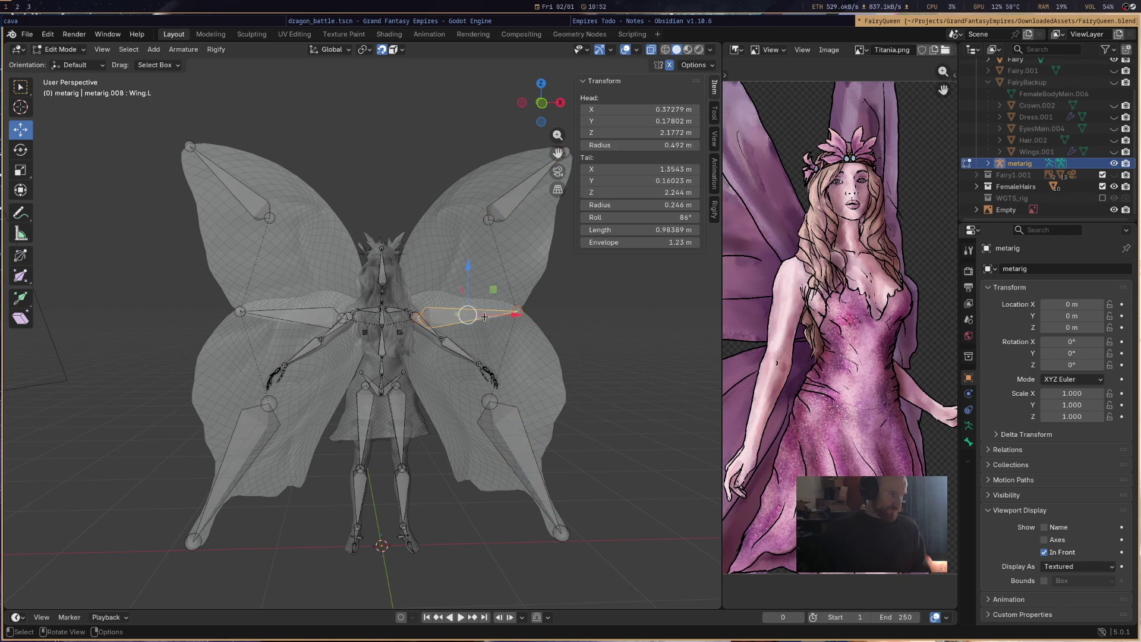
# - Delete the Wing.L, WingTipHigher.L and WingTipLower.L bones from the metarig
pyautogui.press('x')
pyautogui.click(484, 316)
pyautogui.click(500, 196)
pyautogui.press('x')
pyautogui.click(503, 199)
pyautogui.click(508, 439)
pyautogui.press('x')
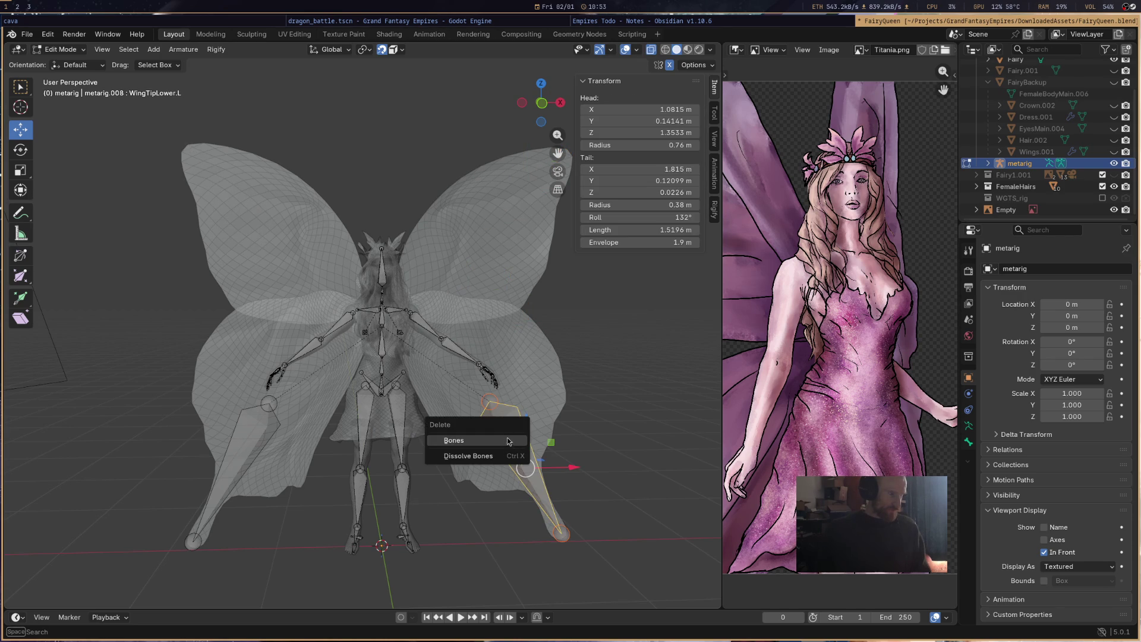
pyautogui.click(508, 440)
# - Save FairyQueen.blend and return the metarig to Object Mode as the only selection
pyautogui.hotkey('ctrl', 's')
pyautogui.click(74, 50)
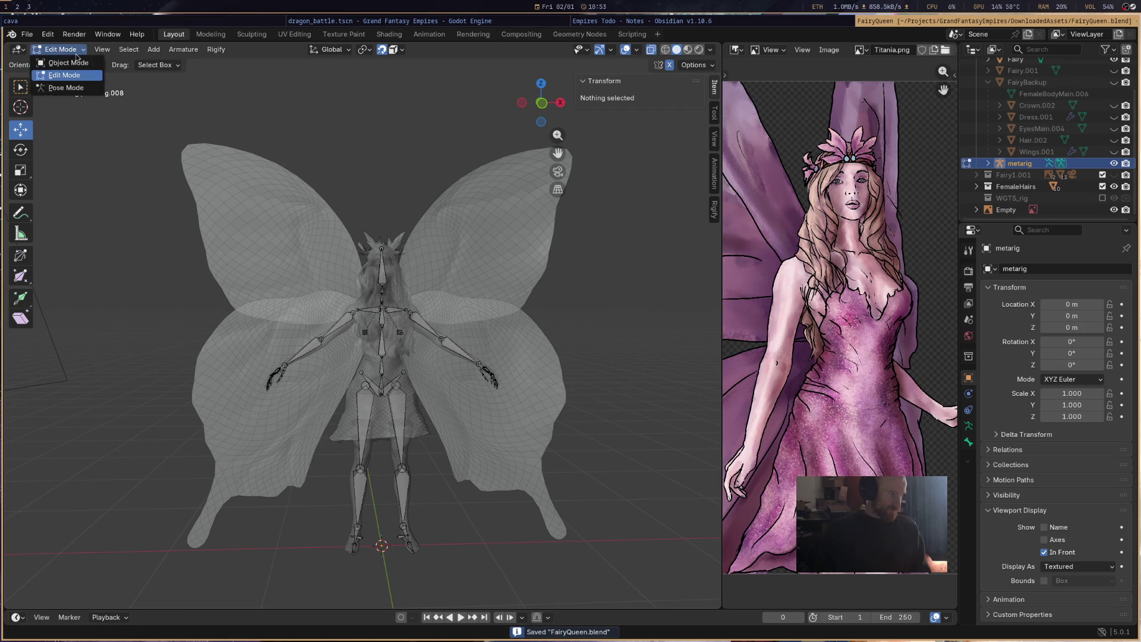
pyautogui.click(70, 62)
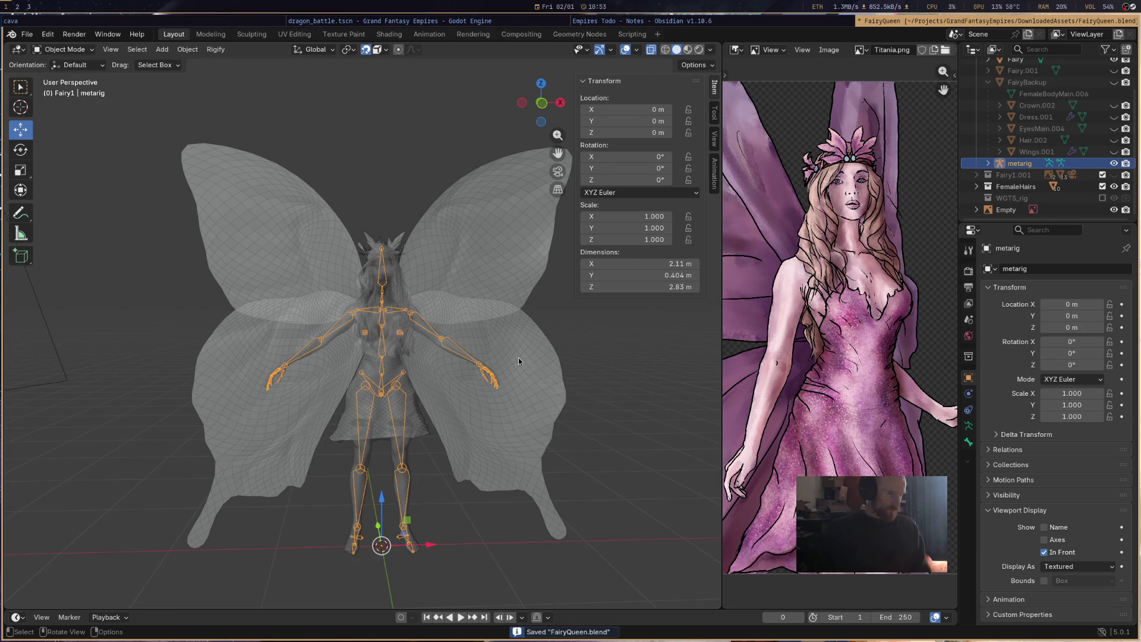
pyautogui.click(511, 276)
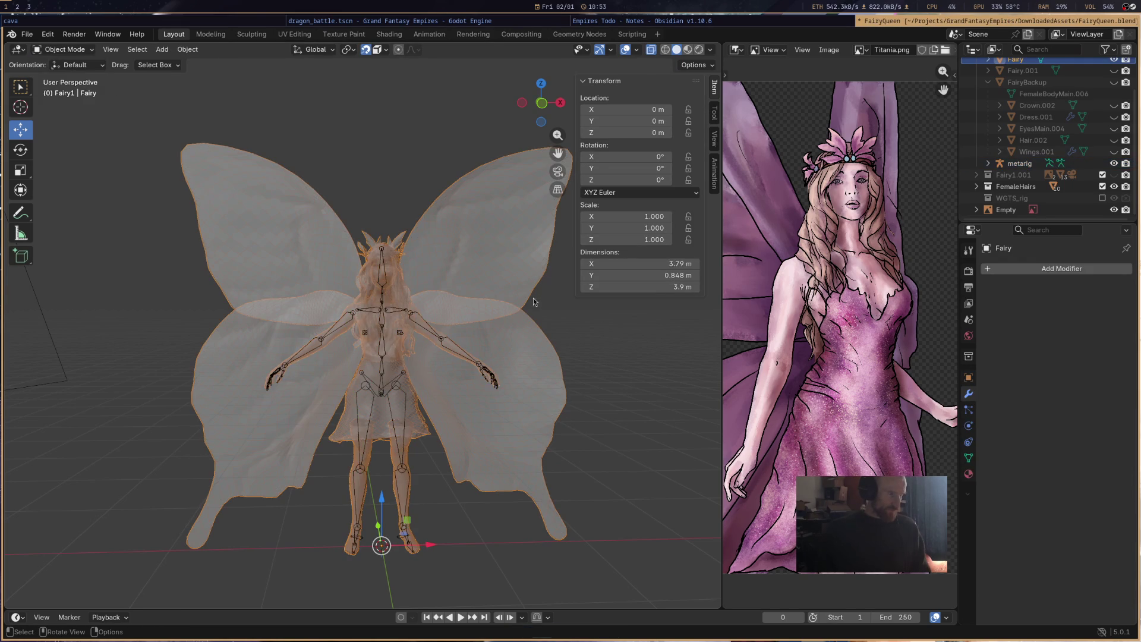
pyautogui.keyDown('shift'); pyautogui.click(409, 490); pyautogui.keyUp('shift')
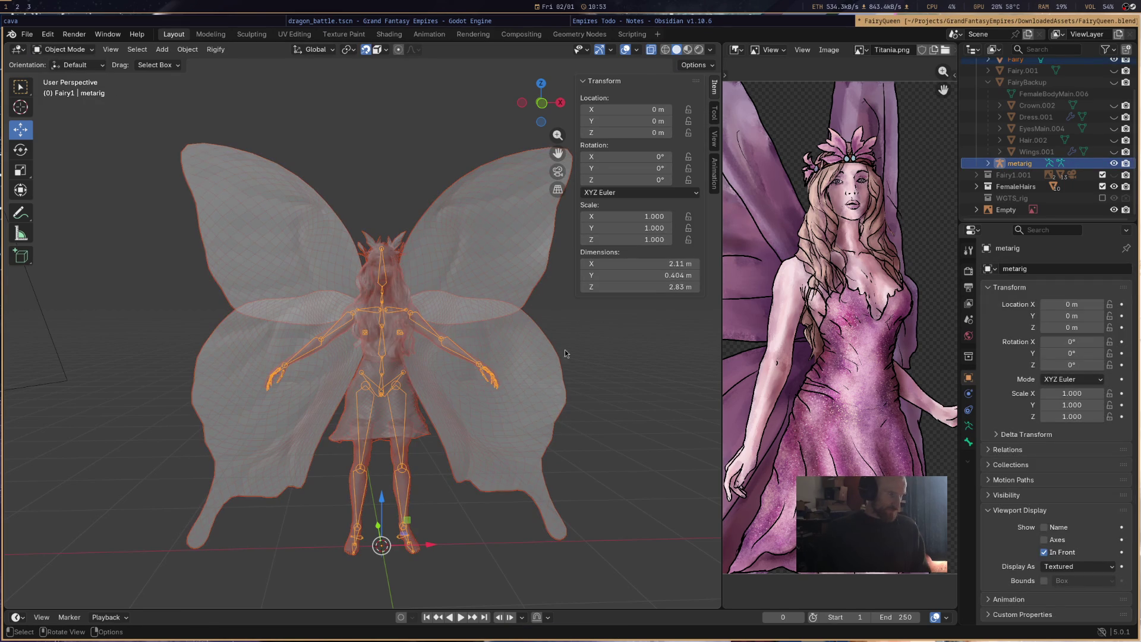
pyautogui.click(564, 327)
pyautogui.click(1019, 162)
# - Generate a new rig from the metarig, then select the Fairy with the rig active
pyautogui.click(215, 50)
pyautogui.click(241, 62)
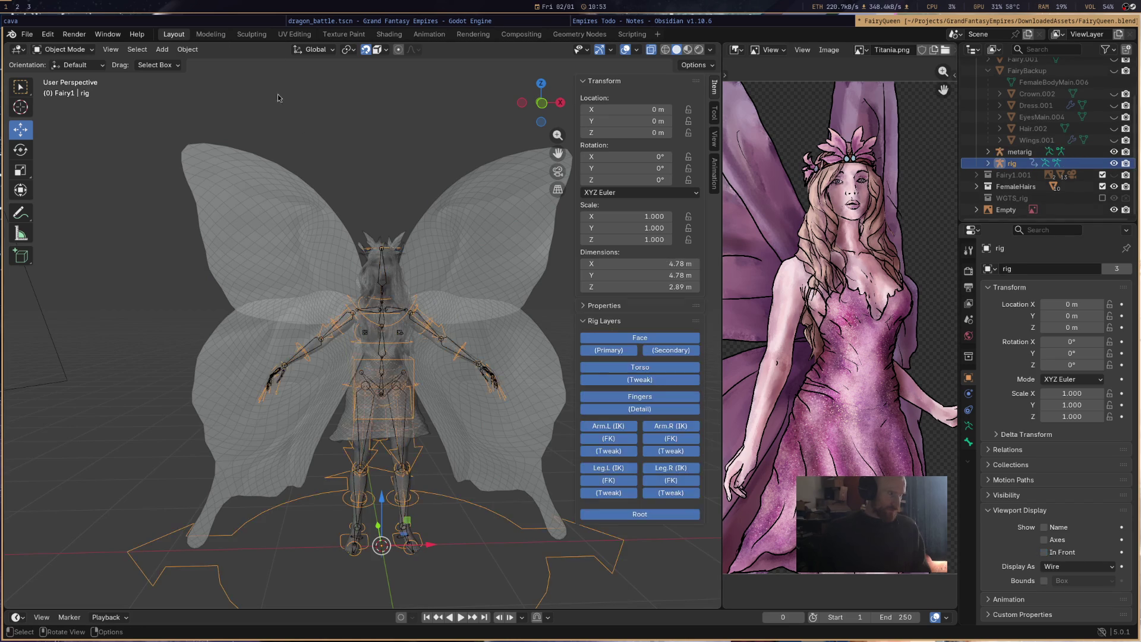
pyautogui.click(529, 379)
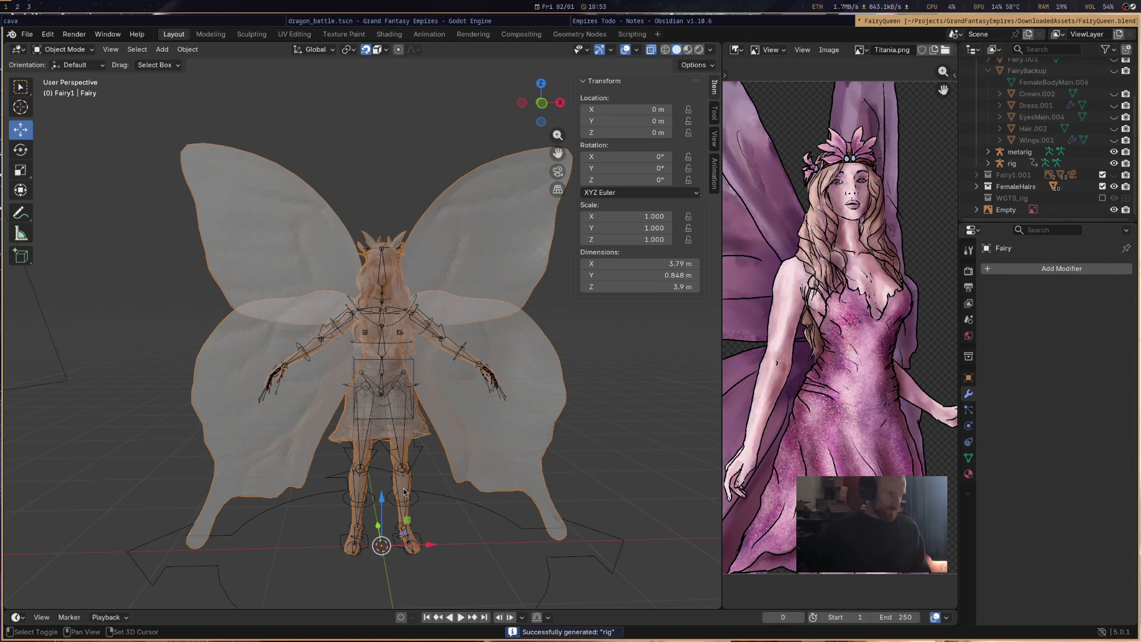
pyautogui.keyDown('shift'); pyautogui.click(453, 348); pyautogui.keyUp('shift')
pyautogui.click(521, 347)
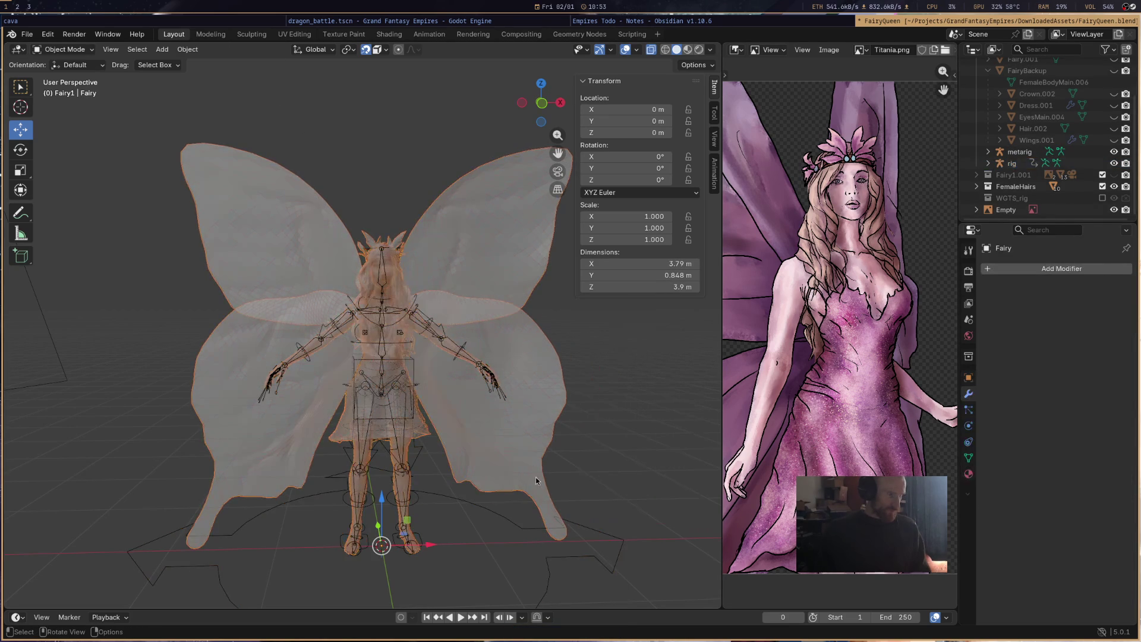
pyautogui.keyDown('shift'); pyautogui.click(520, 527); pyautogui.keyUp('shift')
pyautogui.rightClick(522, 529)
# - Parent the Fairy to the regenerated rig using automatic weights, then clear the selection
pyautogui.moveTo(518, 475)
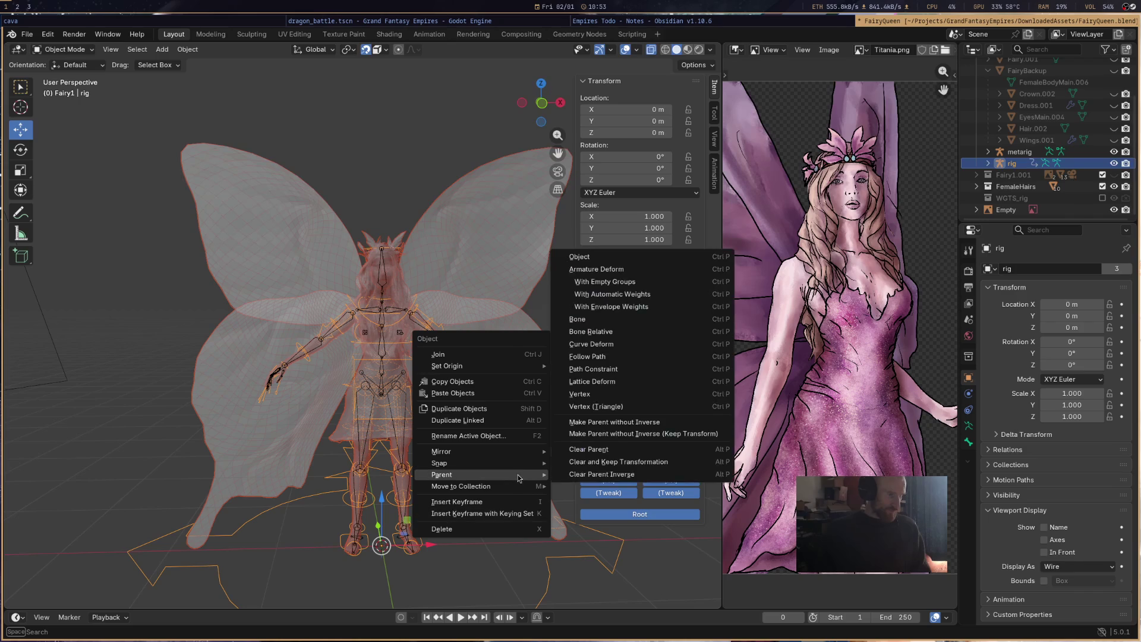
pyautogui.click(615, 296)
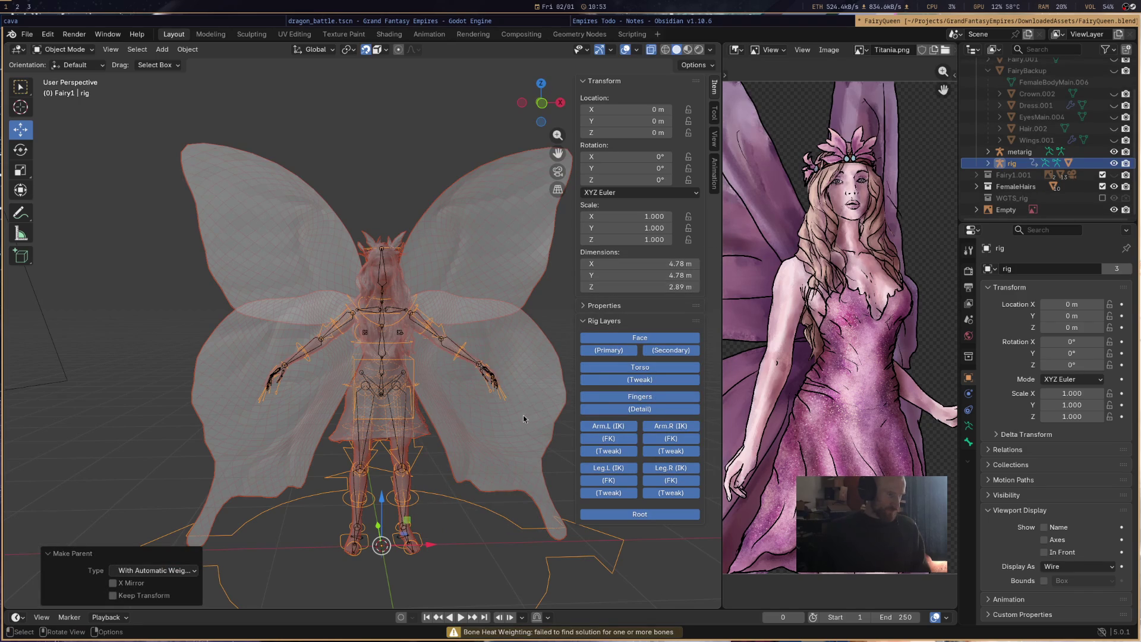
pyautogui.press('ctrl')
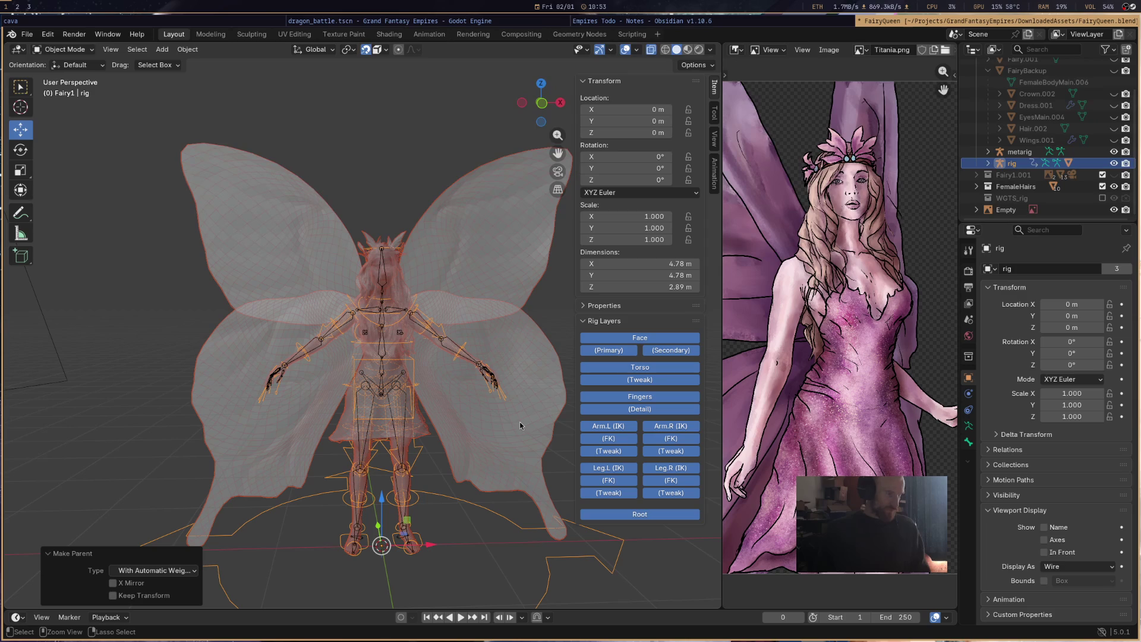
pyautogui.hotkey('ctrl', 'z')
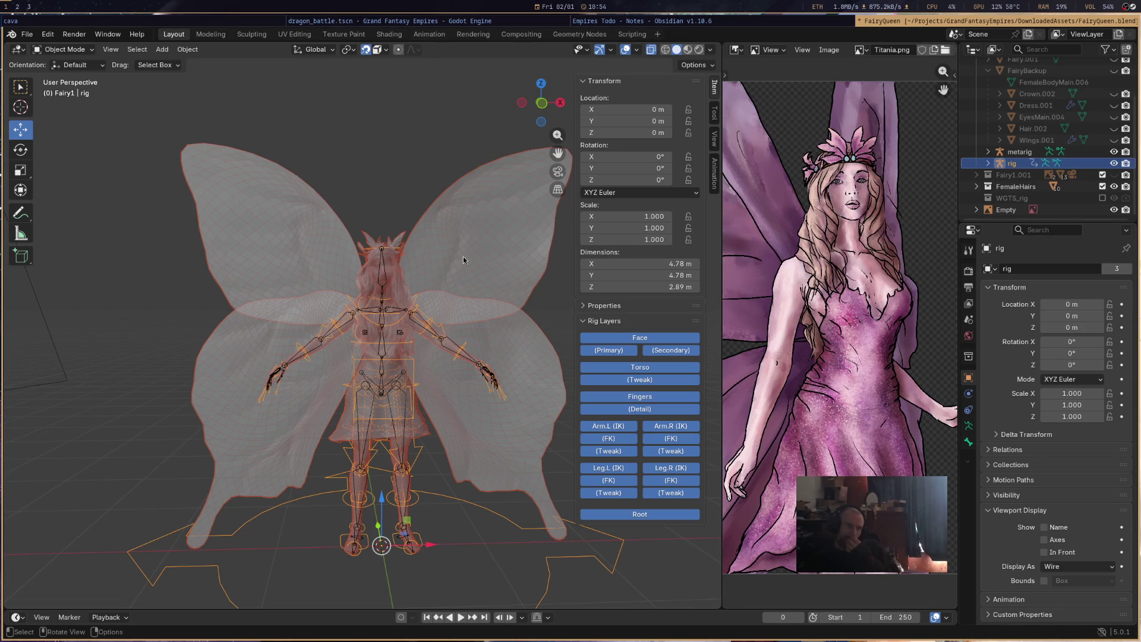
pyautogui.click(408, 162)
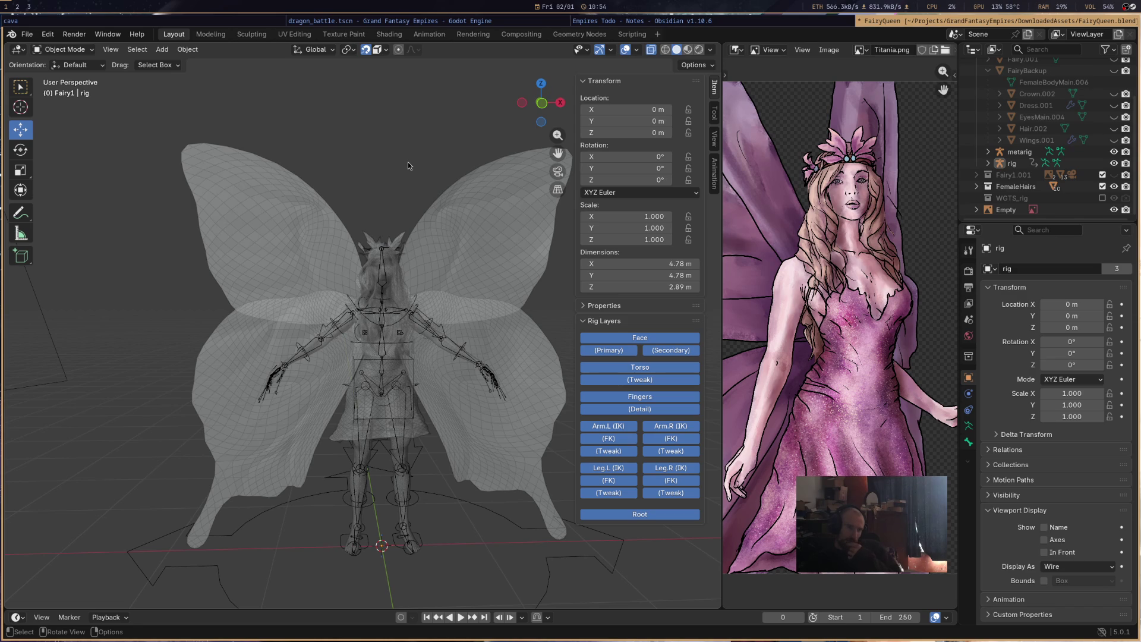
pyautogui.scroll(3, 1047, 149)
# - Step through undo history back to the metarig state and save FairyQueen.blend
pyautogui.click(1020, 198)
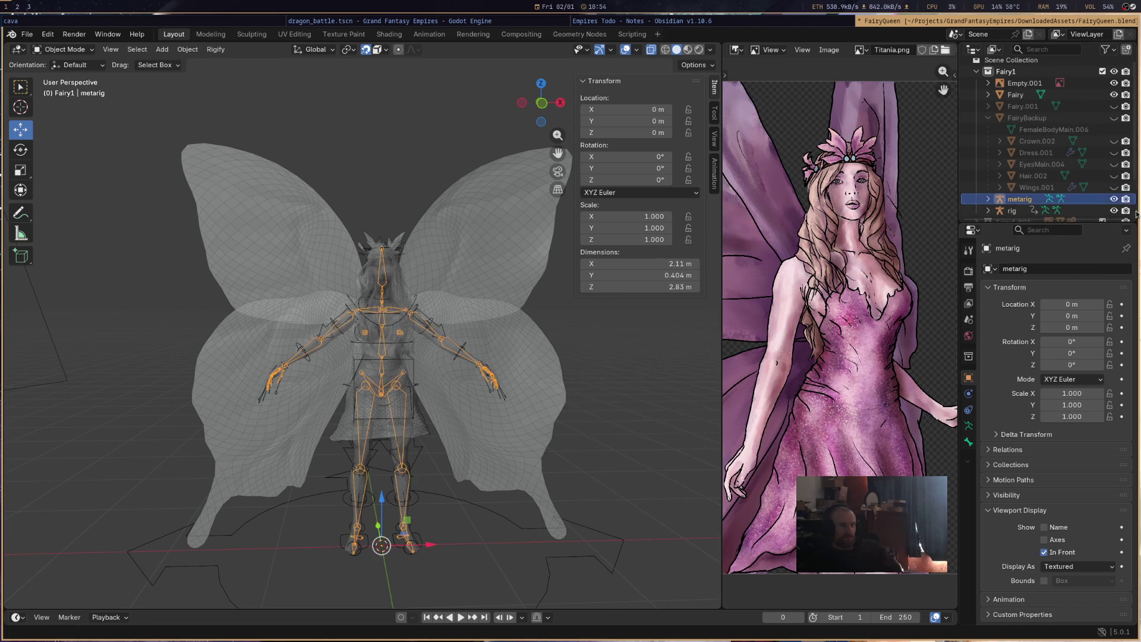
pyautogui.click(533, 216)
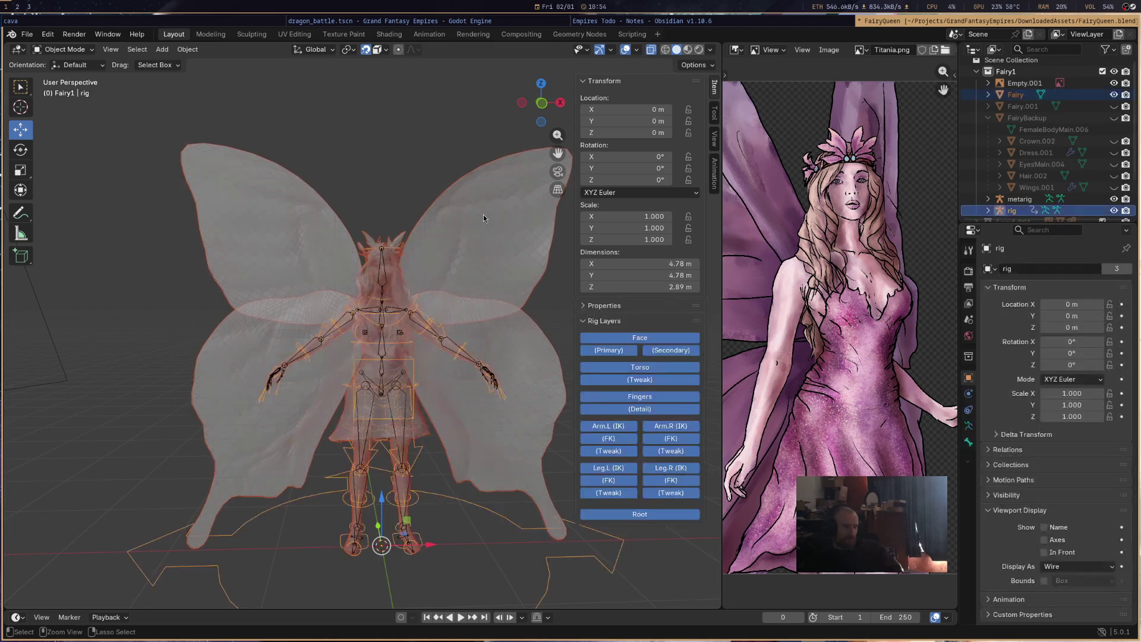
pyautogui.hotkey('ctrl', 'z')
pyautogui.hotkey('ctrl', 'z')
pyautogui.hotkey('ctrl', 'z')
pyautogui.hotkey('ctrl', 'z')
pyautogui.hotkey('ctrl', 'z')
pyautogui.hotkey('ctrl', 'z')
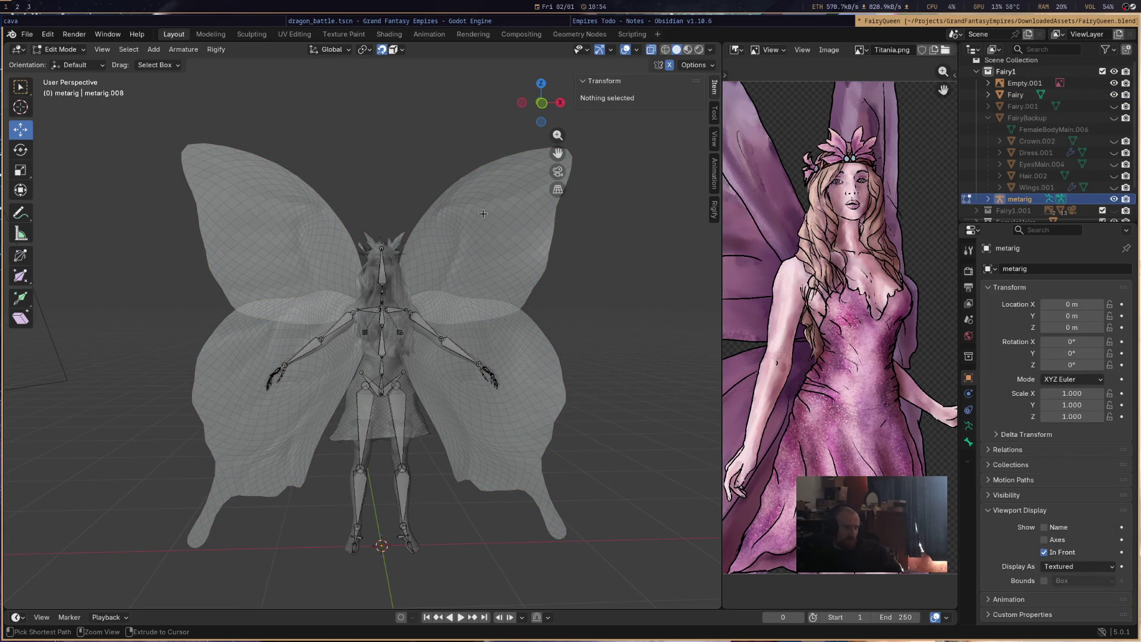
pyautogui.hotkey('ctrl', 'shift', 'z')
pyautogui.hotkey('ctrl', 'shift', 'z')
pyautogui.hotkey('ctrl', 'shift', 'z')
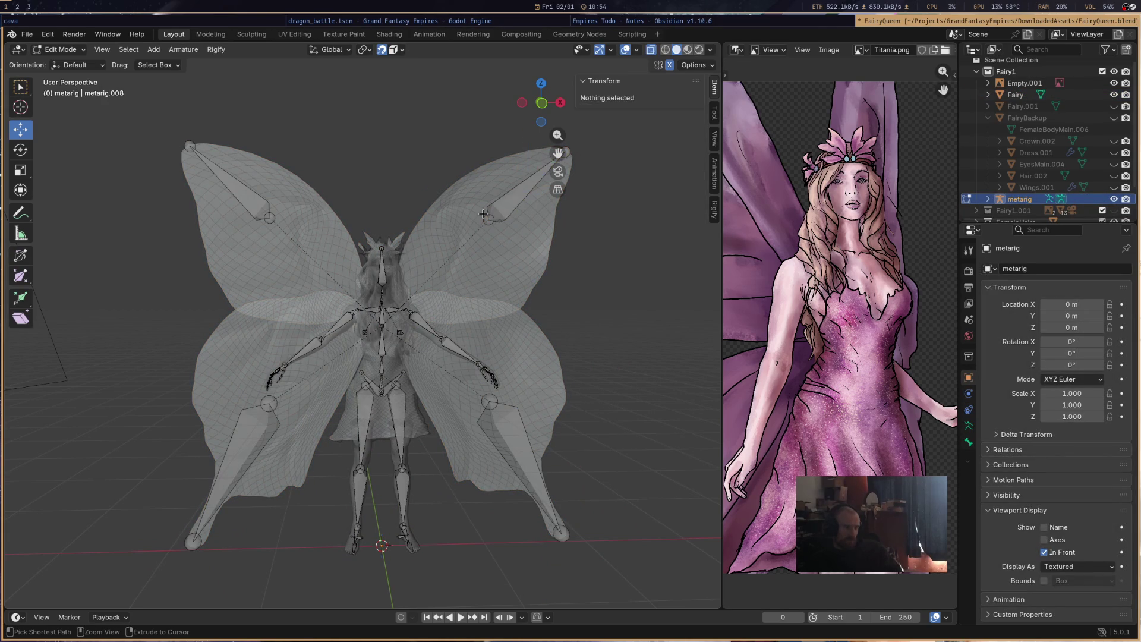
pyautogui.hotkey('ctrl', 's')
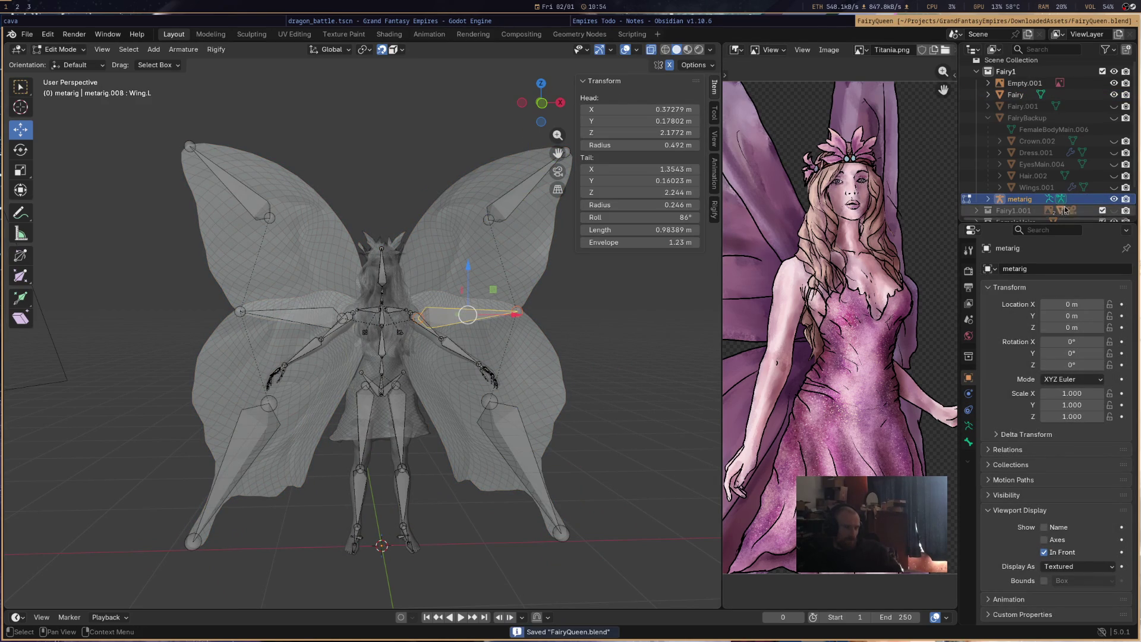
# - Take the metarig back to Object Mode and generate the Rigify control rig from it
pyautogui.rightClick(1013, 205)
pyautogui.press('Escape')
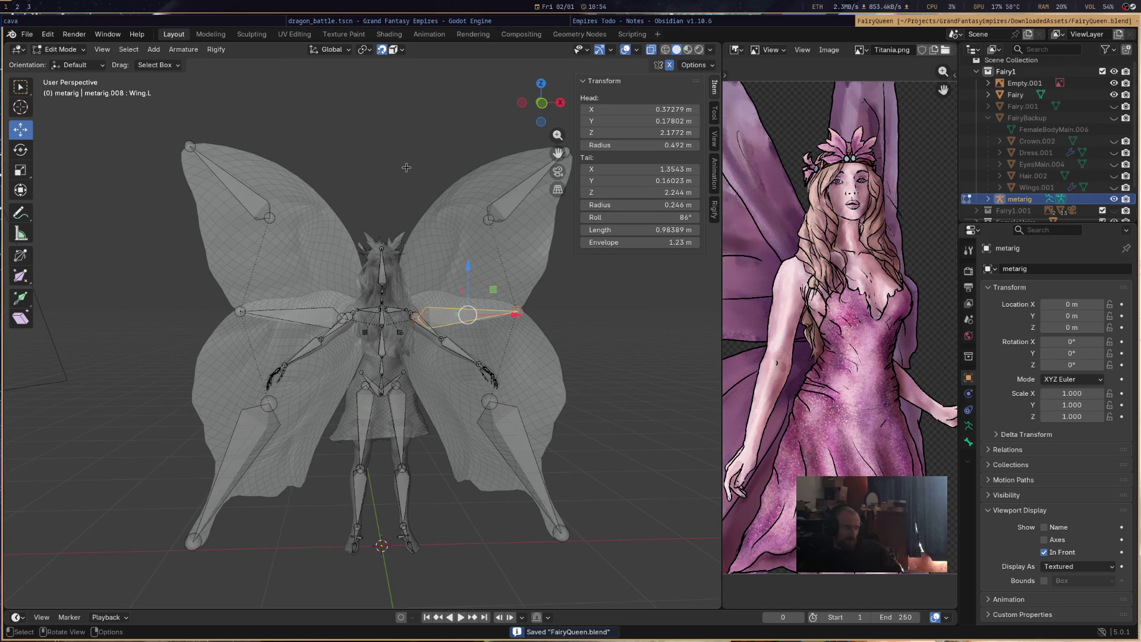
pyautogui.press('Tab')
pyautogui.click(215, 49)
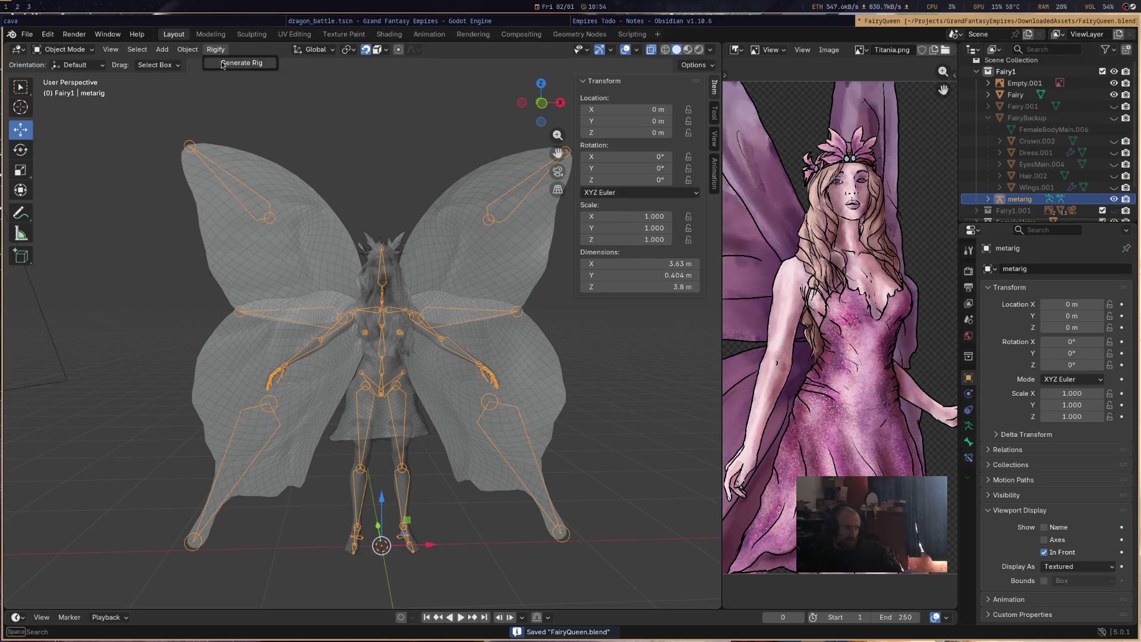
pyautogui.click(229, 65)
# - Select the Fairy mesh, save the file, and make the new rig the active object
pyautogui.click(420, 165)
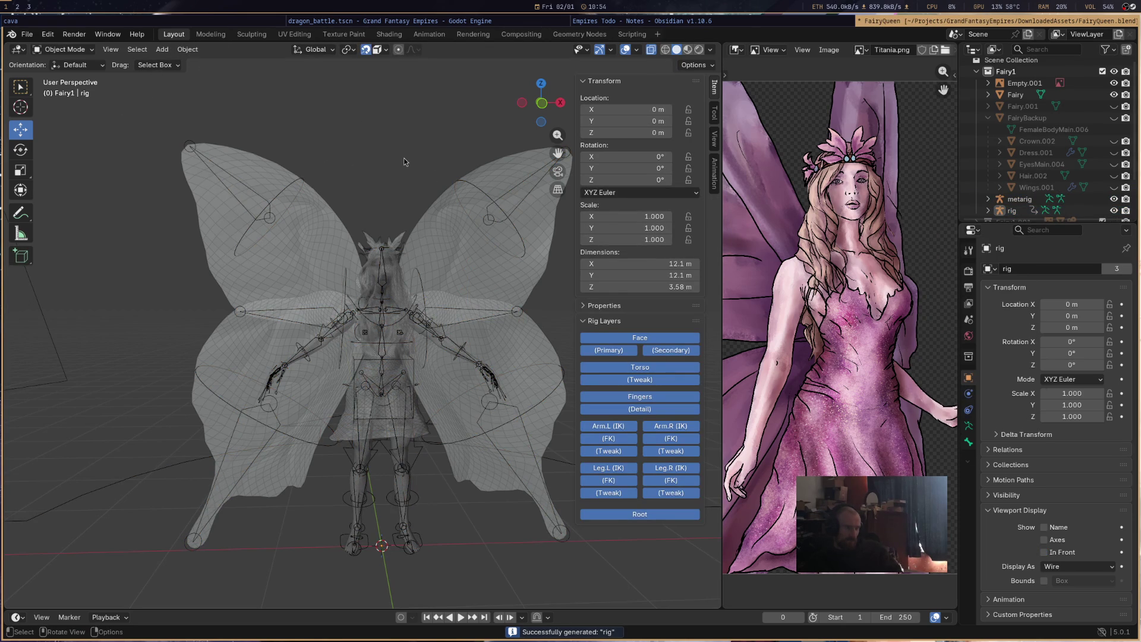
pyautogui.click(1020, 212)
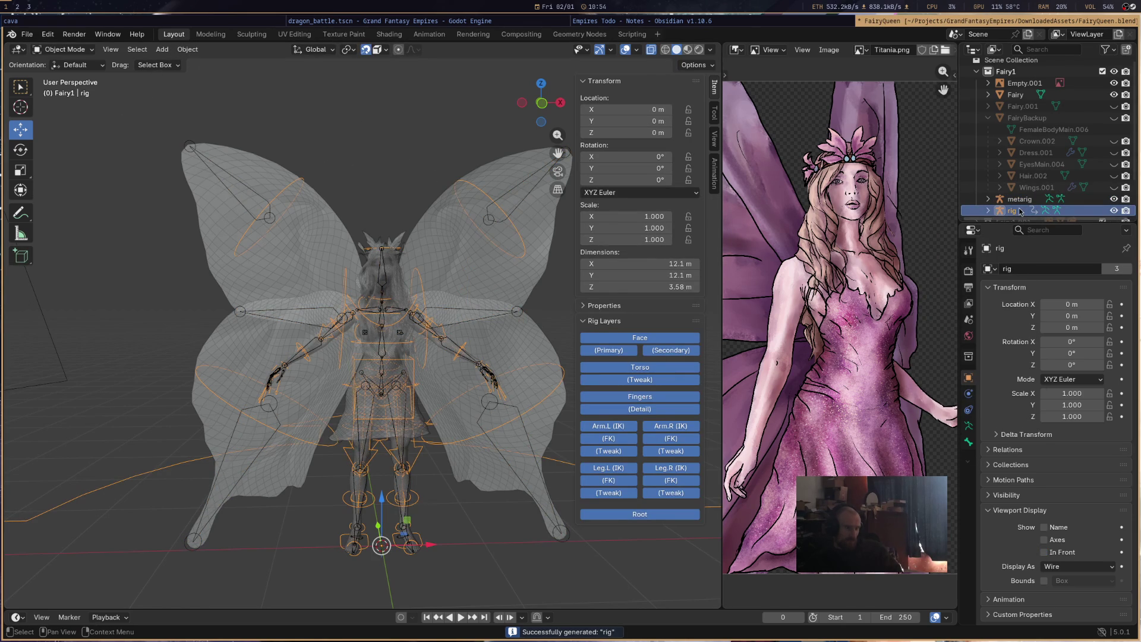
pyautogui.click(1019, 199)
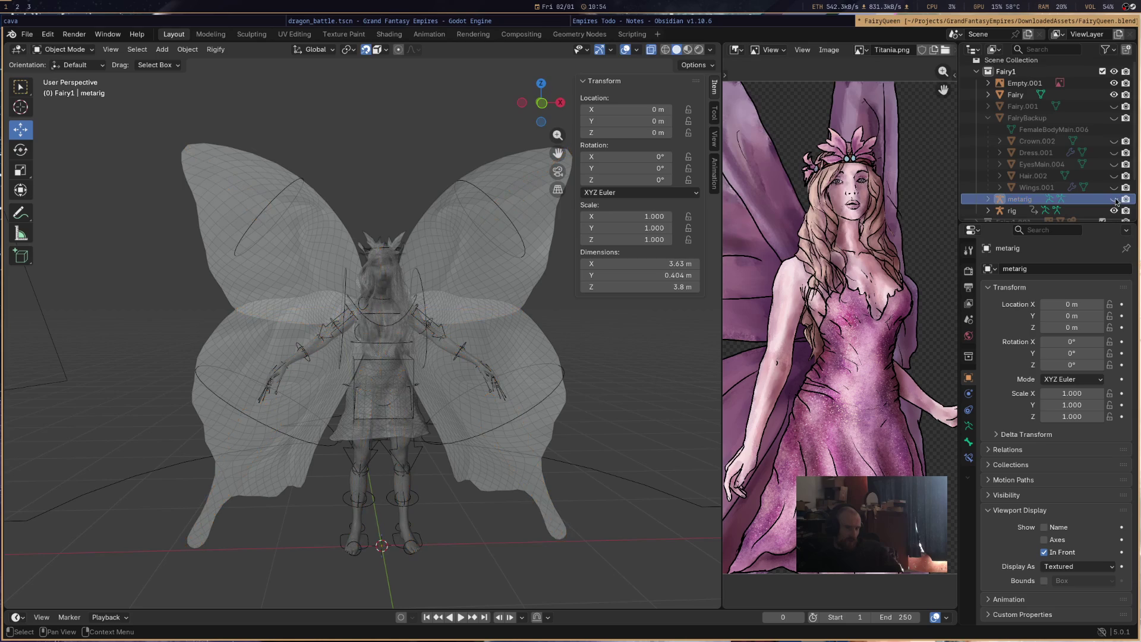
pyautogui.click(1016, 94)
pyautogui.click(559, 322)
pyautogui.click(529, 316)
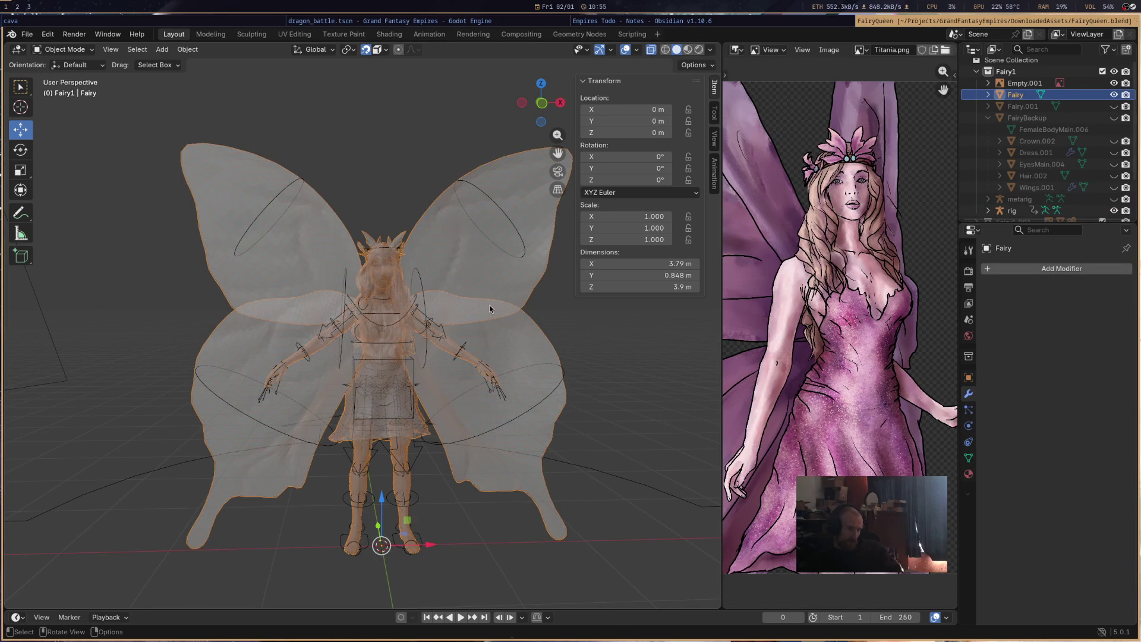
pyautogui.hotkey('ctrl', 's')
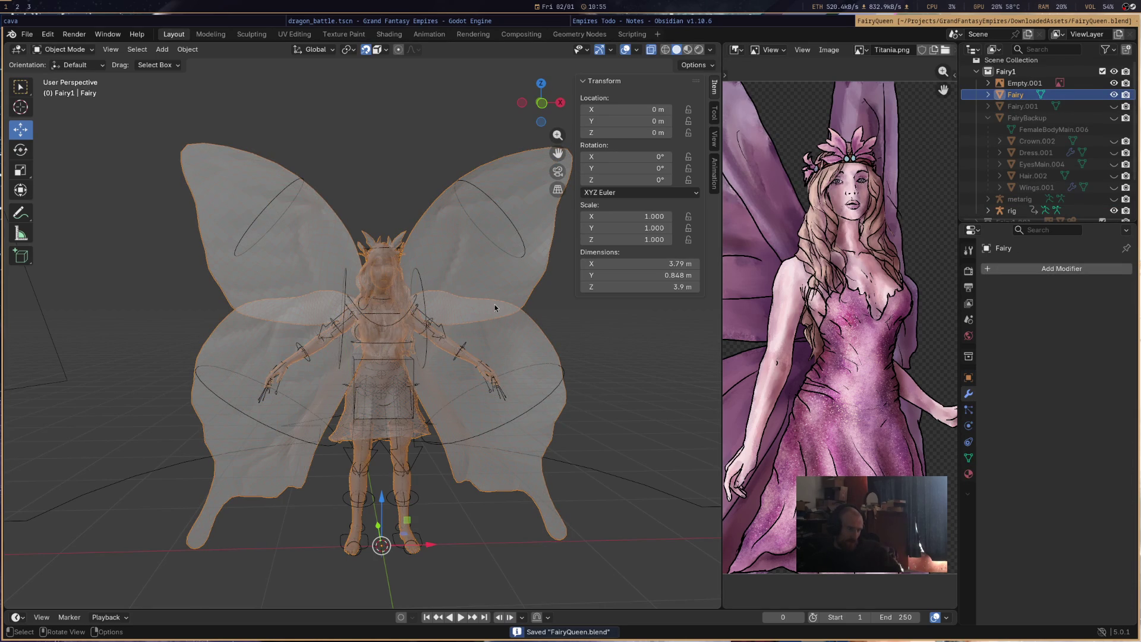
pyautogui.keyDown('shift'); pyautogui.click(526, 421); pyautogui.keyUp('shift')
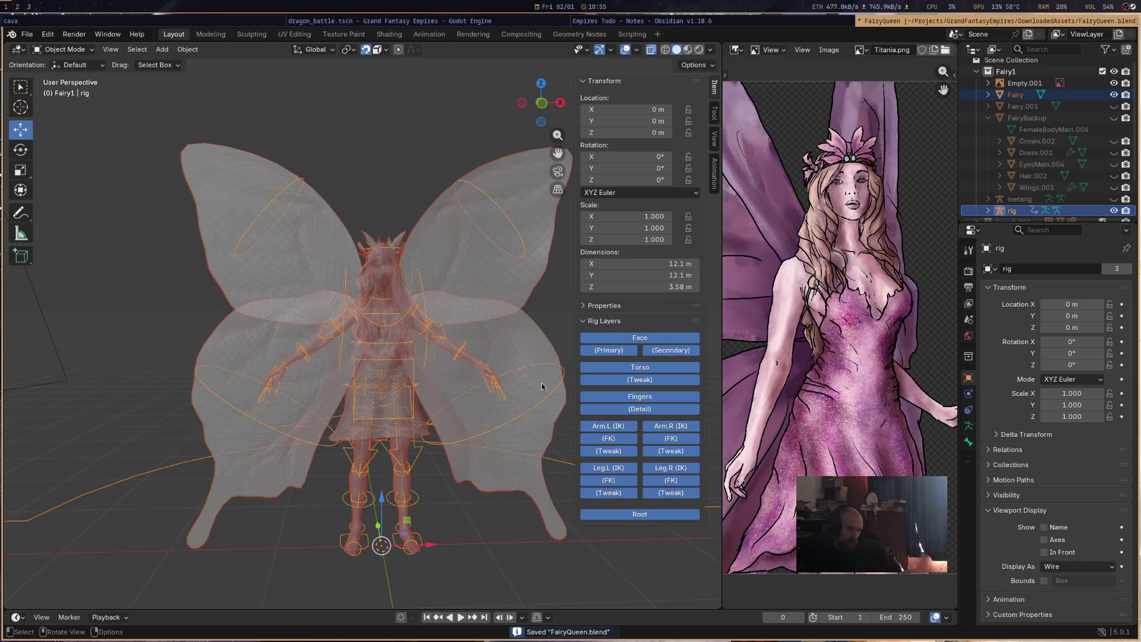
pyautogui.click(648, 215)
# - Set the rig's X, Y and Z scale to 100 and save
pyautogui.write('100')
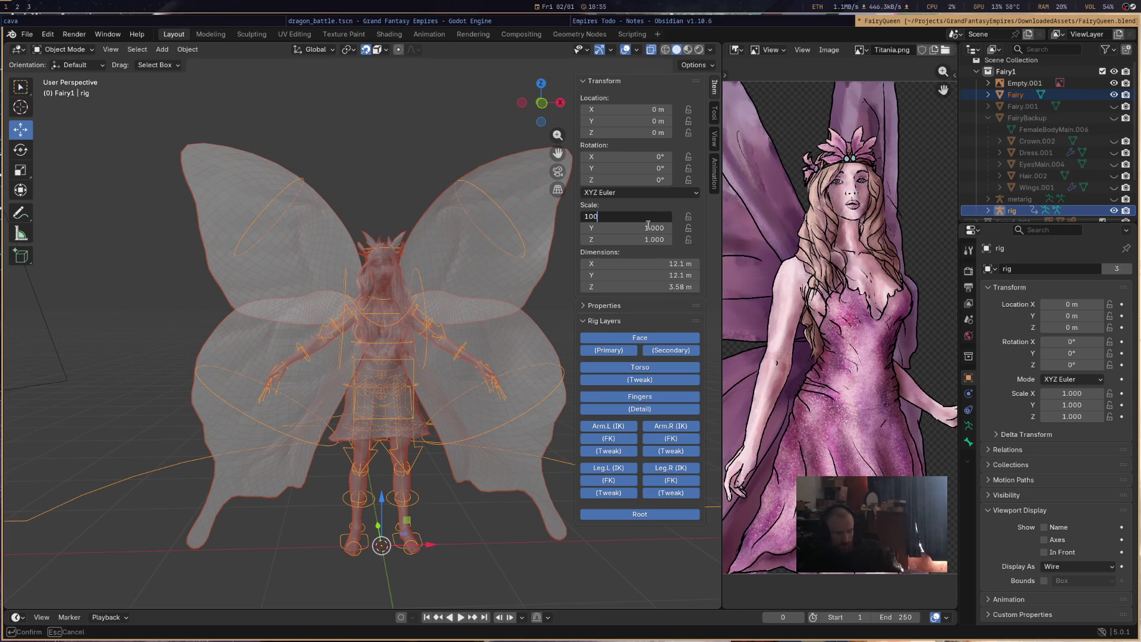
pyautogui.press('Tab')
pyautogui.write('10')
pyautogui.press('Tab')
pyautogui.write('100')
pyautogui.press('Return')
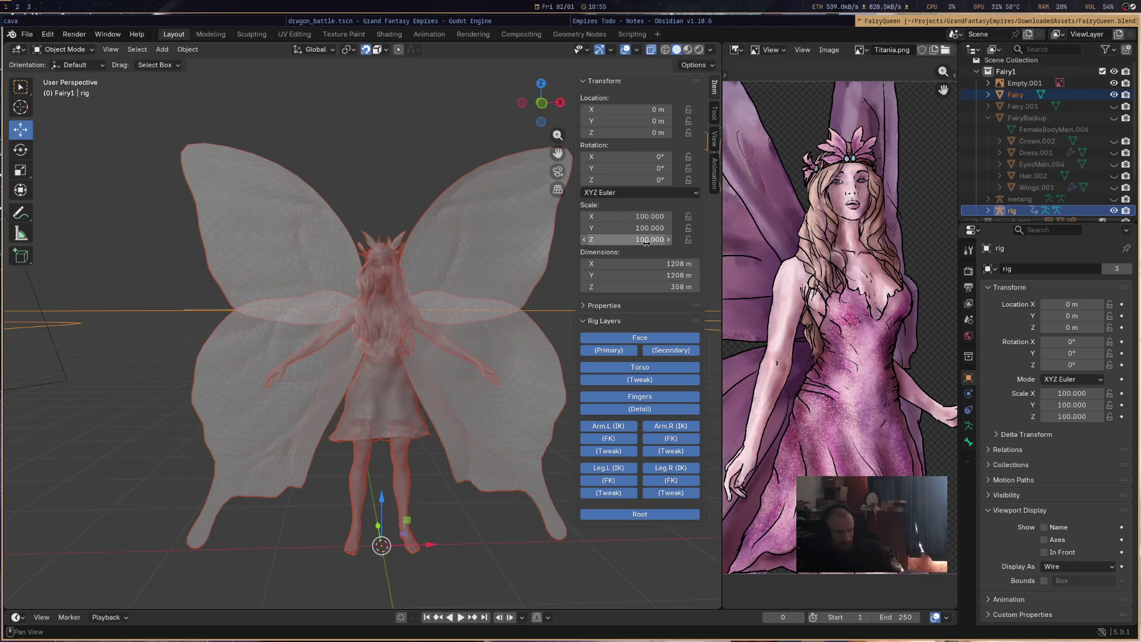
pyautogui.hotkey('ctrl', 's')
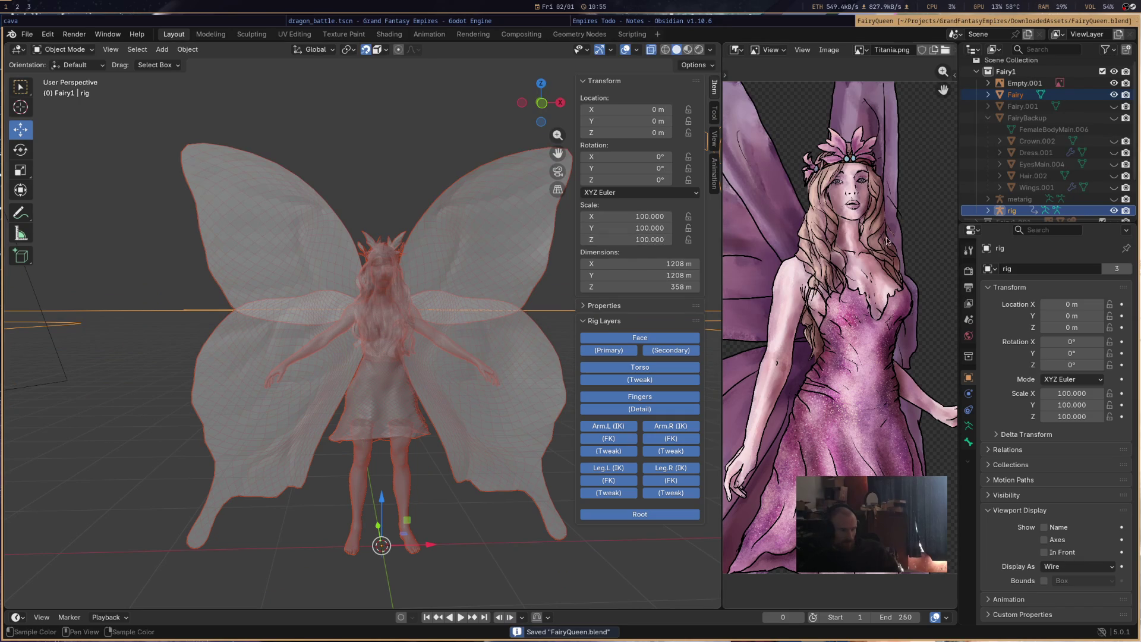
# - Set the Fairy mesh's X, Y and Z scale to 100 and save FairyQueen.blend
pyautogui.click(1015, 95)
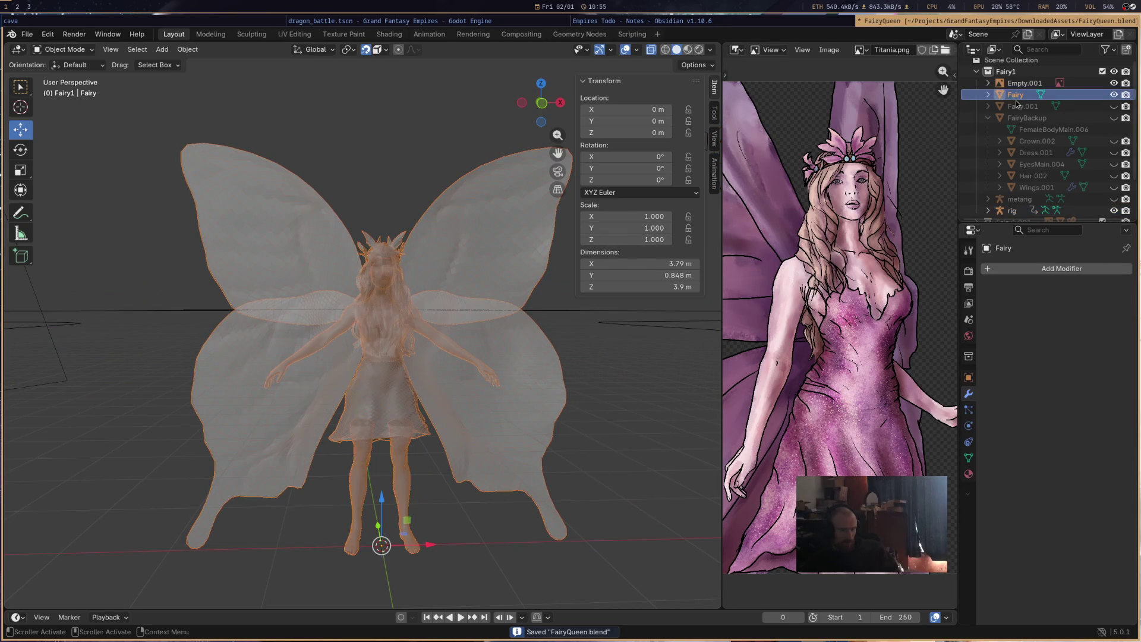
pyautogui.doubleClick(638, 216)
pyautogui.write('100')
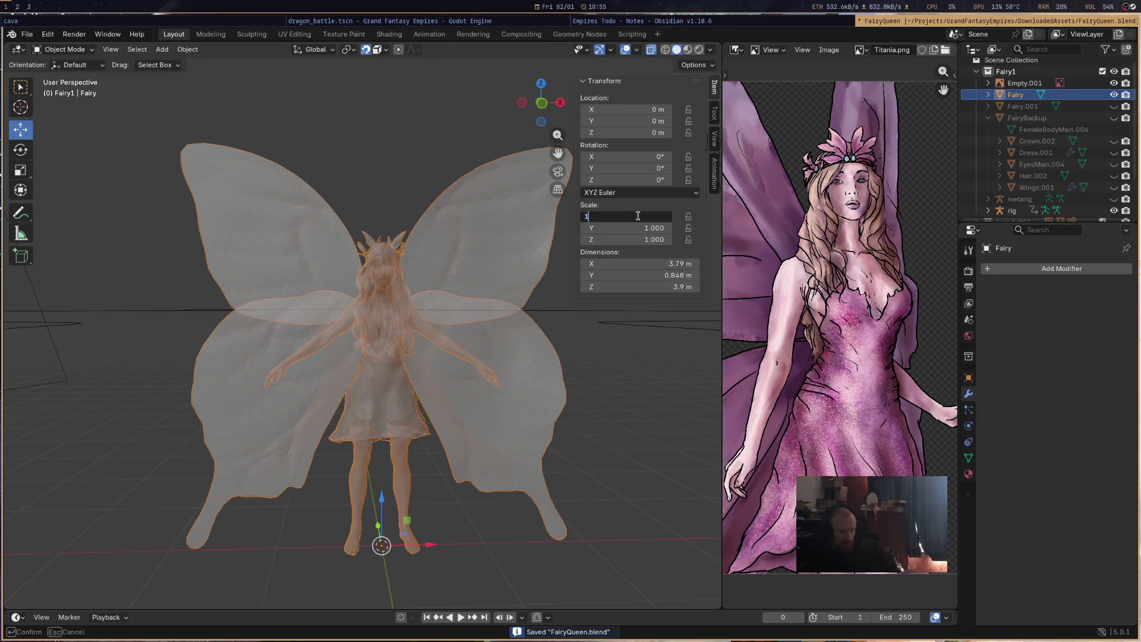
pyautogui.press('Return')
pyautogui.doubleClick(635, 230)
pyautogui.write('100')
pyautogui.press('Return')
pyautogui.doubleClick(633, 239)
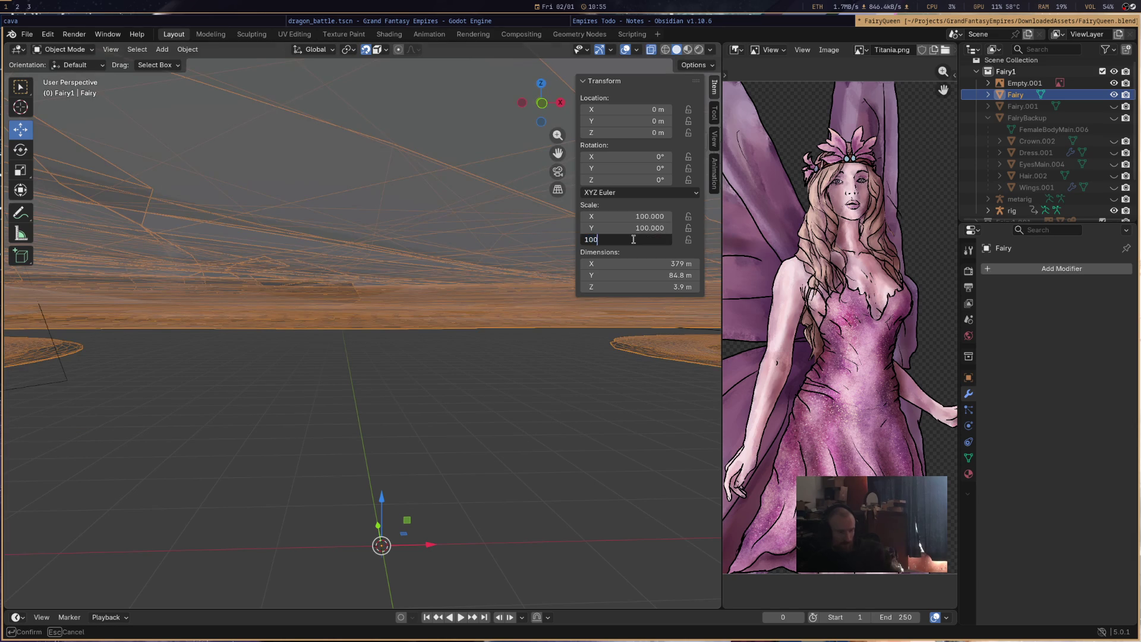
pyautogui.press('Return')
pyautogui.hotkey('ctrl', 's')
# - Make the rig active alongside the Fairy and bring up the object menu for parenting
pyautogui.scroll(-1, 1014, 189)
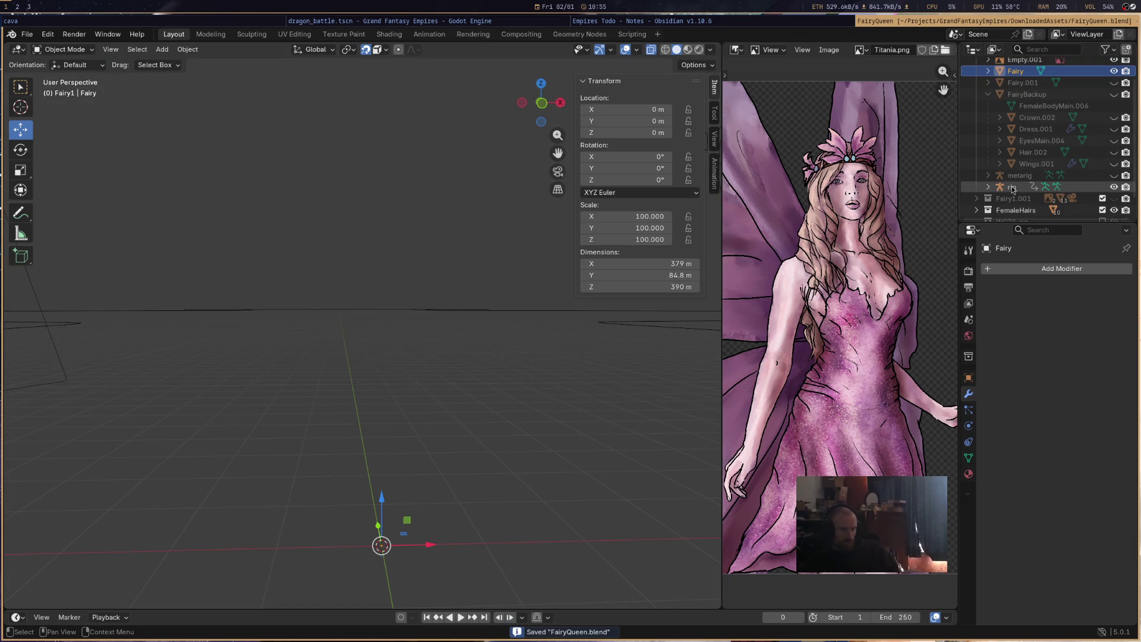
pyautogui.click(1014, 189)
pyautogui.scroll(-2, 494, 236)
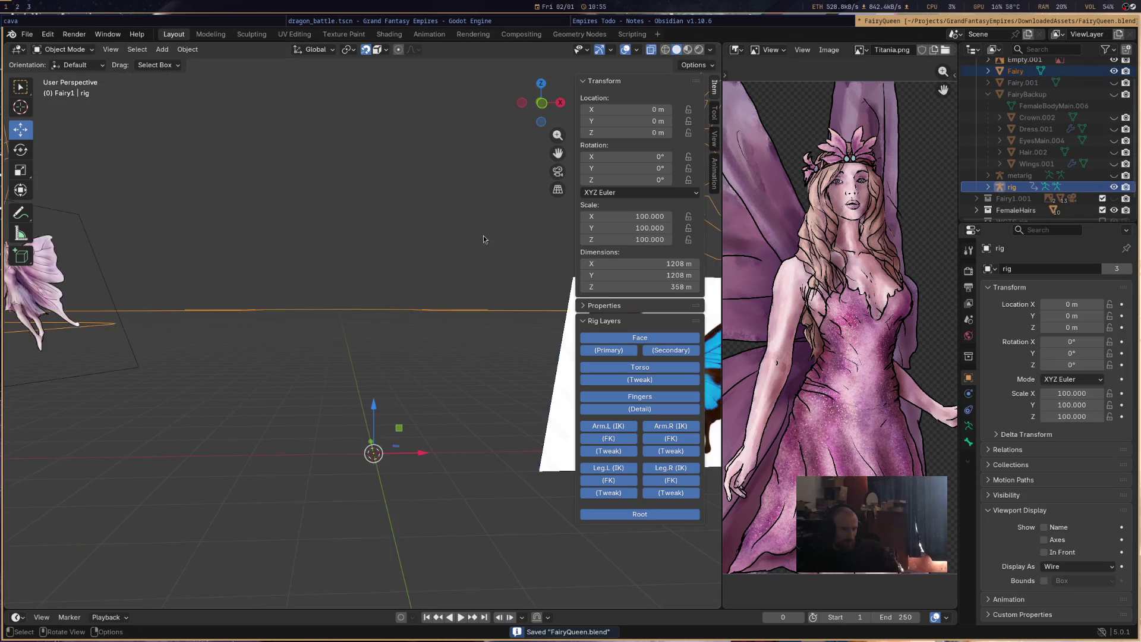
pyautogui.rightClick(361, 307)
pyautogui.moveTo(366, 310)
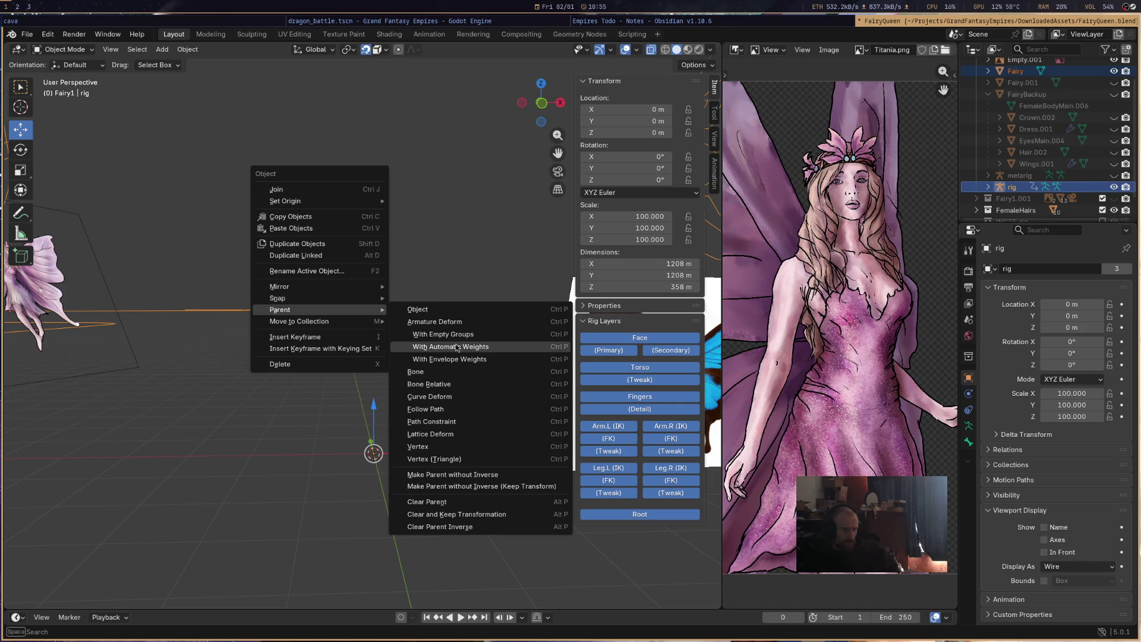
# - Parent the Fairy mesh to the rig with automatic weights and orbit to check it
pyautogui.click(457, 347)
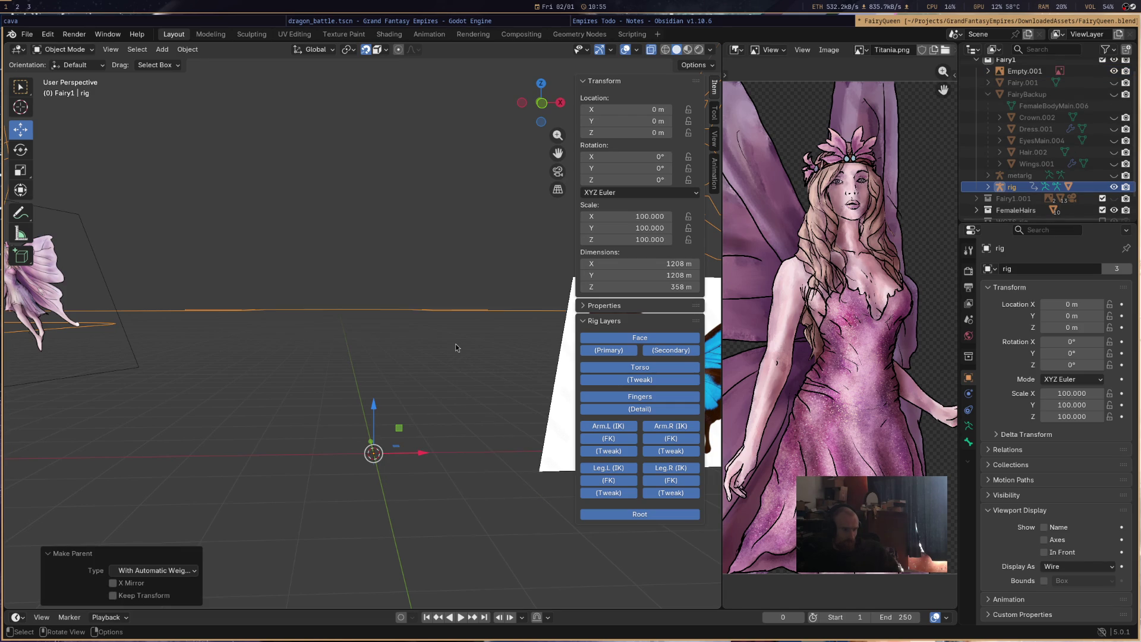
pyautogui.scroll(8, 455, 347)
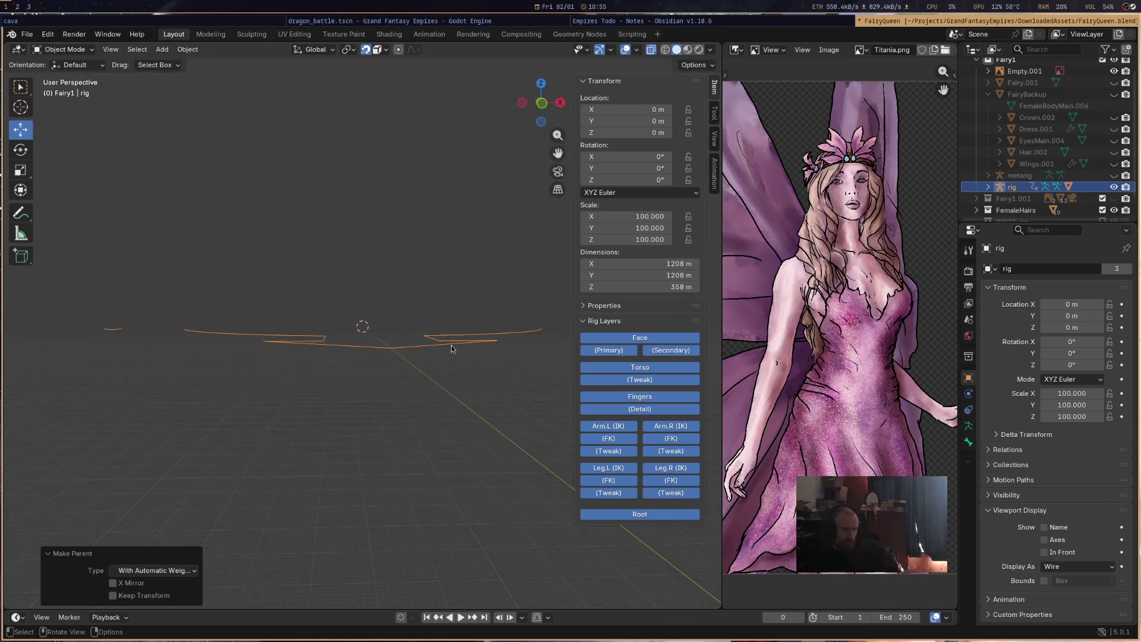
pyautogui.scroll(-8, 447, 337)
pyautogui.scroll(-1, 443, 375)
pyautogui.scroll(4, 436, 418)
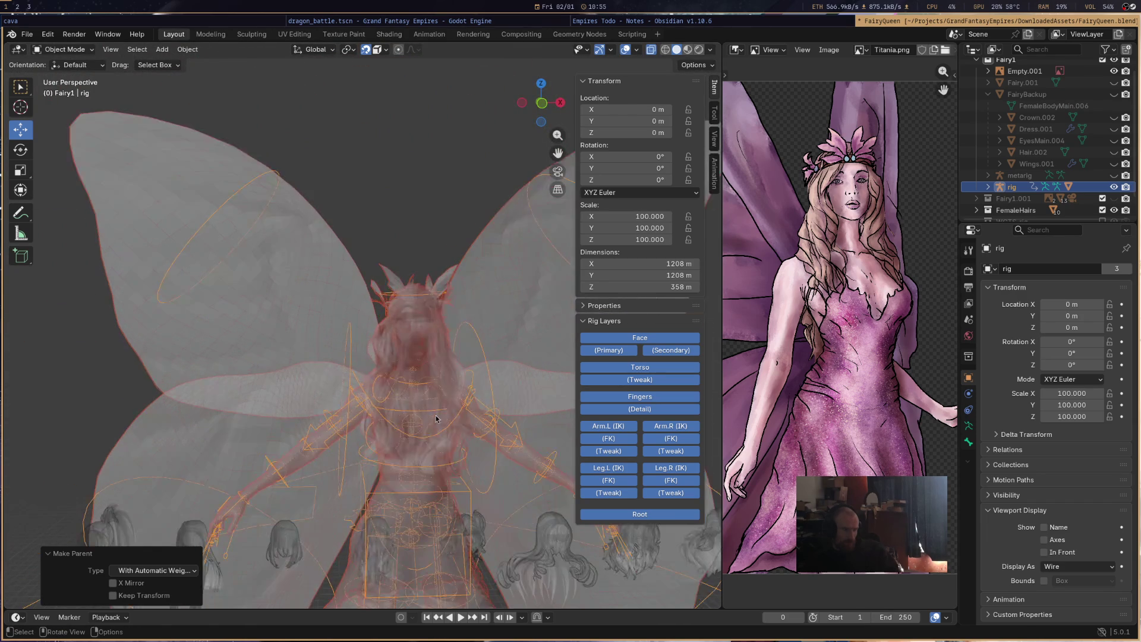
pyautogui.scroll(-3, 435, 419)
pyautogui.scroll(5, 390, 260)
pyautogui.moveTo(389, 260)
pyautogui.mouseDown(button='middle')
pyautogui.moveTo(420, 260)
pyautogui.moveTo(247, 255)
pyautogui.moveTo(390, 256)
pyautogui.moveTo(316, 259)
pyautogui.moveTo(371, 259)
pyautogui.mouseUp(button='middle')
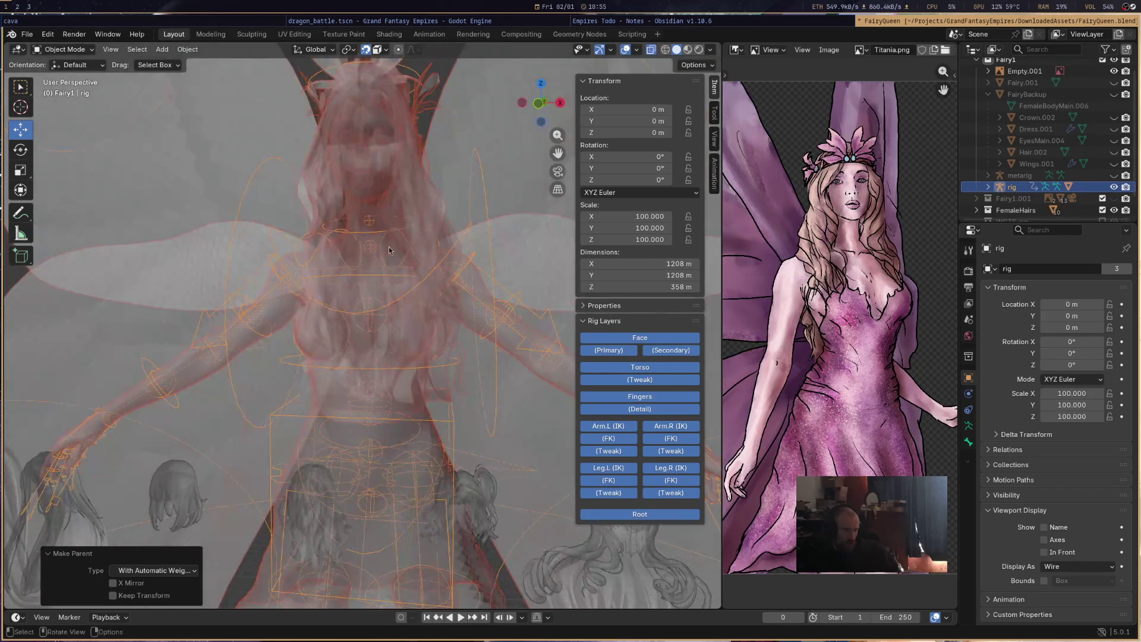
# - Switch the viewport to Material Preview and pull back to see the whole fairy
pyautogui.click(688, 50)
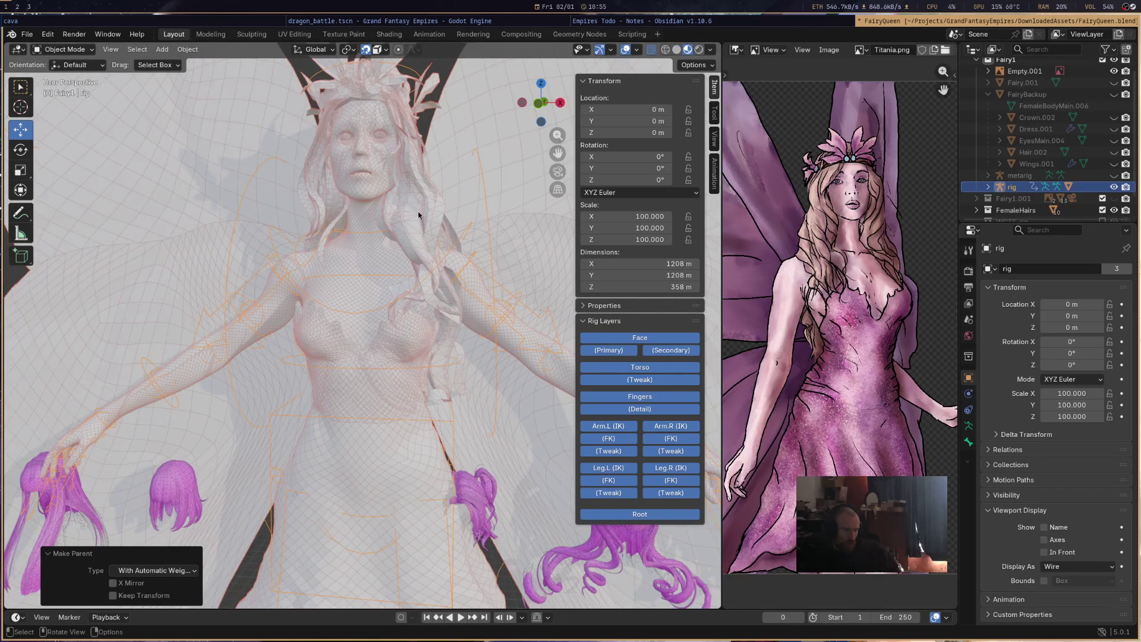
pyautogui.scroll(-5, 424, 210)
pyautogui.moveTo(371, 173)
pyautogui.mouseDown(button='middle')
pyautogui.moveTo(410, 230)
pyautogui.moveTo(374, 140)
pyautogui.mouseUp(button='middle')
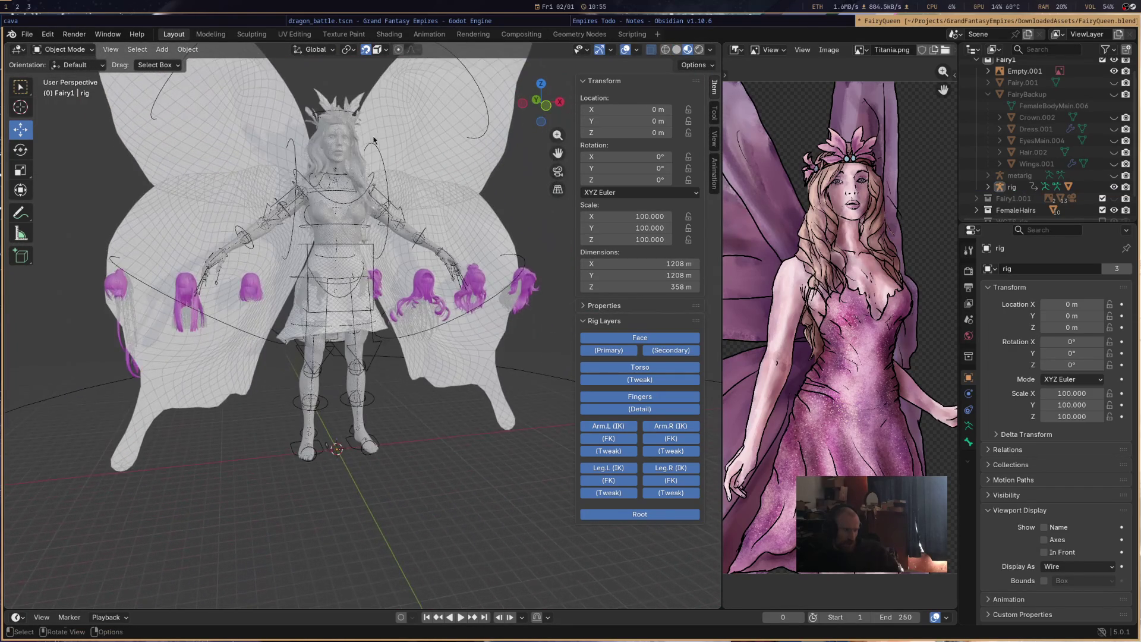
# - Put the rig in Pose Mode and move the left foot IK control
pyautogui.click(62, 49)
pyautogui.click(80, 89)
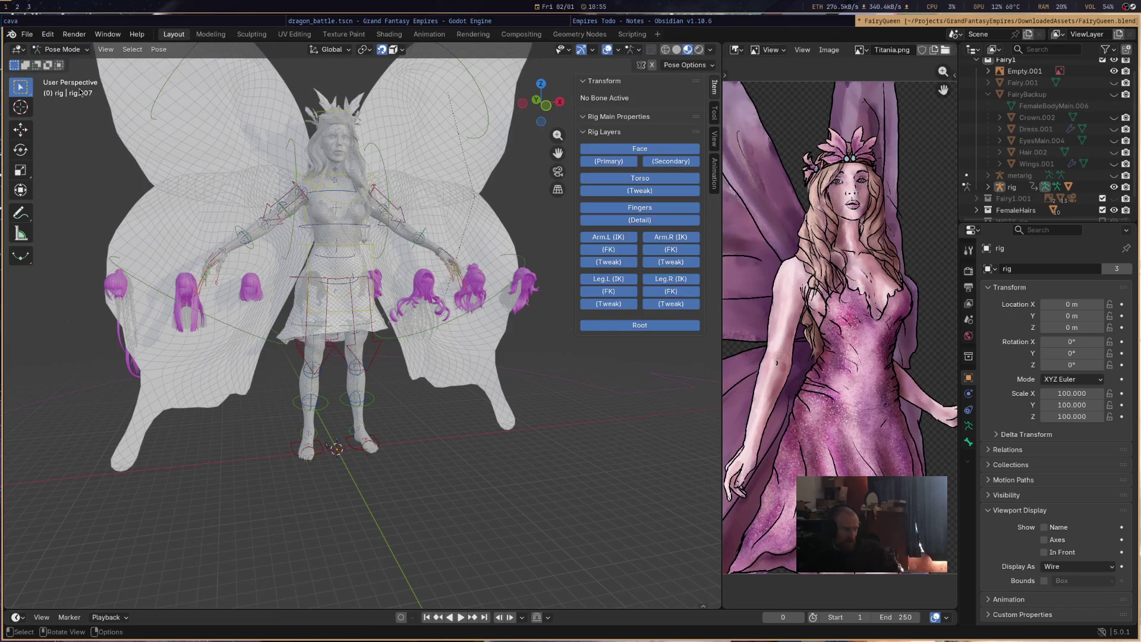
pyautogui.click(357, 452)
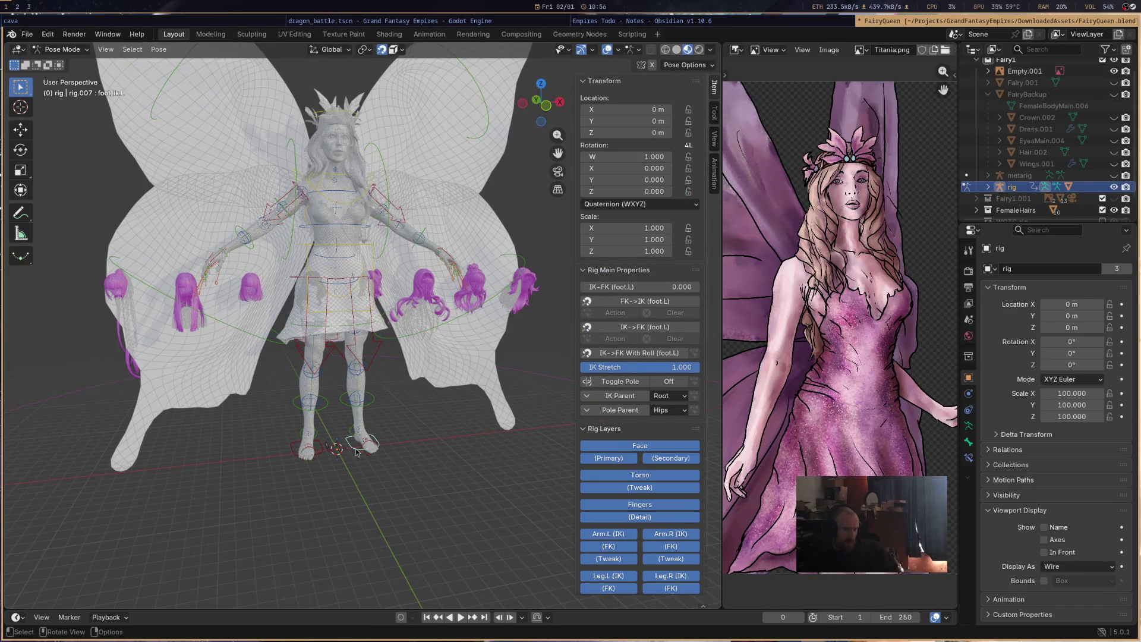
pyautogui.press('g')
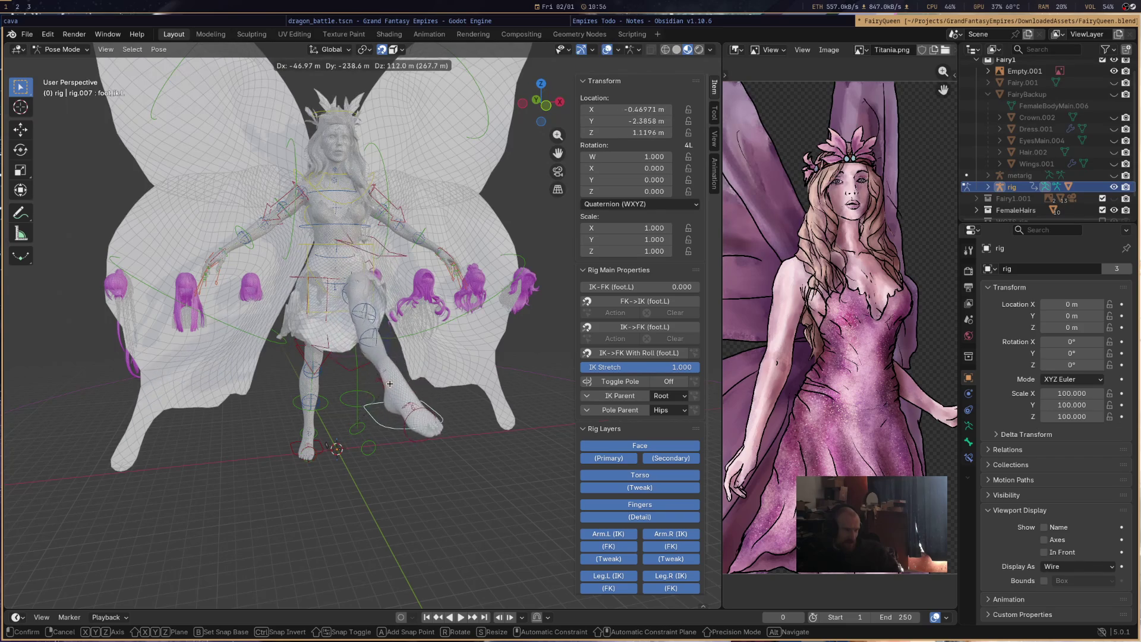
pyautogui.click(399, 381)
# - Move the left foot control again, orbit to confirm the leg bends, and save
pyautogui.scroll(3, 400, 381)
pyautogui.moveTo(400, 381); pyautogui.dragTo(333, 357, button='middle')
pyautogui.press('g')
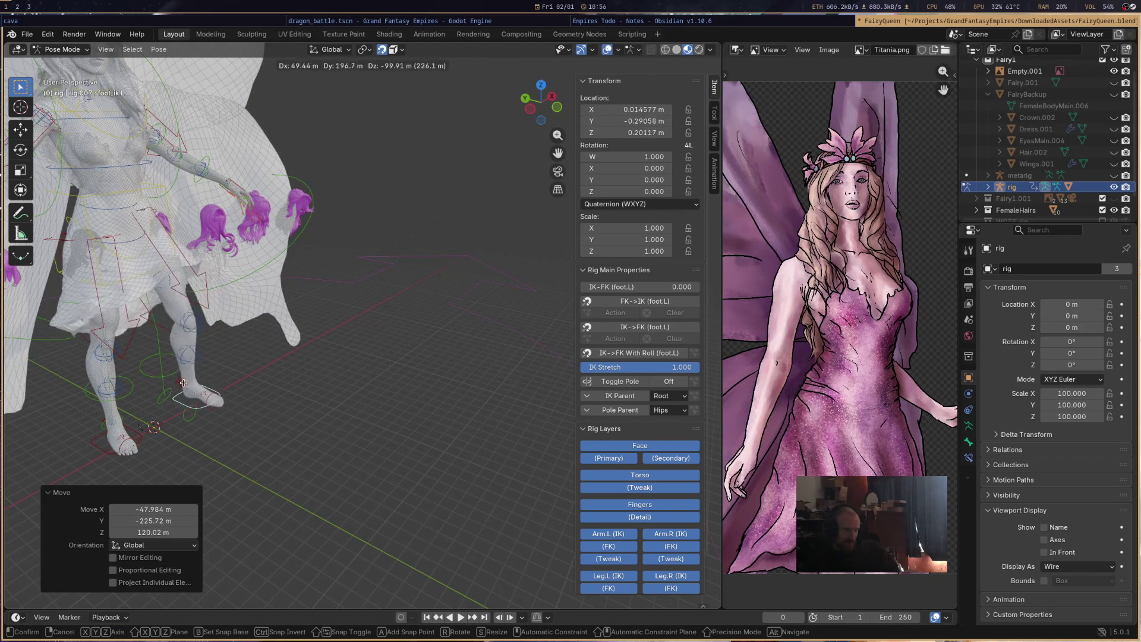
pyautogui.click(226, 342)
pyautogui.moveTo(226, 341)
pyautogui.mouseDown(button='middle')
pyautogui.moveTo(201, 343)
pyautogui.moveTo(337, 275)
pyautogui.mouseUp(button='middle')
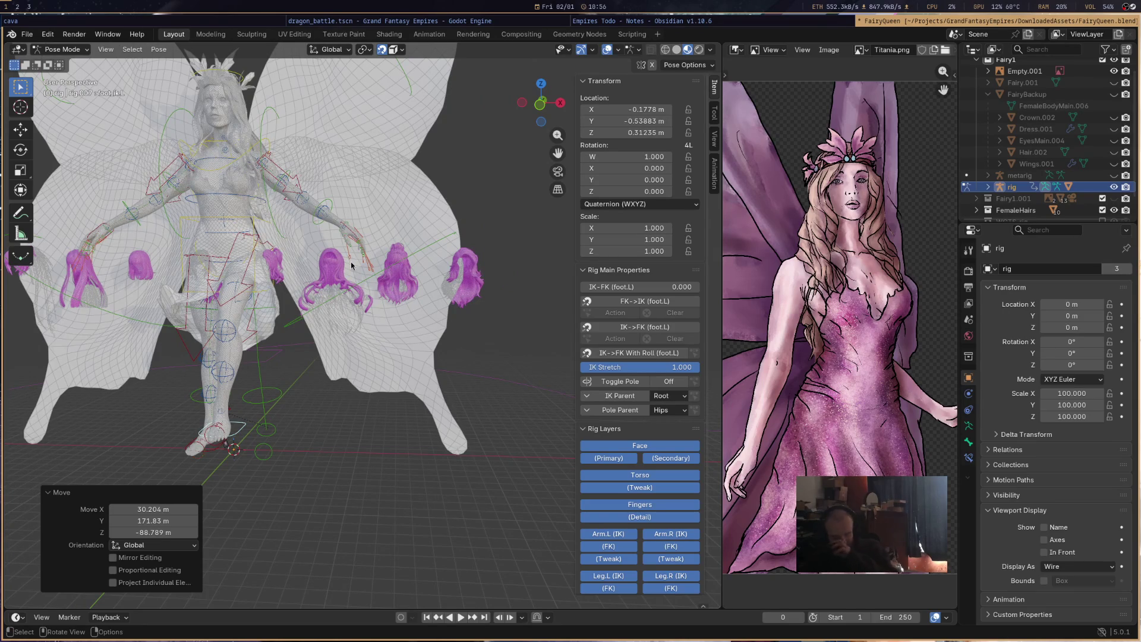
pyautogui.moveTo(351, 262)
pyautogui.mouseDown(button='middle')
pyautogui.moveTo(299, 233)
pyautogui.moveTo(452, 267)
pyautogui.mouseUp(button='middle')
pyautogui.hotkey('ctrl', 's')
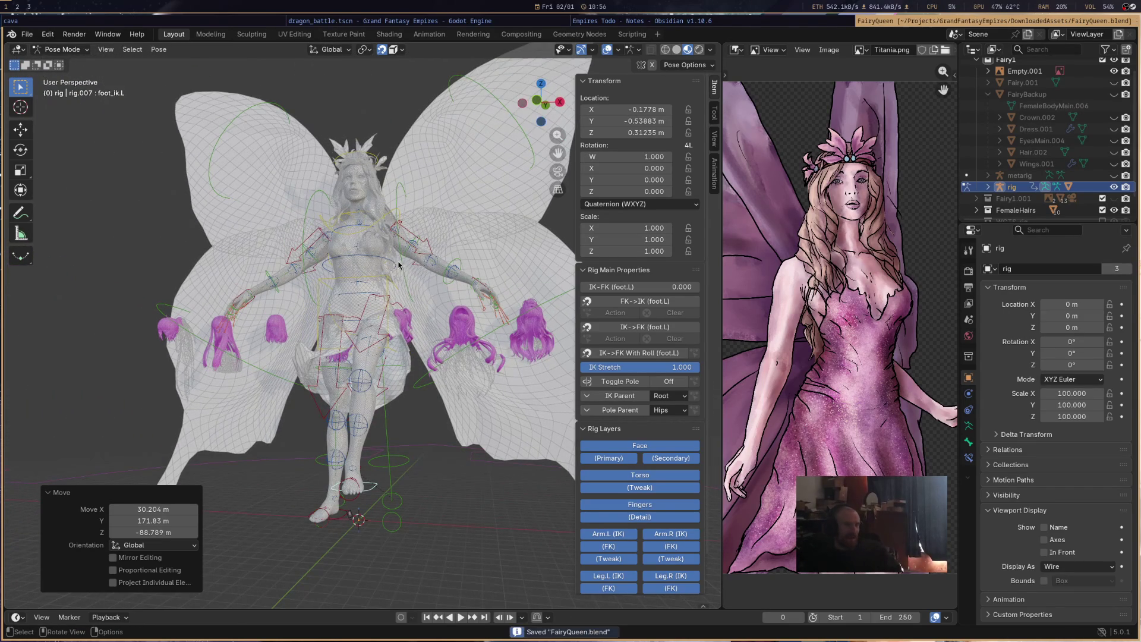
# - Expand the rig in the Outliner, select the Fairy mesh, then reselect the rig
pyautogui.click(990, 187)
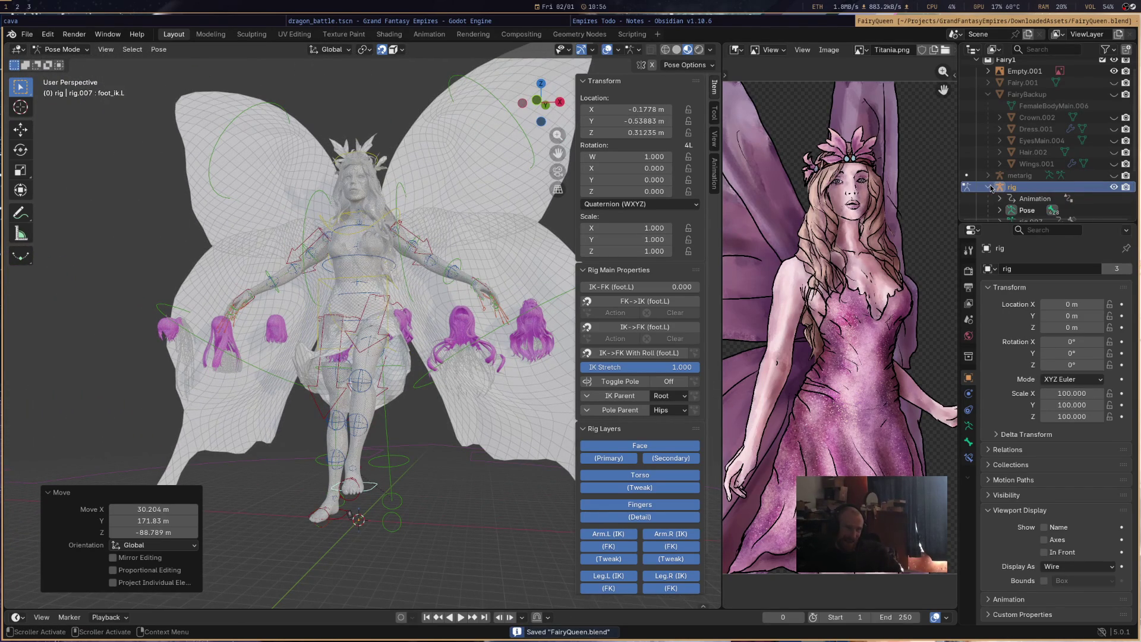
pyautogui.scroll(-3, 1005, 190)
pyautogui.click(1022, 166)
pyautogui.click(1013, 117)
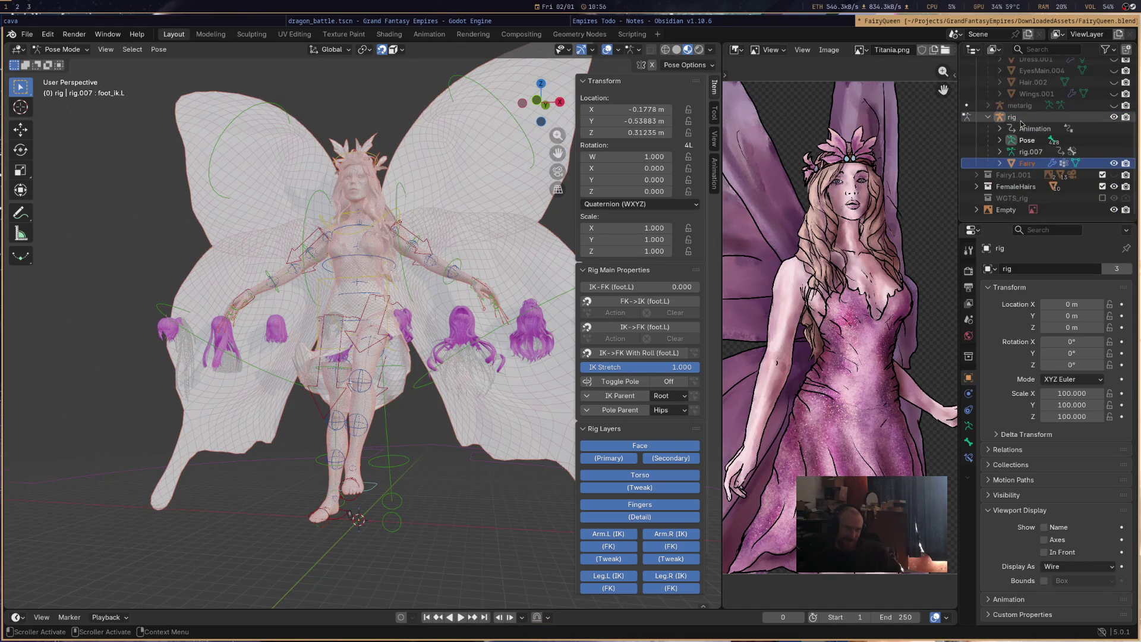
pyautogui.moveTo(434, 433); pyautogui.dragTo(294, 378, button='middle')
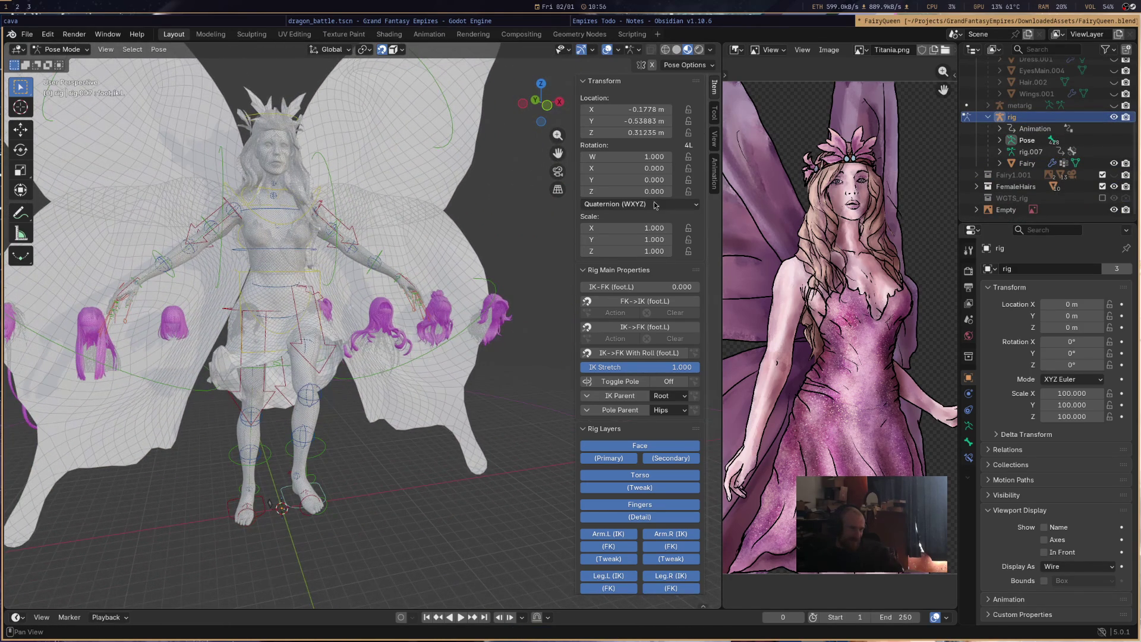
pyautogui.scroll(3, 1067, 126)
pyautogui.scroll(-3, 1068, 126)
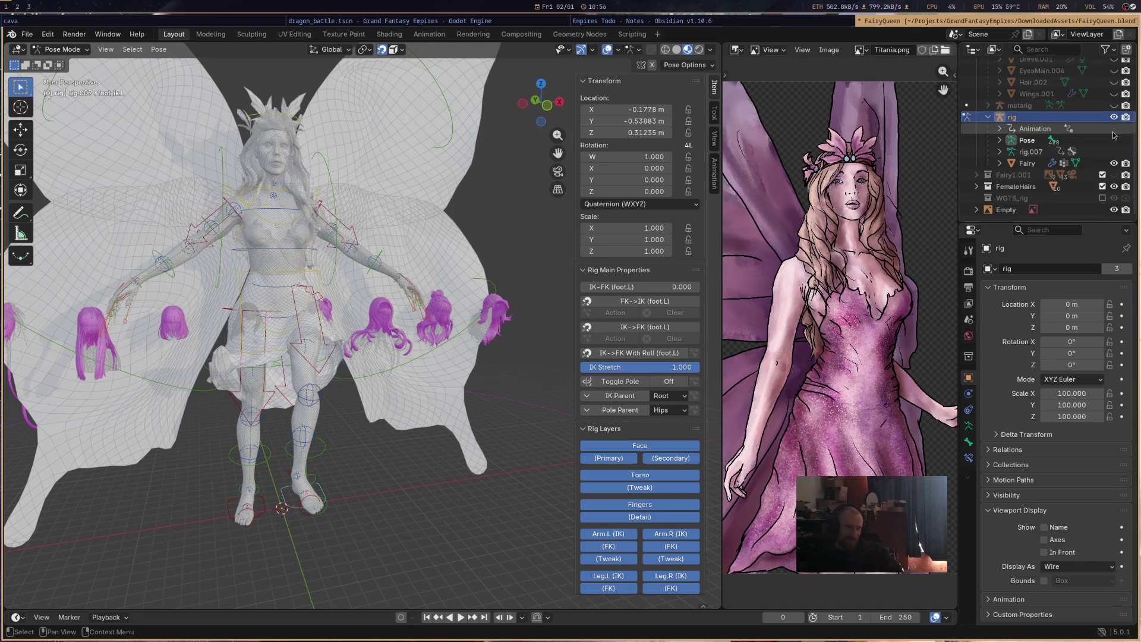
# - Hide the FemaleHairs collection and save FairyQueen.blend again
pyautogui.click(1114, 186)
pyautogui.moveTo(452, 256); pyautogui.dragTo(427, 241, button='middle')
pyautogui.hotkey('ctrl', 's')
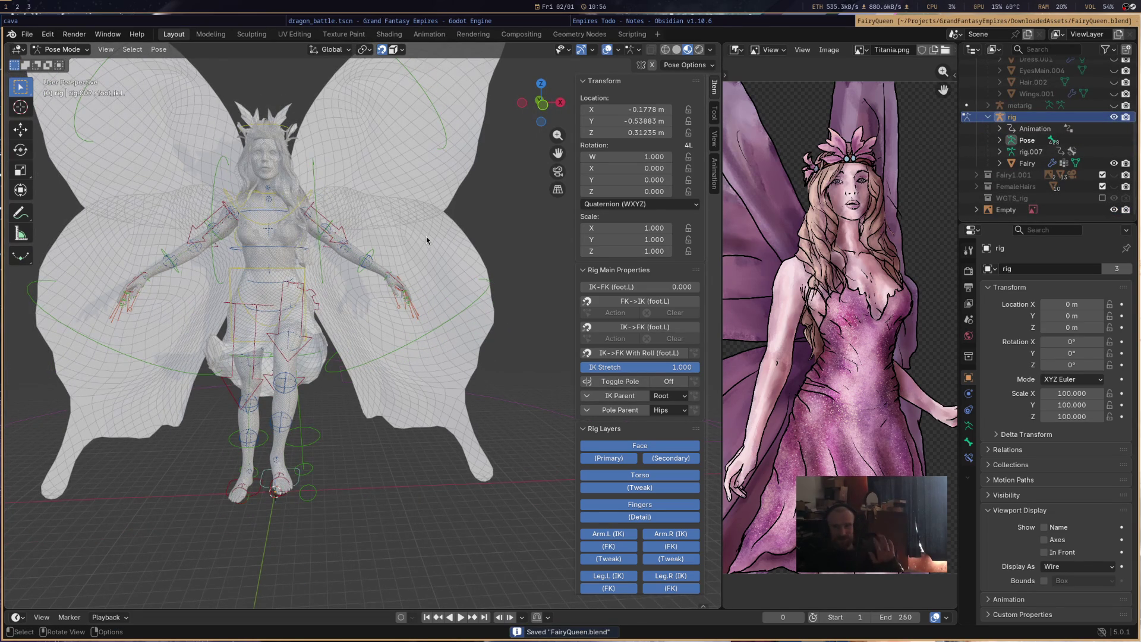
pyautogui.click(27, 35)
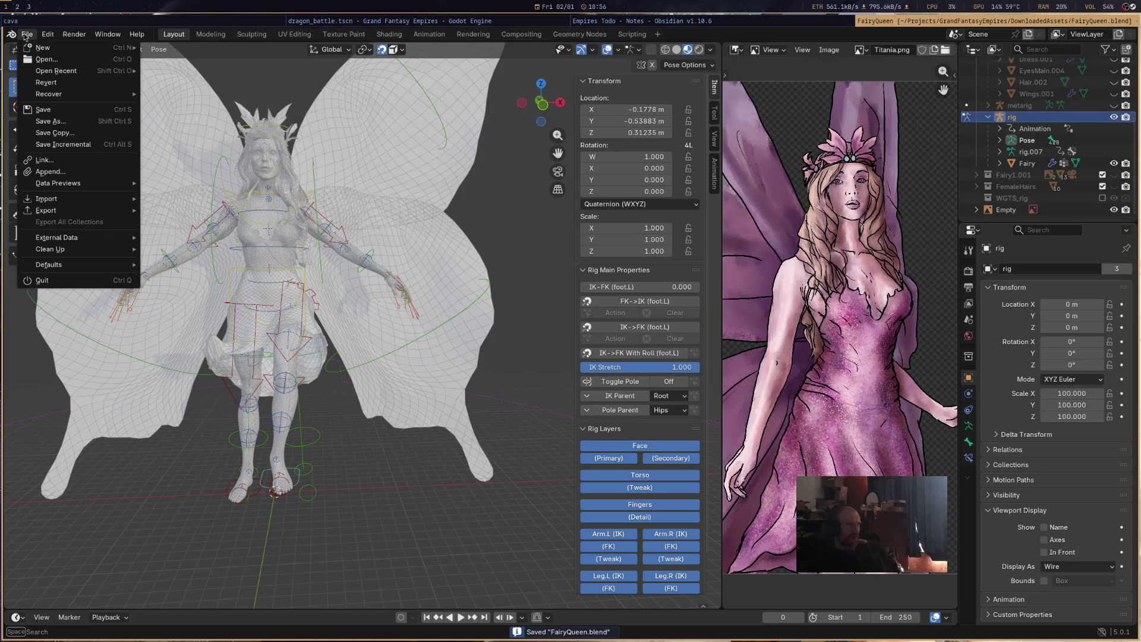
# - Save the file as FairyQueenRigged.blend in DownloadedAssets, then quit Blender
pyautogui.click(78, 121)
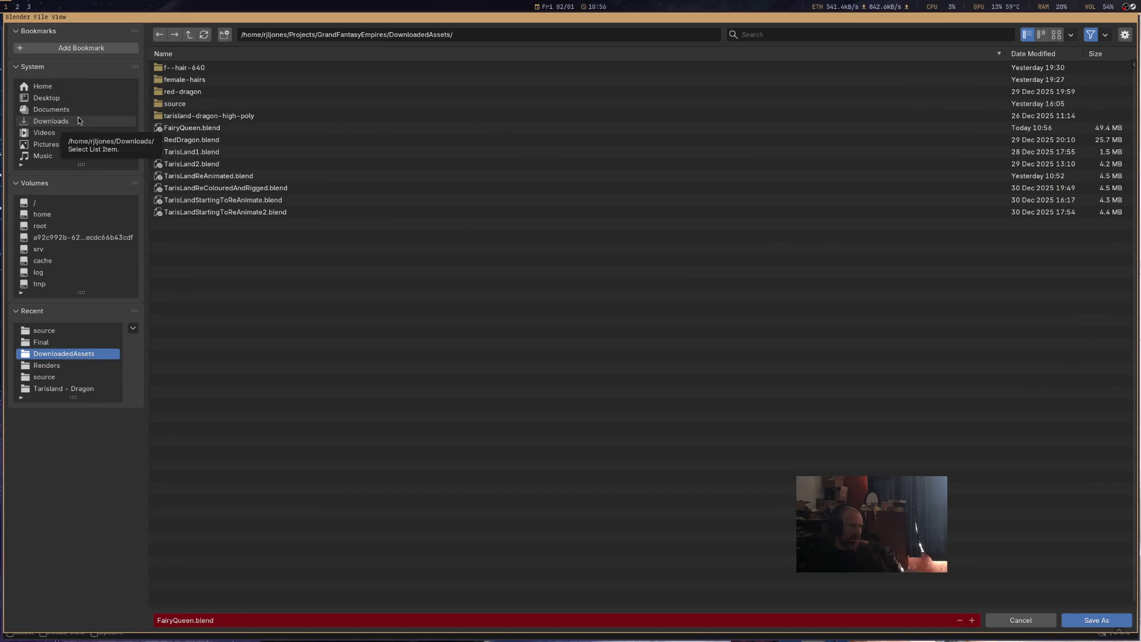
pyautogui.click(318, 128)
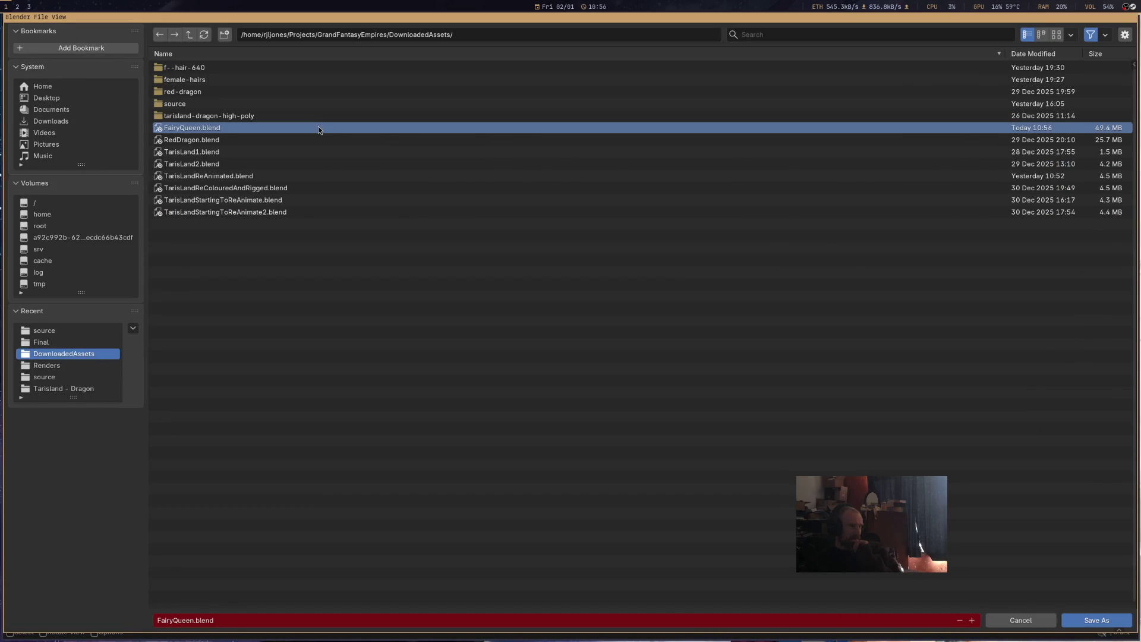
pyautogui.click(190, 621)
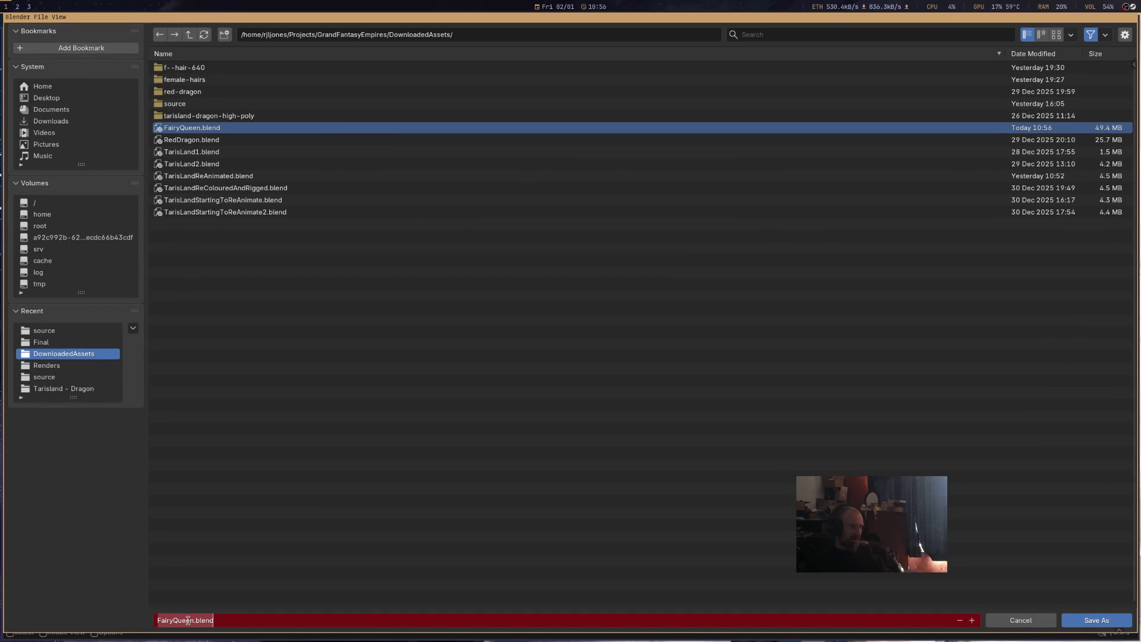
pyautogui.click(195, 621)
pyautogui.write('Rigged')
pyautogui.press('Return')
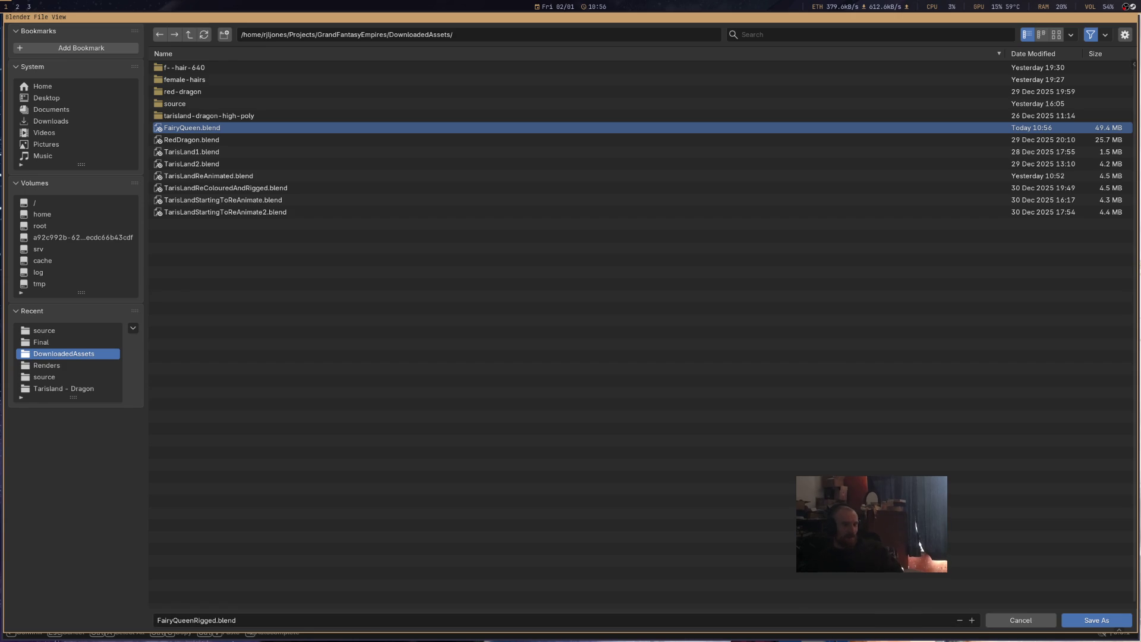
pyautogui.press('Return')
pyautogui.hotkey('ctrl', 's')
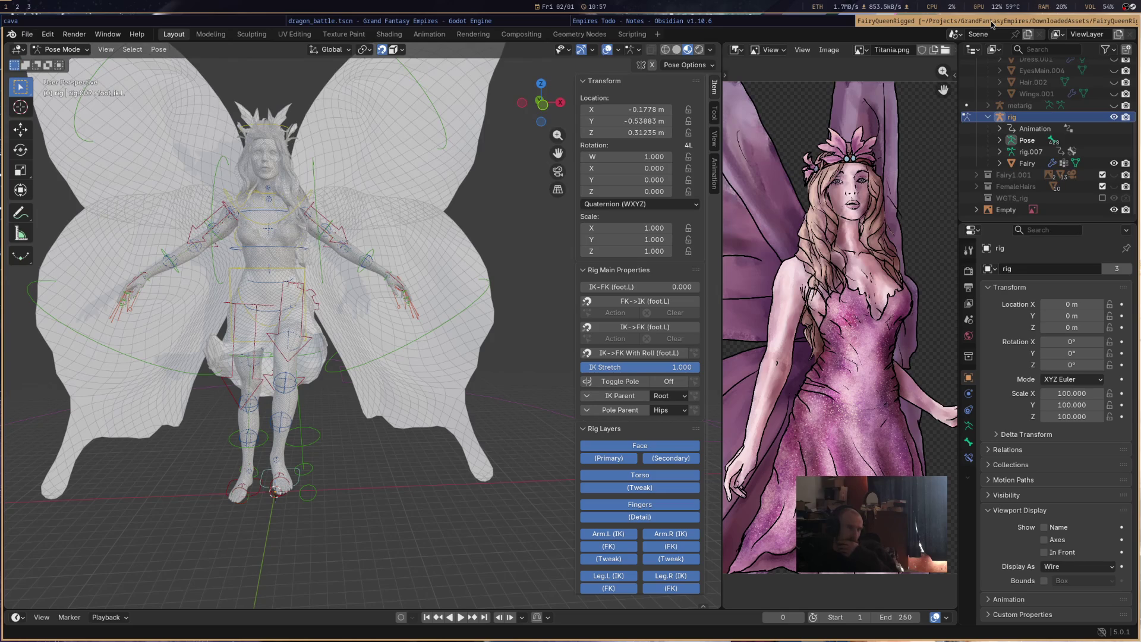
pyautogui.hotkey('ctrl', 'q')
# - Return to the Godot editor and run the dragon_battle scene (F6)
pyautogui.press('super+Left')
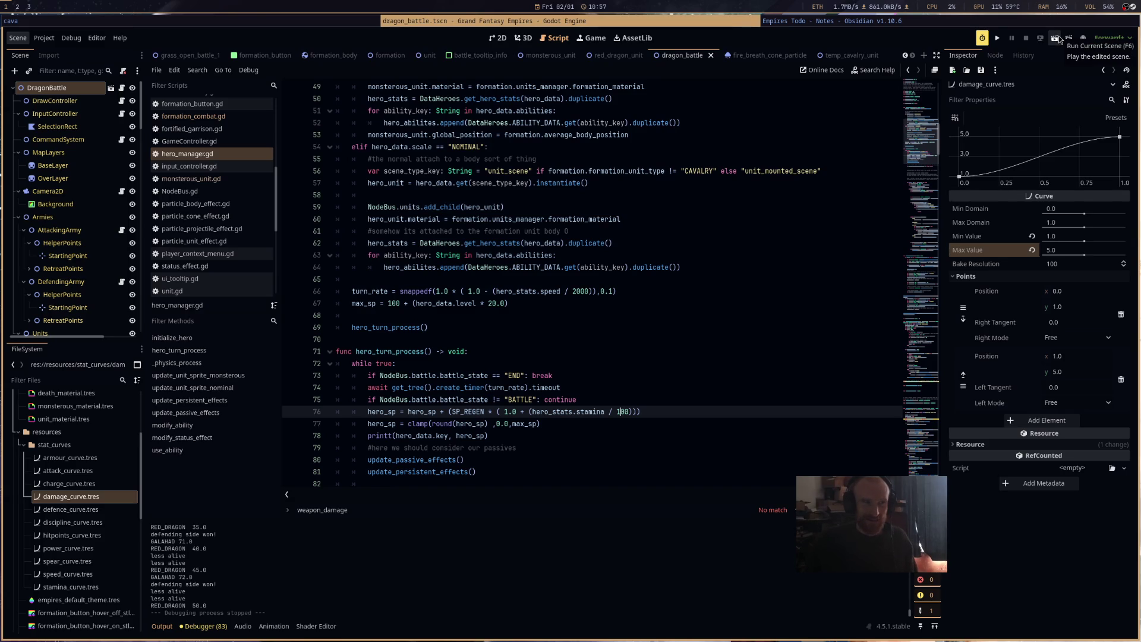
pyautogui.click(937, 21)
pyautogui.click(717, 24)
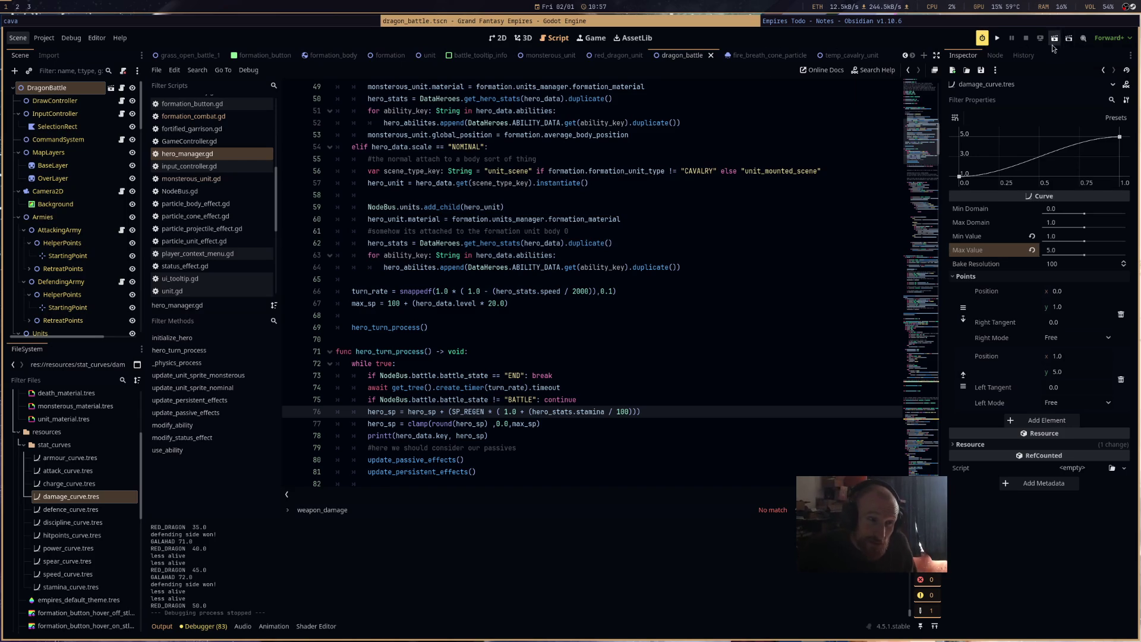
pyautogui.click(1054, 40)
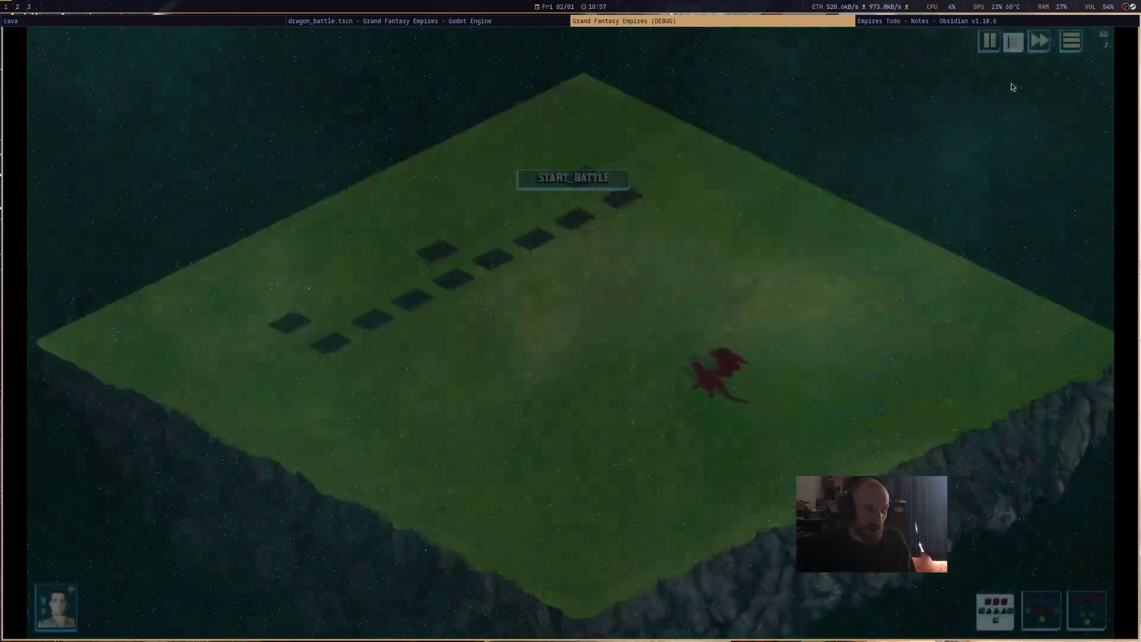
# - Zoom out over the battlefield and start the battle with START_BATTLE
pyautogui.scroll(3, 427, 383)
pyautogui.scroll(-1, 644, 321)
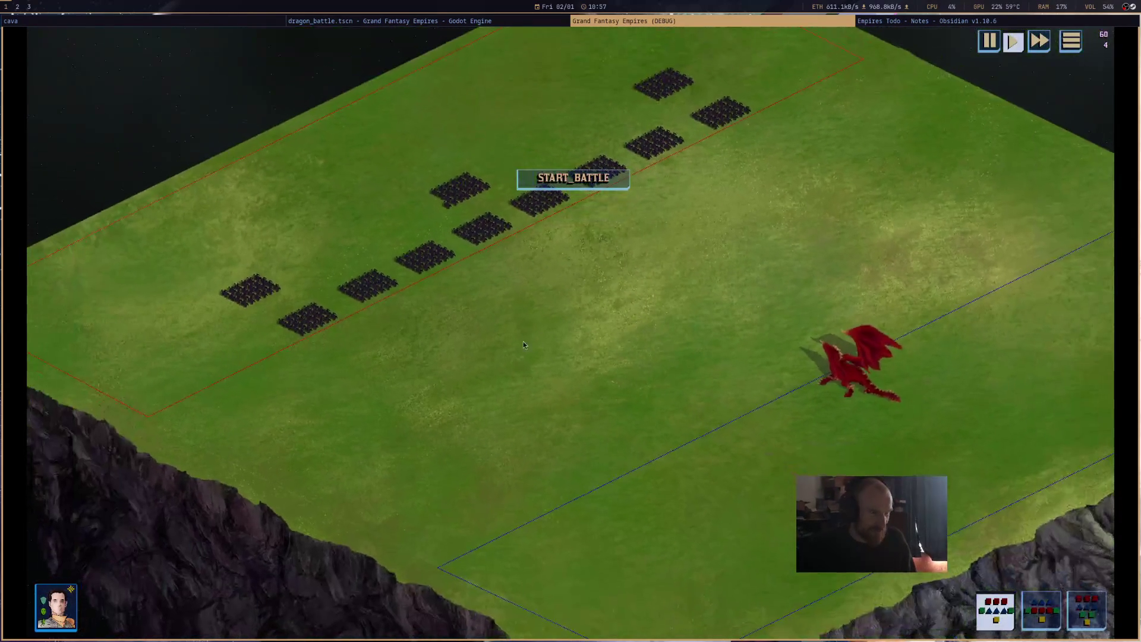
pyautogui.scroll(-4, 520, 345)
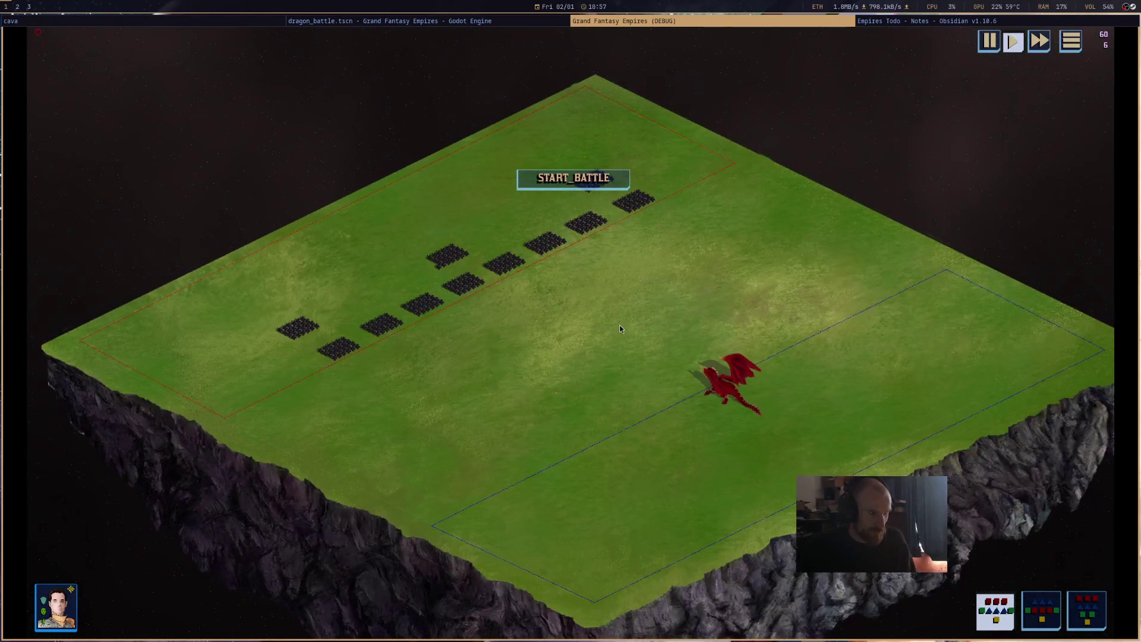
pyautogui.click(619, 180)
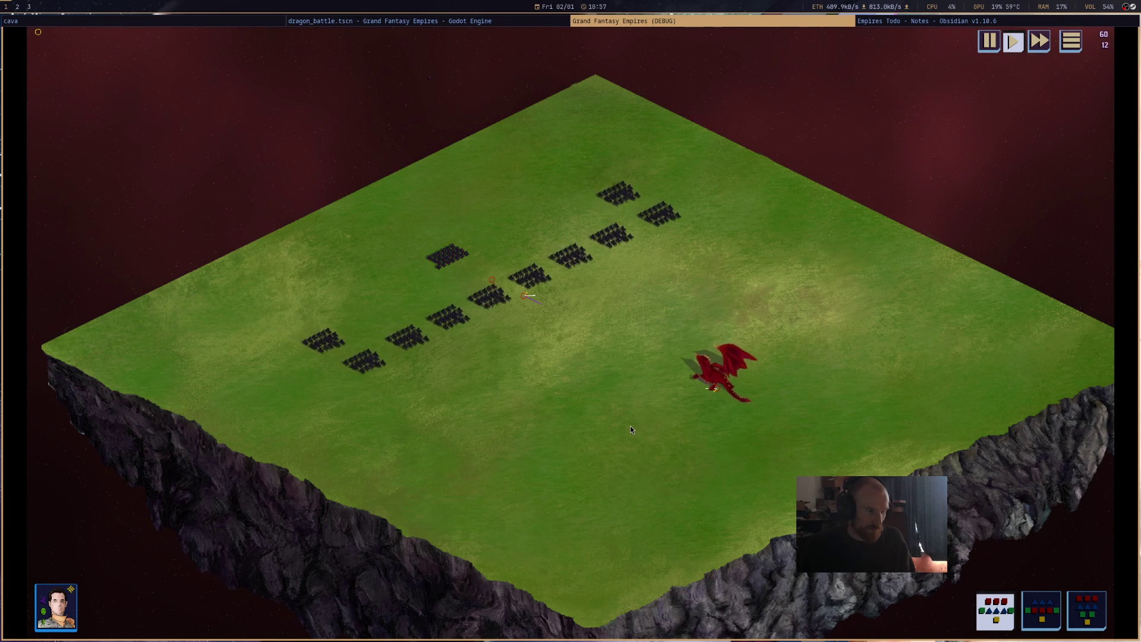
pyautogui.scroll(3, 630, 430)
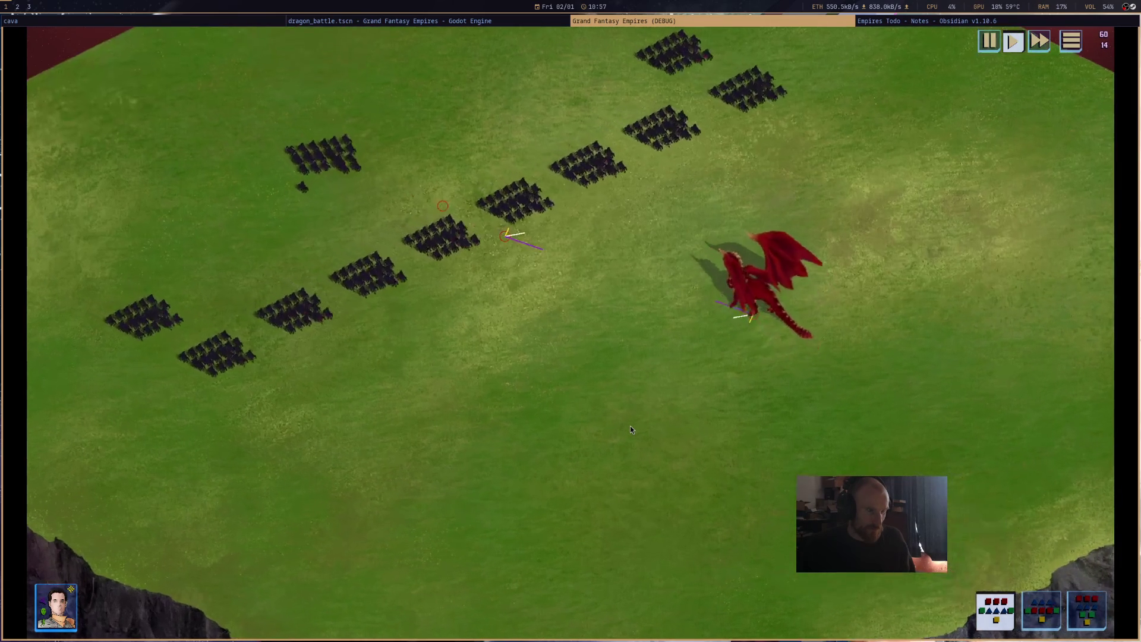
pyautogui.scroll(-1, 630, 429)
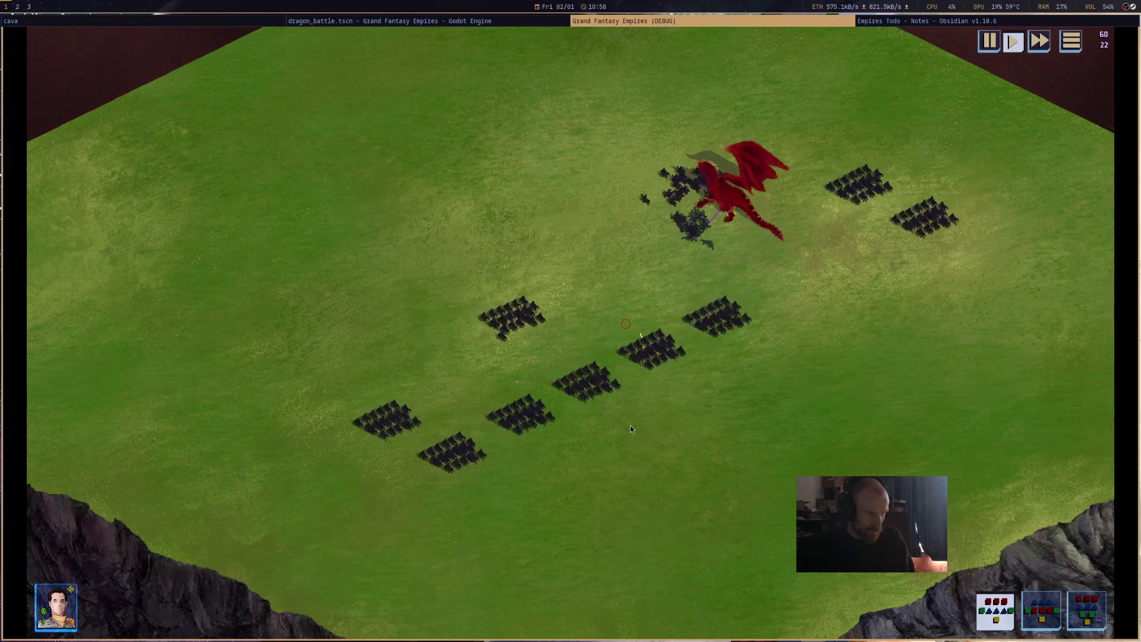
# - Redeploy three groups of army blocks into formations facing the dragon, then close the game
pyautogui.moveTo(610, 484); pyautogui.dragTo(883, 306)
pyautogui.moveTo(714, 313); pyautogui.dragTo(750, 227, button='right')
pyautogui.moveTo(510, 488); pyautogui.dragTo(582, 368)
pyautogui.moveTo(523, 345); pyautogui.dragTo(443, 355, button='right')
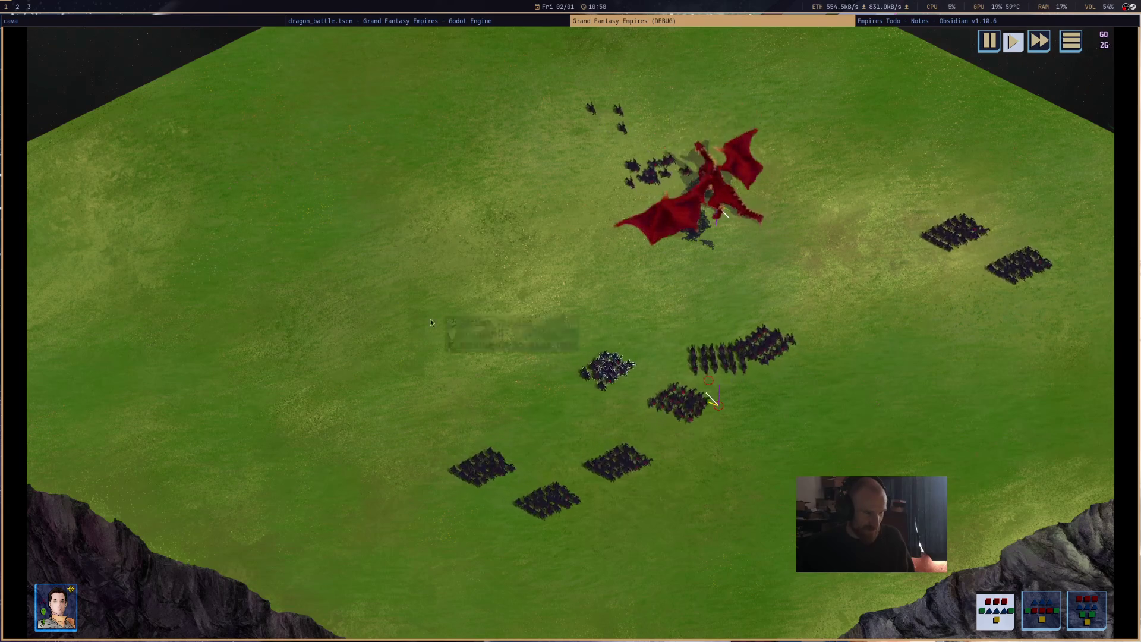
pyautogui.moveTo(921, 279); pyautogui.dragTo(1090, 202)
pyautogui.moveTo(1005, 286)
pyautogui.mouseDown(button='right')
pyautogui.moveTo(893, 224)
pyautogui.moveTo(858, 259)
pyautogui.mouseUp(button='right')
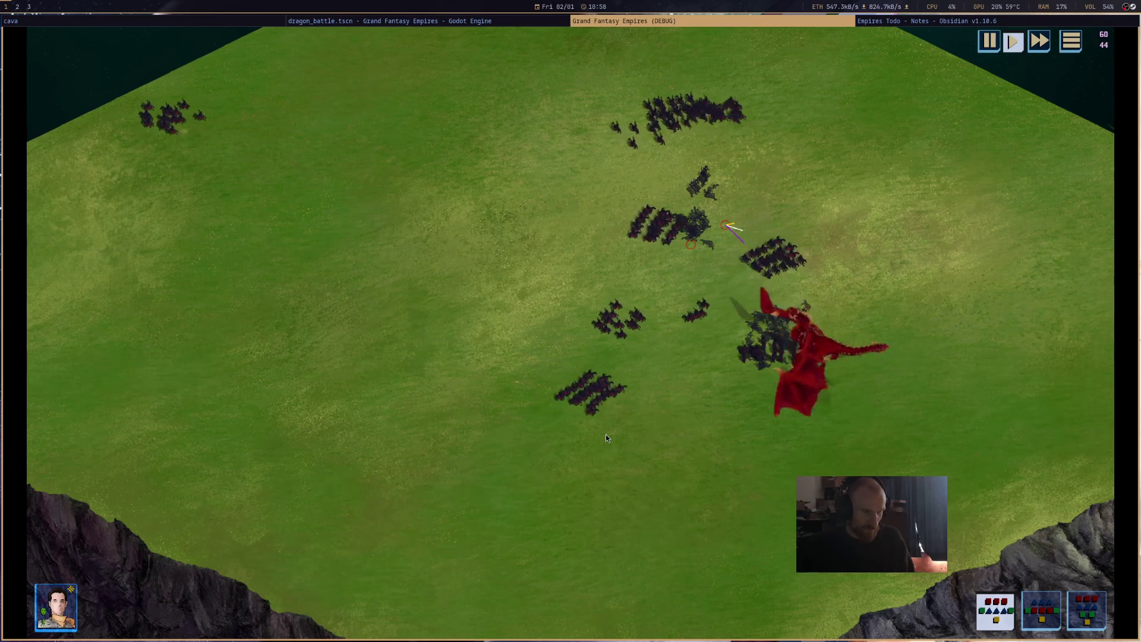
pyautogui.middleClick(785, 23)
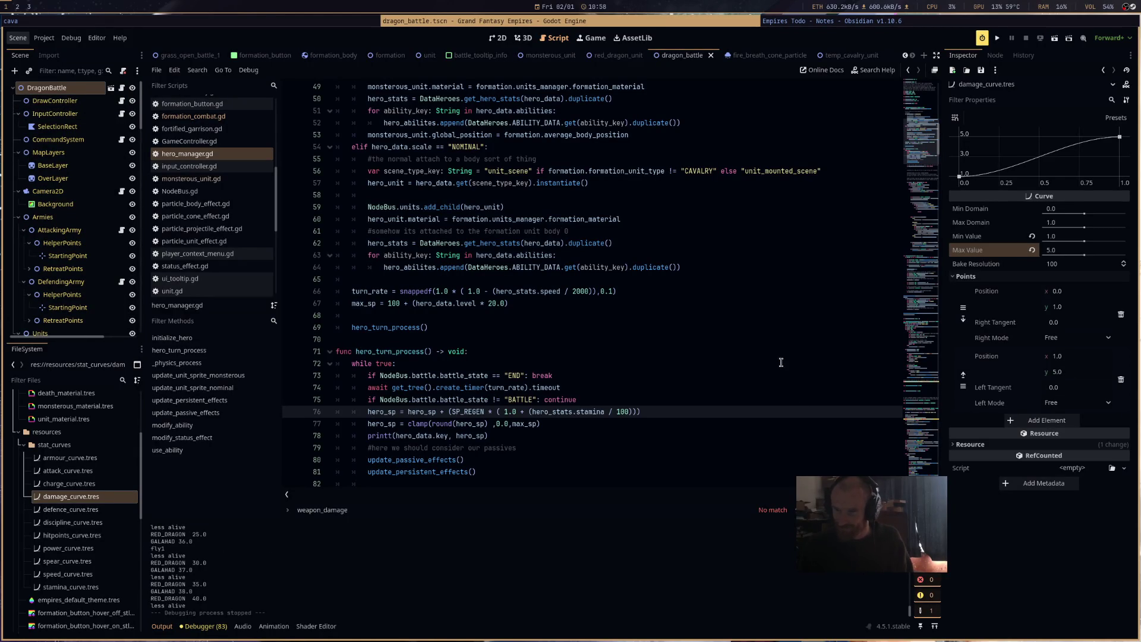
# - Rerun the dragon_battle scene, start the battle, and zoom over the two armies
pyautogui.click(999, 39)
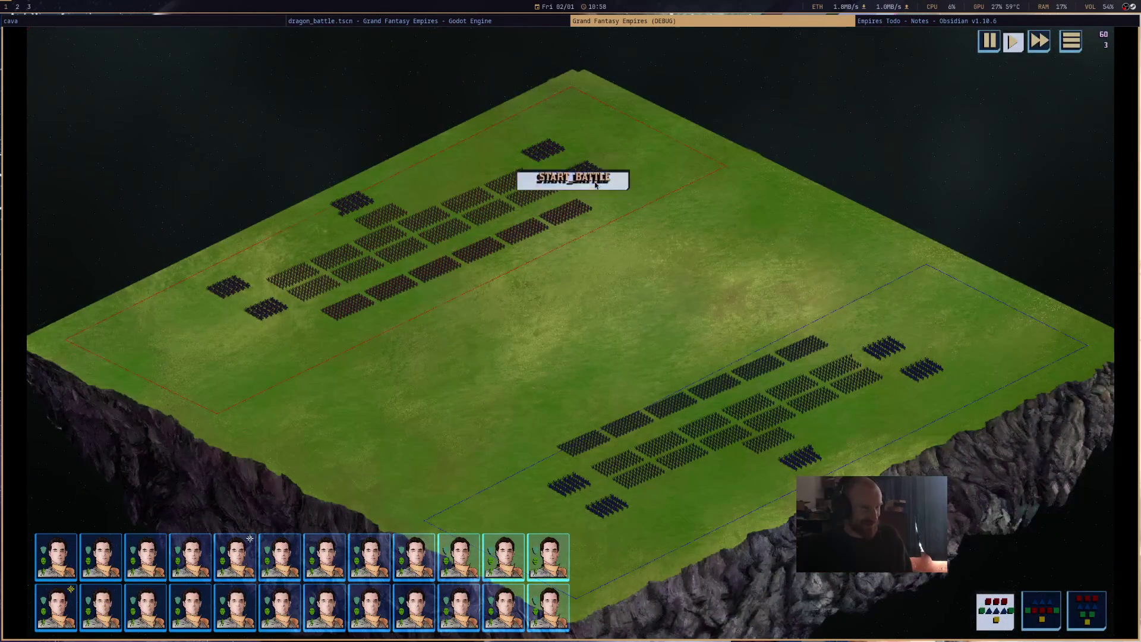
pyautogui.click(622, 187)
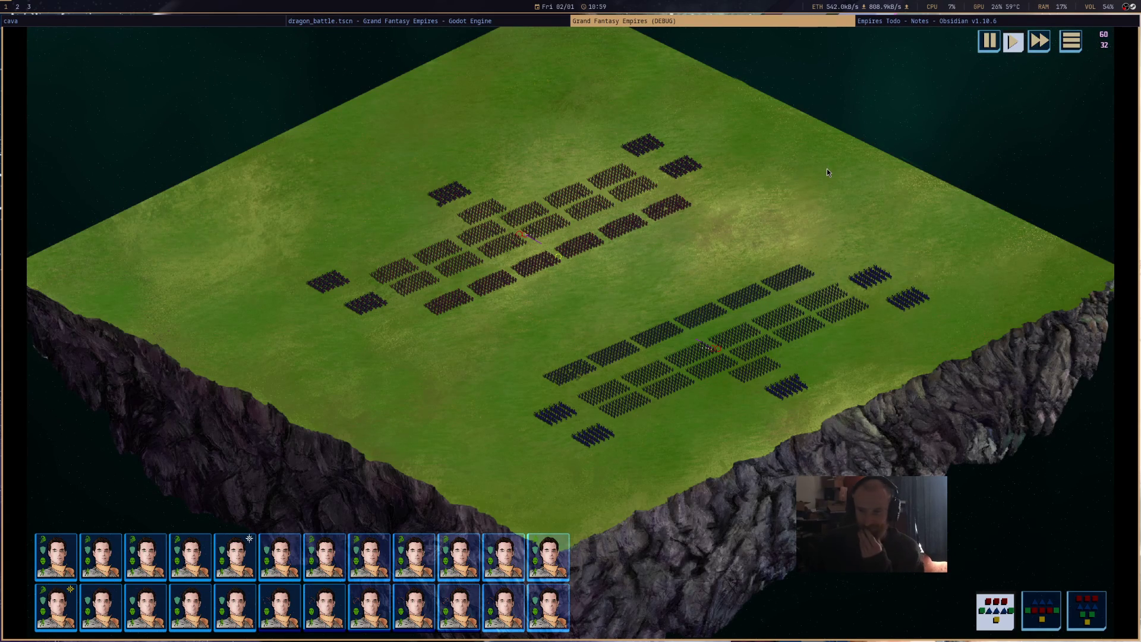
pyautogui.scroll(3, 803, 369)
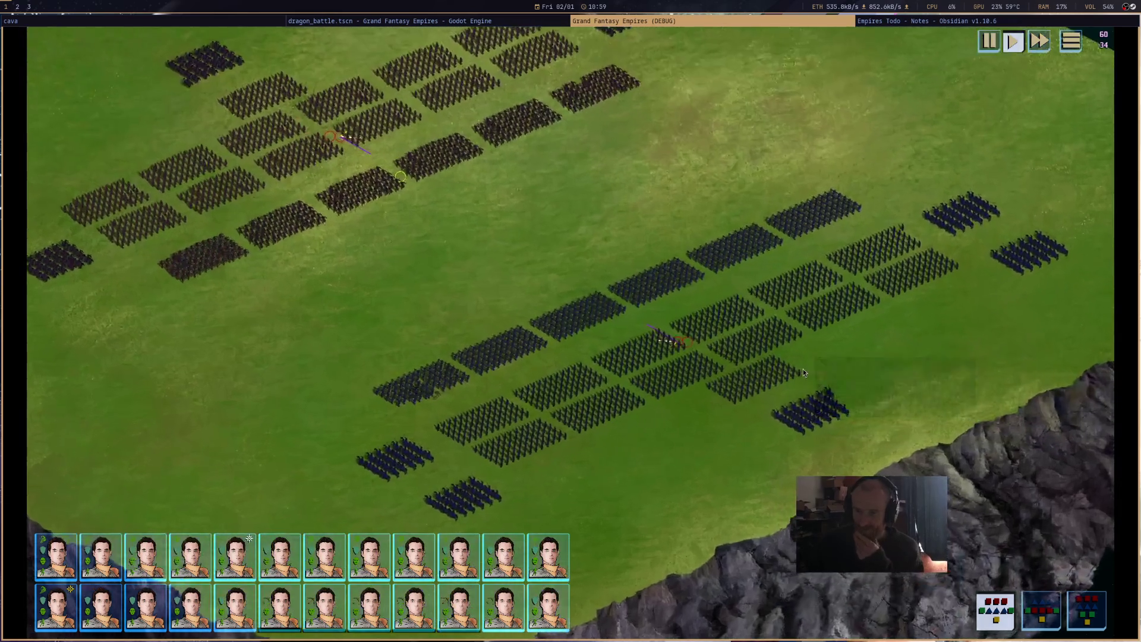
pyautogui.scroll(-5, 804, 368)
pyautogui.scroll(2, 800, 369)
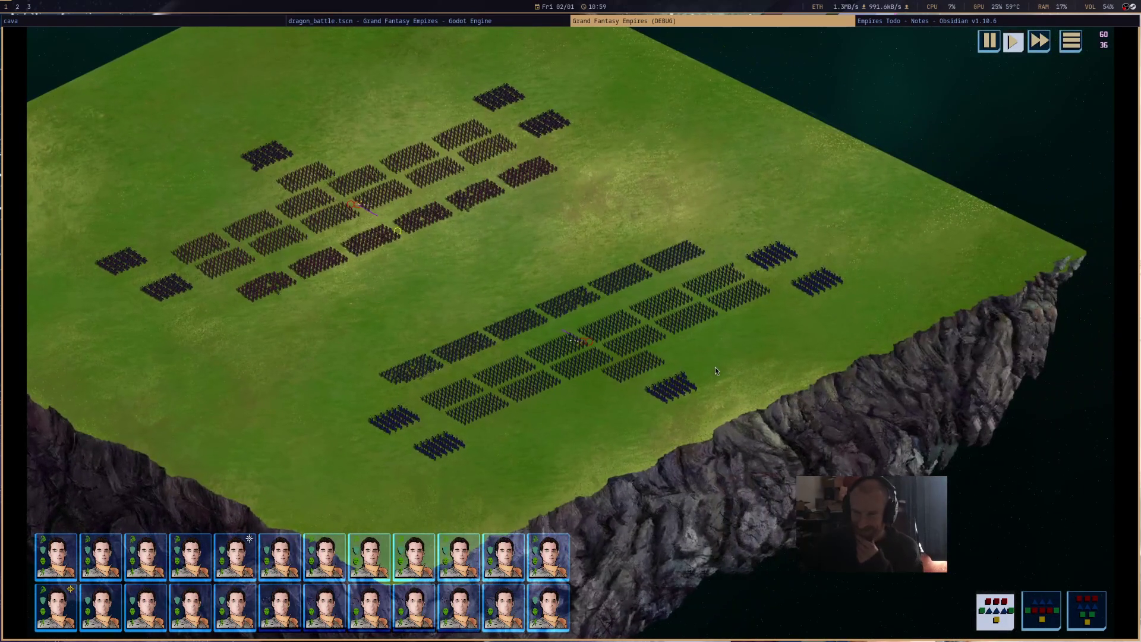
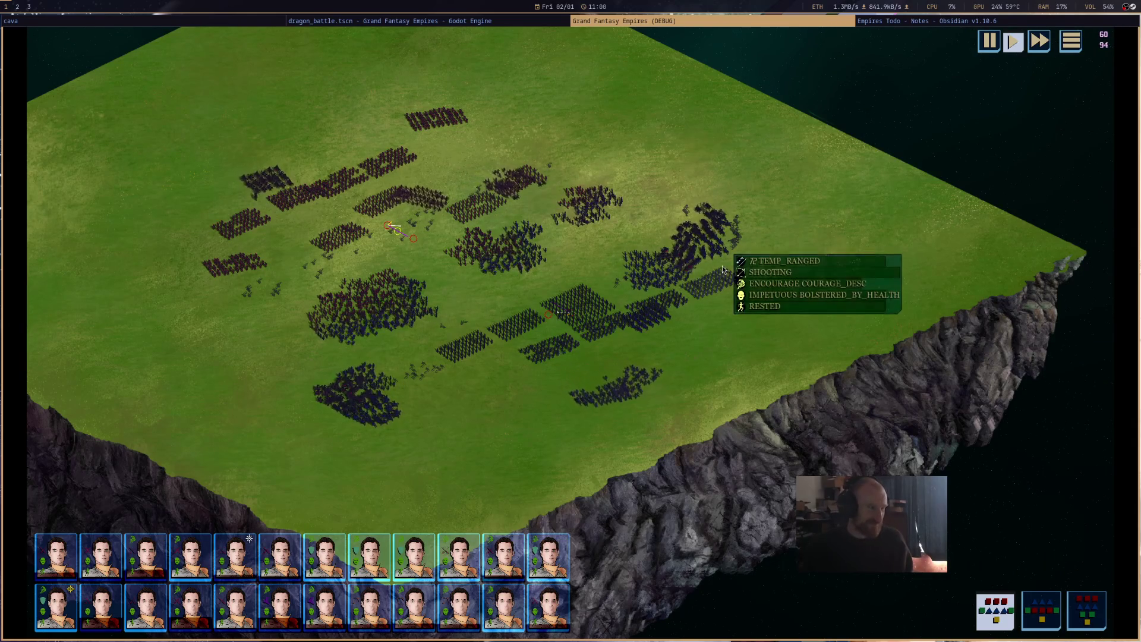
# - Zoom the battle camera out and back in on the formations clashing at the map's centre
pyautogui.scroll(-2, 726, 268)
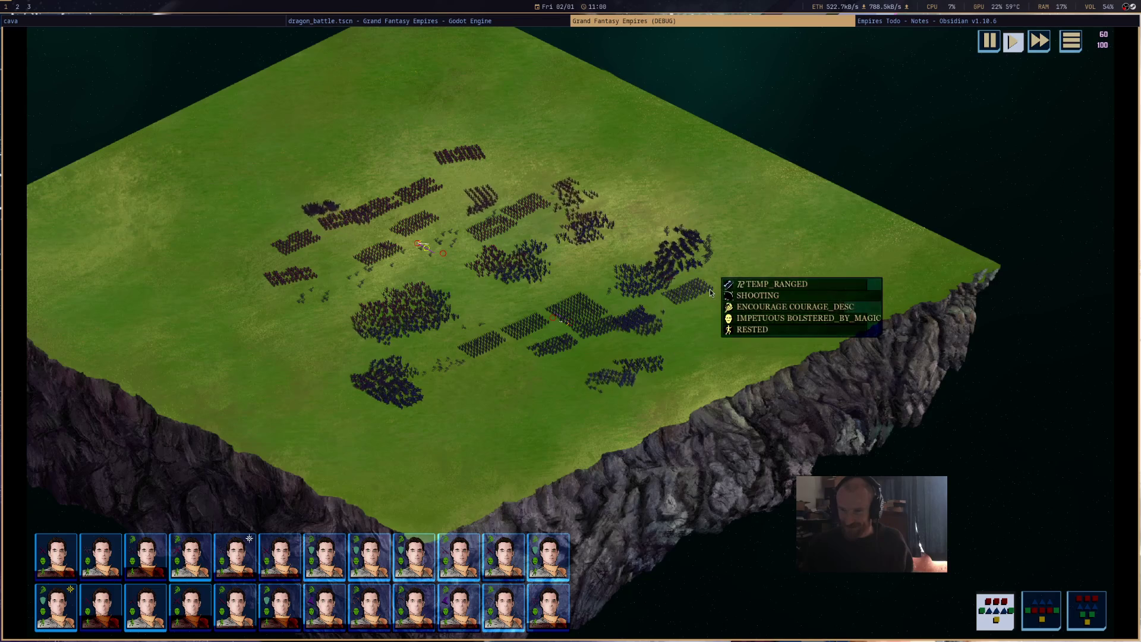
pyautogui.scroll(2, 659, 393)
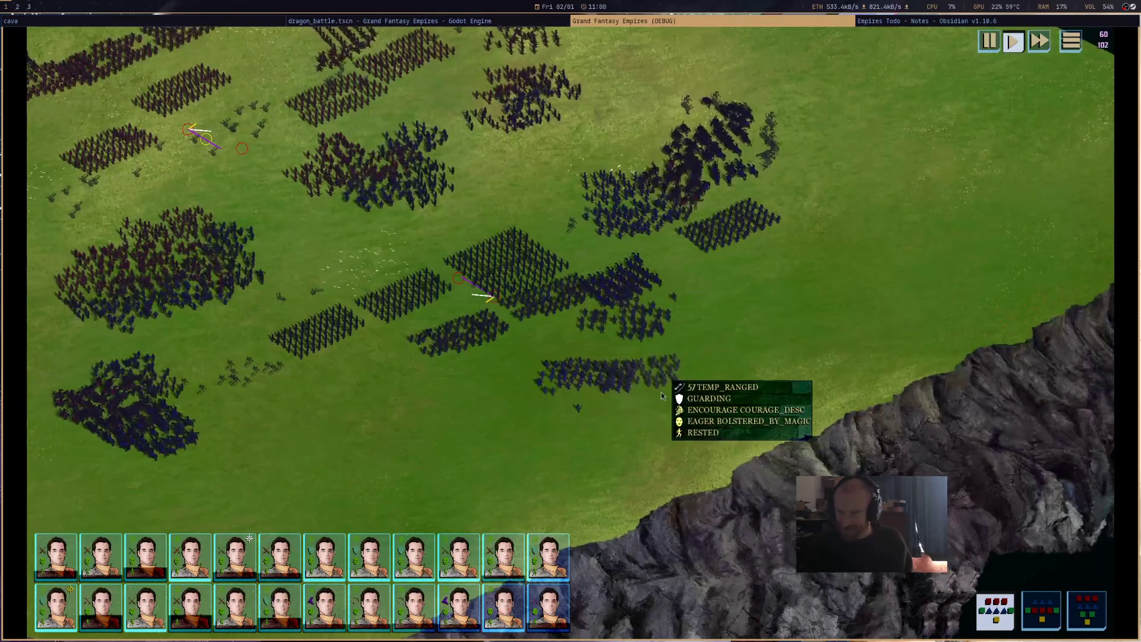
pyautogui.scroll(-2, 661, 392)
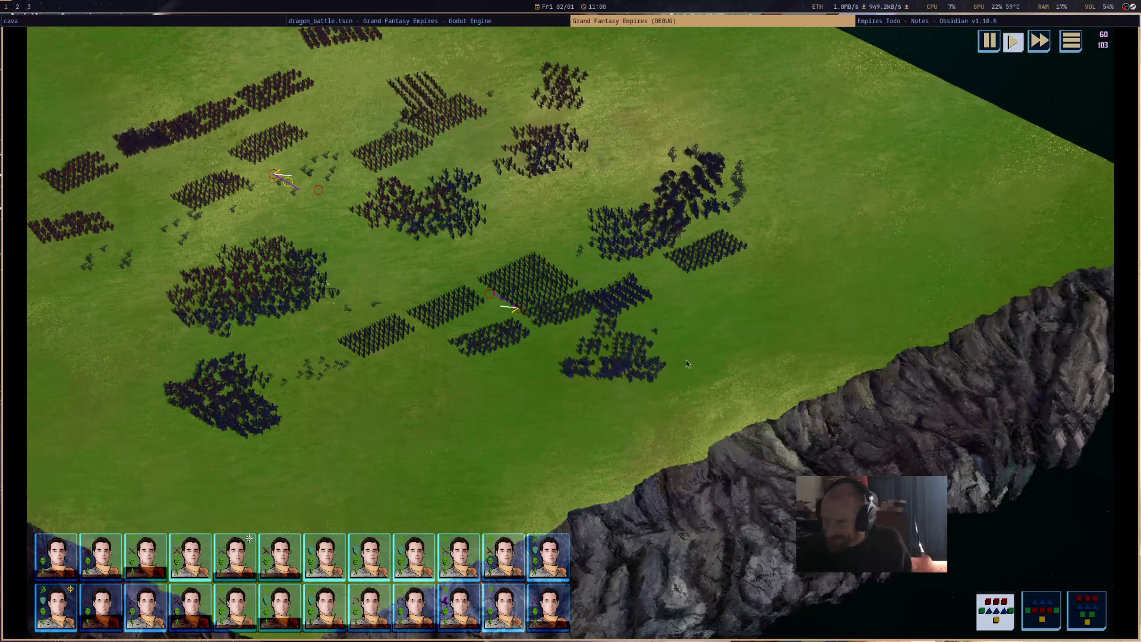
pyautogui.scroll(-1, 686, 361)
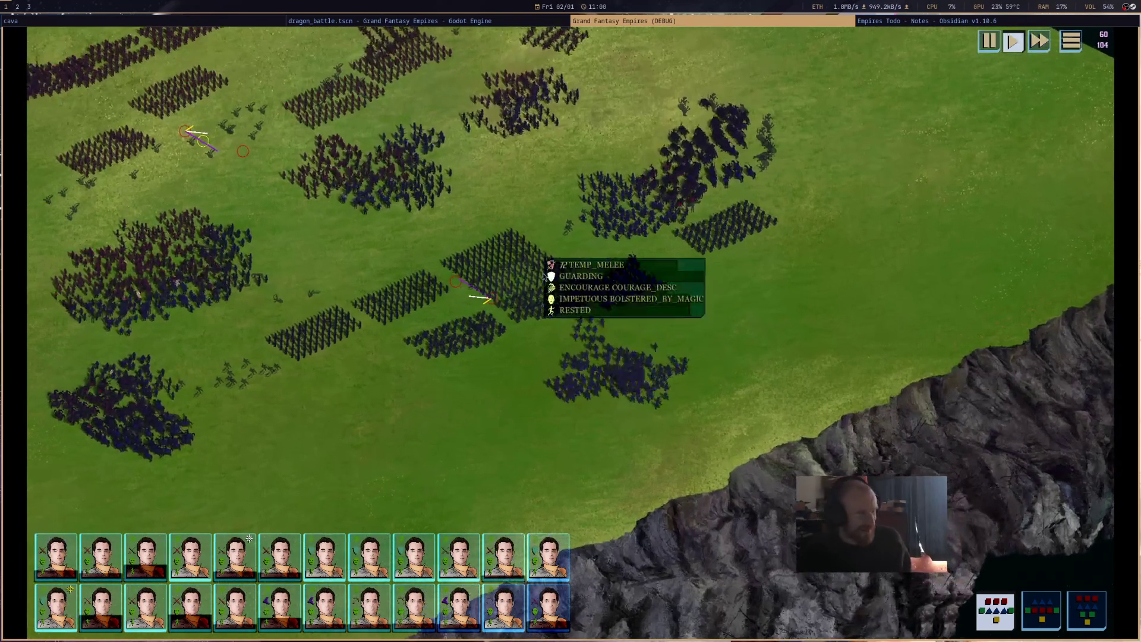
pyautogui.scroll(3, 752, 354)
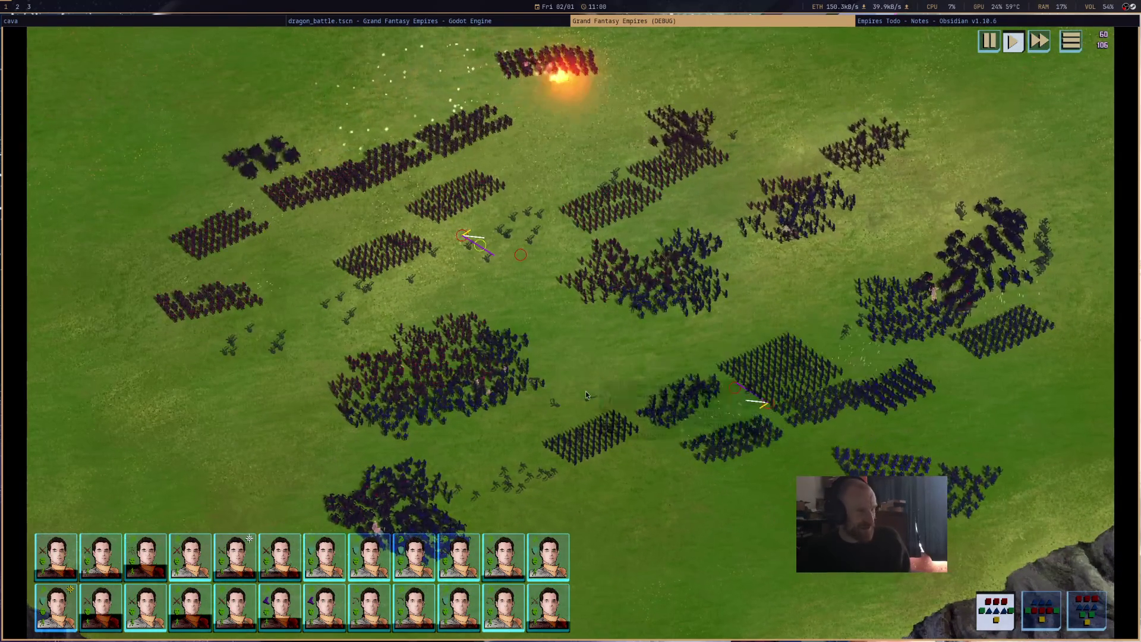
# - Pan and zoom out to frame the whole battlefield, including the bottom cliffs, centred on the armies
pyautogui.press('Up')
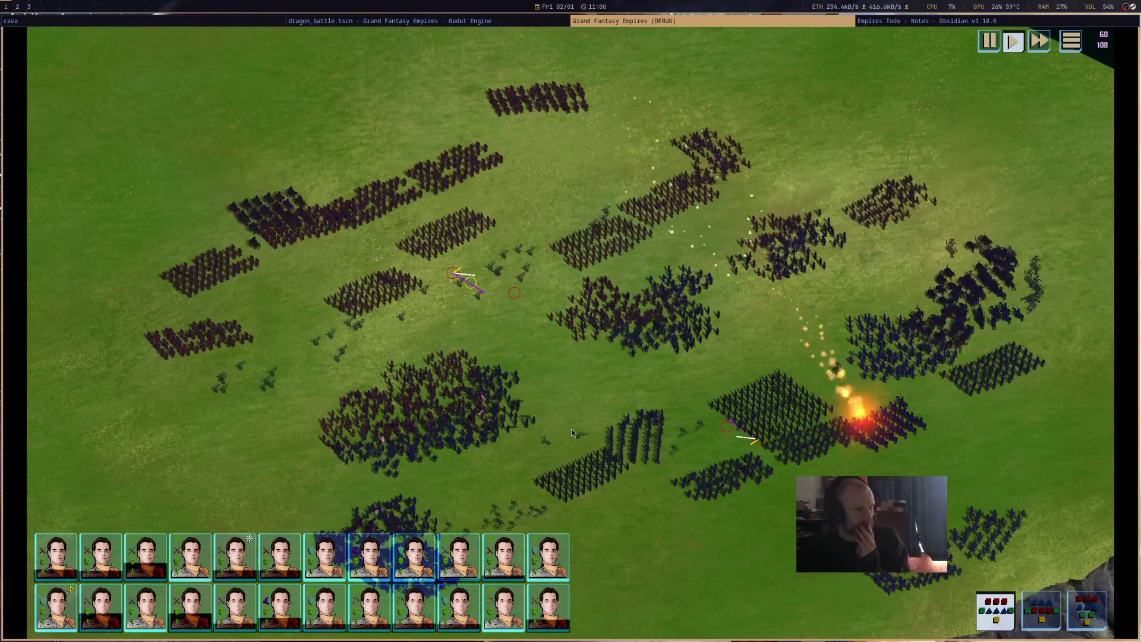
pyautogui.moveTo(572, 429)
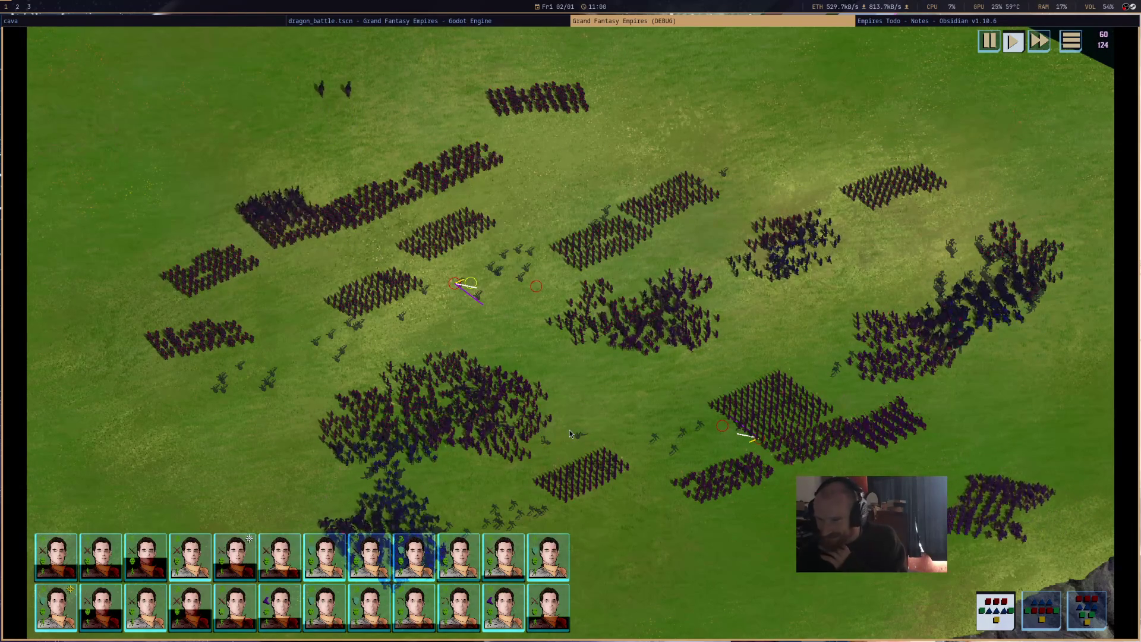
pyautogui.scroll(-2, 710, 458)
pyautogui.press('s')
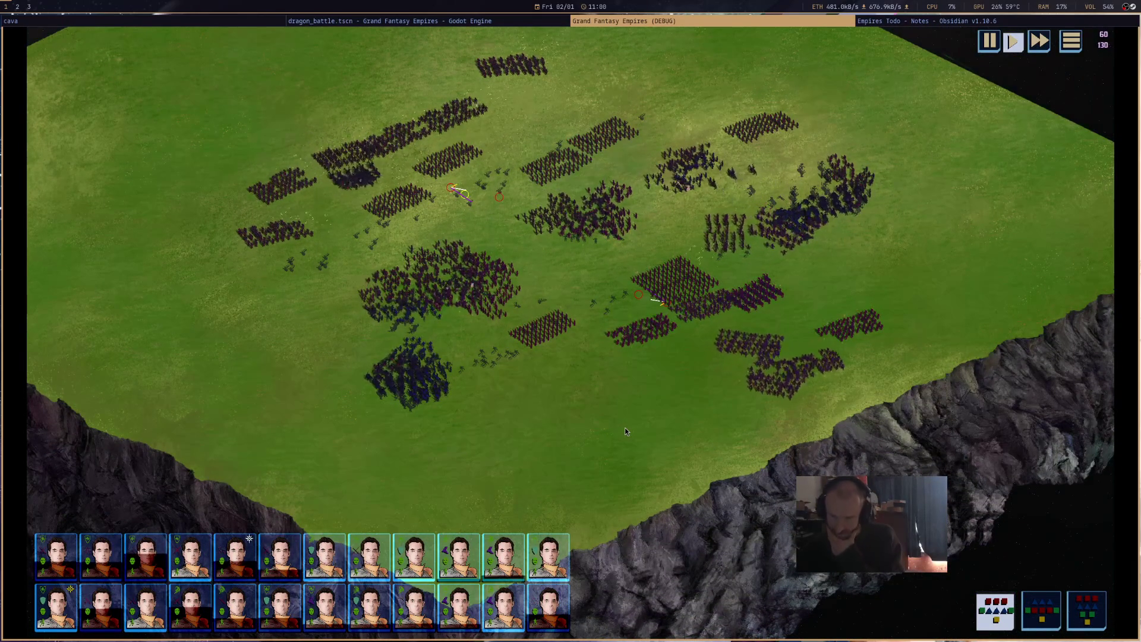
pyautogui.moveTo(635, 406); pyautogui.dragTo(622, 480, button='middle')
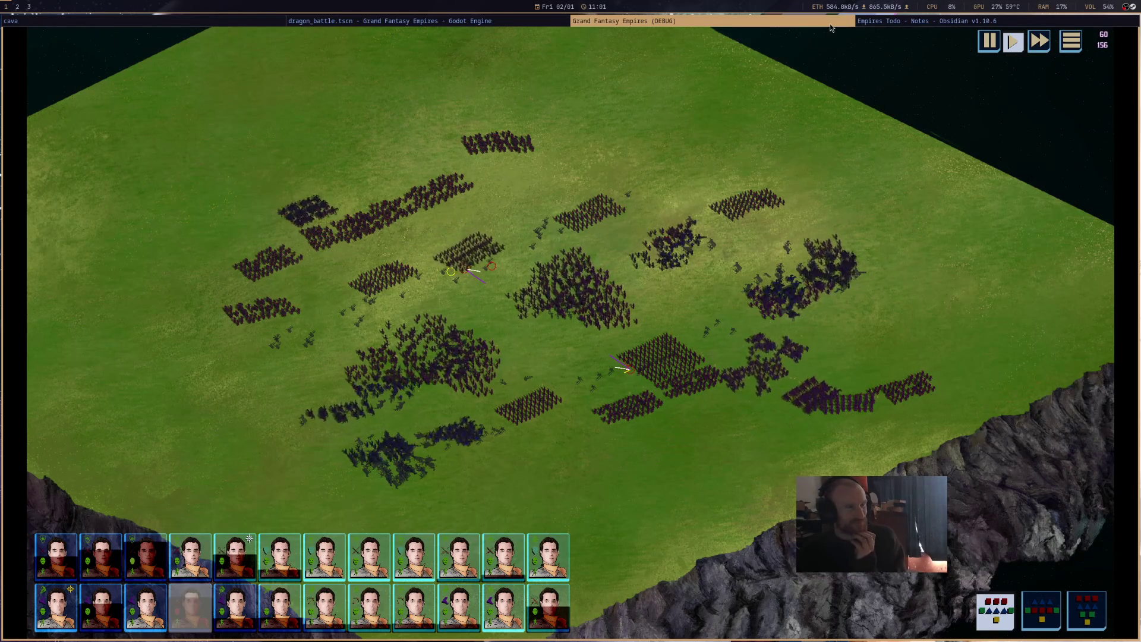
# - Stop the running Grand Fantasy Empires playtest to return to the script editor
pyautogui.press('super+shift+q')
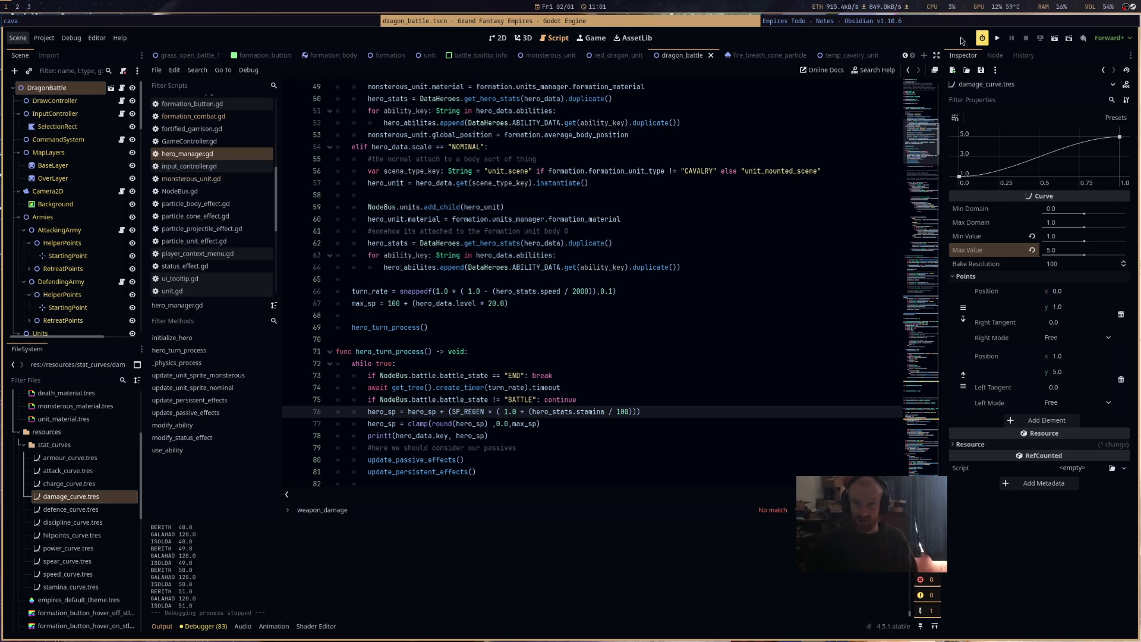
# - Relaunch the game with Run Project for another playtest
pyautogui.click(997, 37)
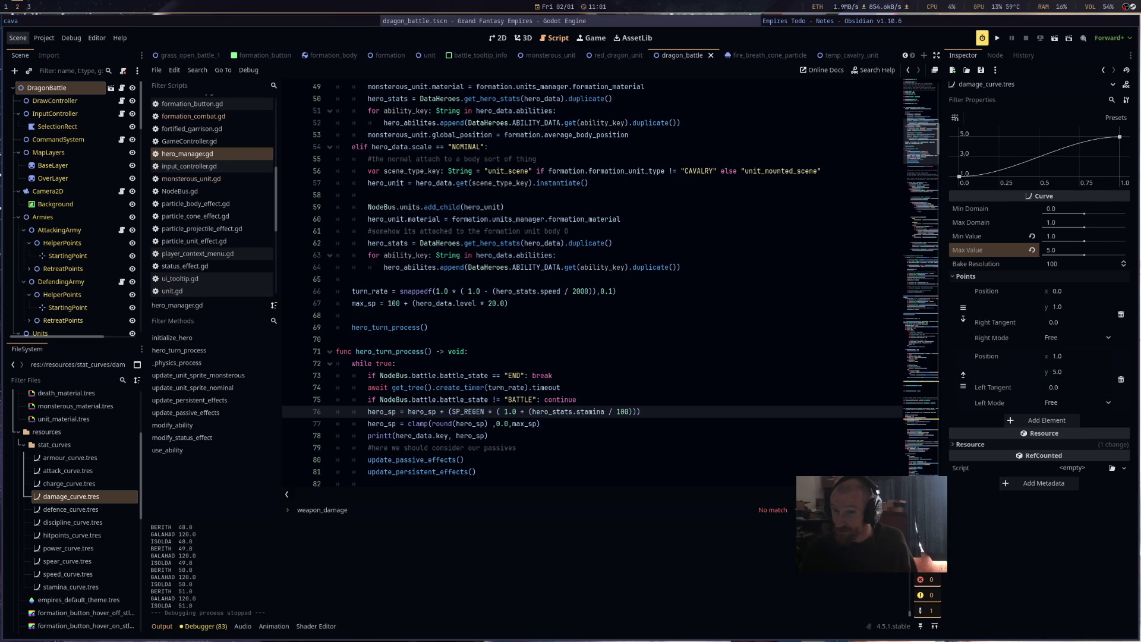